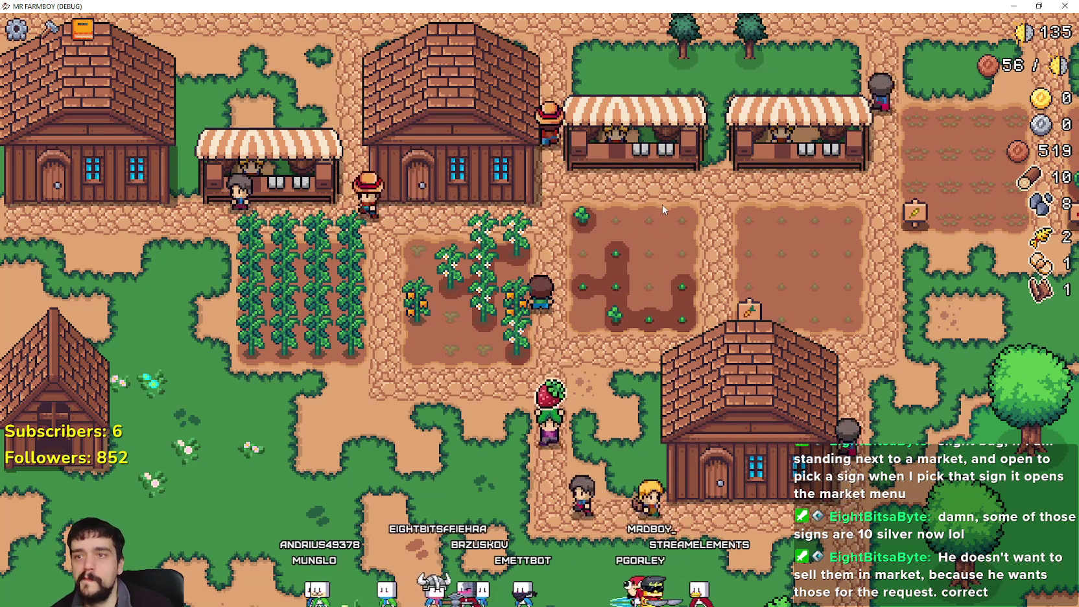
- Walk to the market stall, check its Market sell list, then return to the Godot editor
key(w)
key(d)
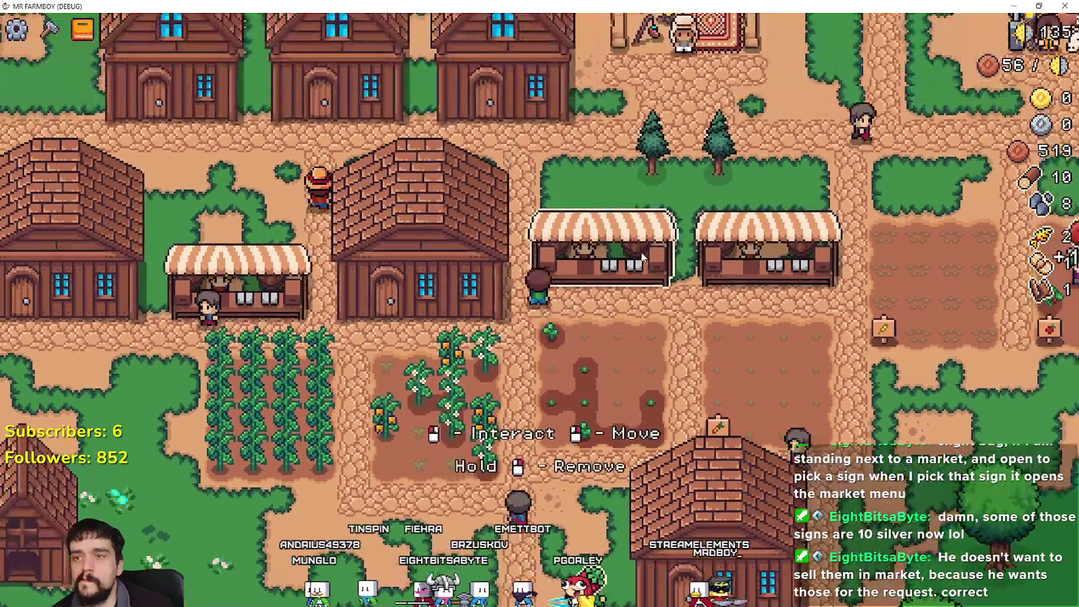
click(642, 257)
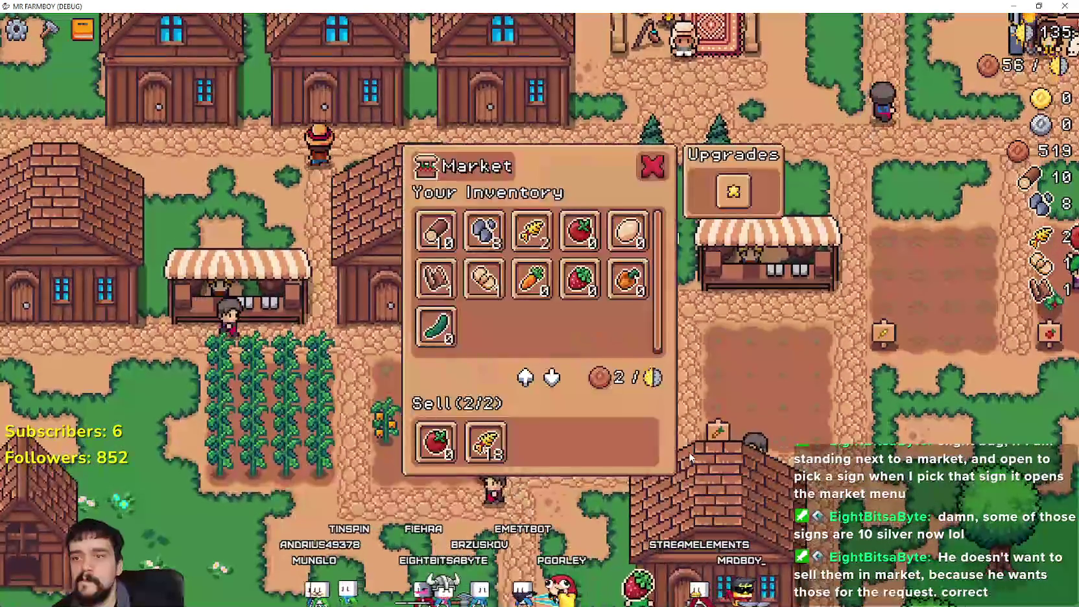
key(s)
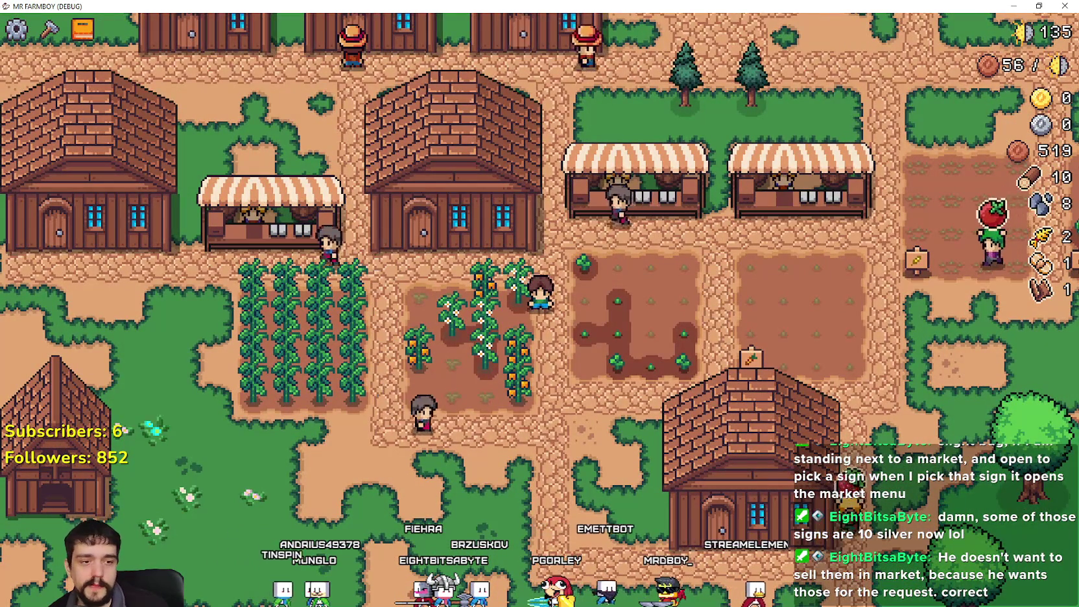
key(alt+Tab)
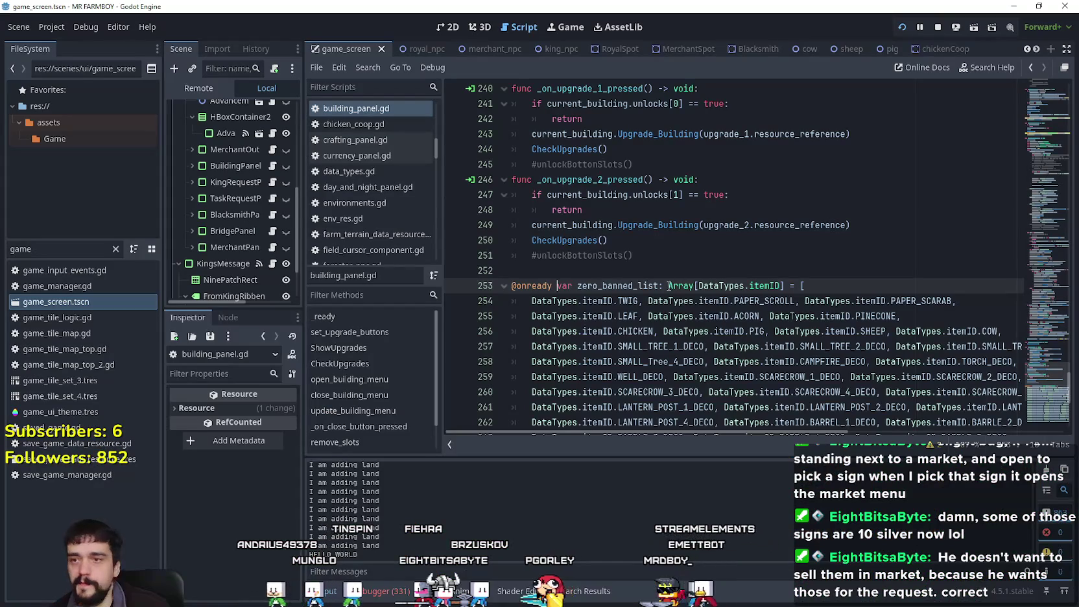
- Filter the FileSystem for 'carrier', then open carrier_npc.tscn and its attached store_npc.gd script
click(660, 264)
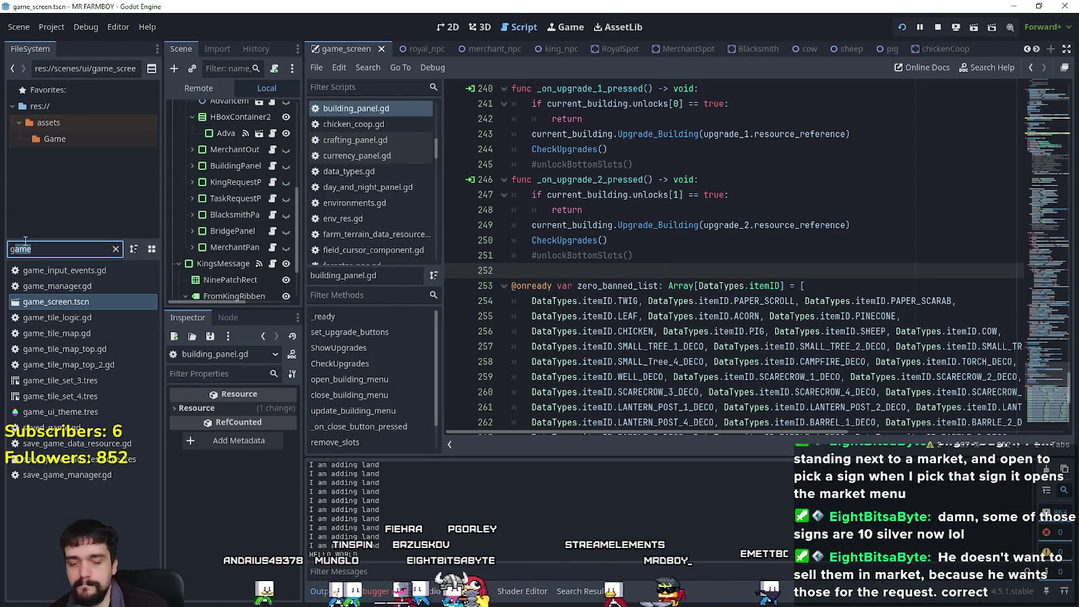
text(carrier)
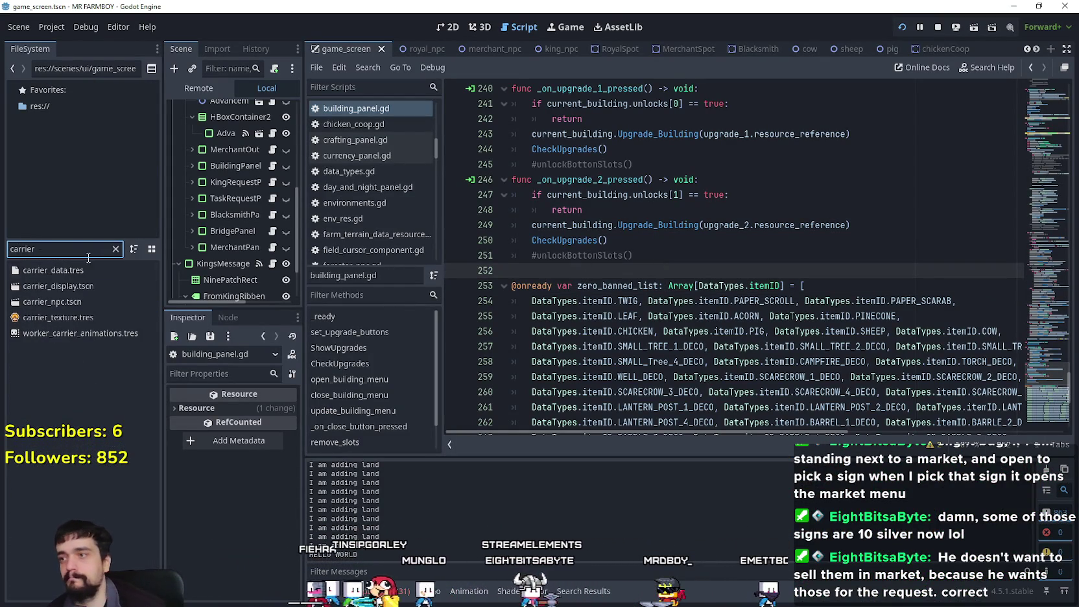
double_click(99, 300)
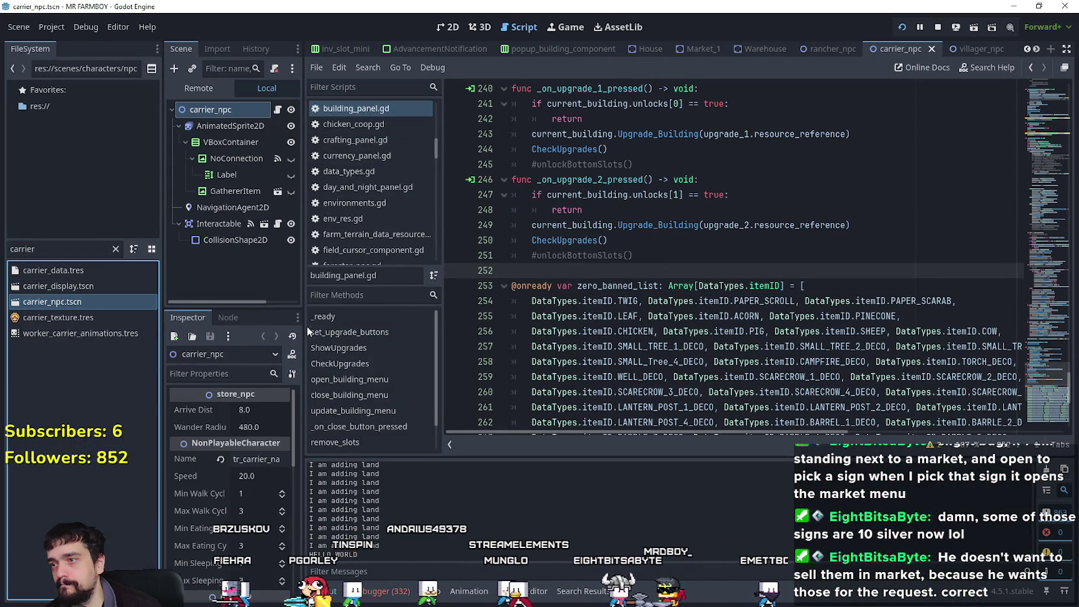
drag(303, 316, 362, 316)
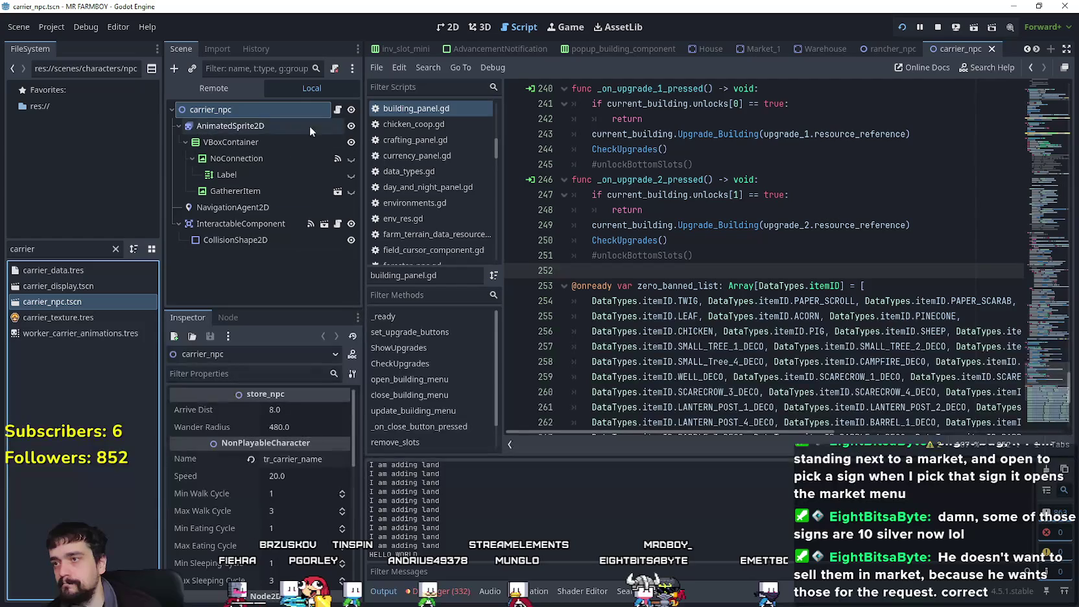
click(339, 112)
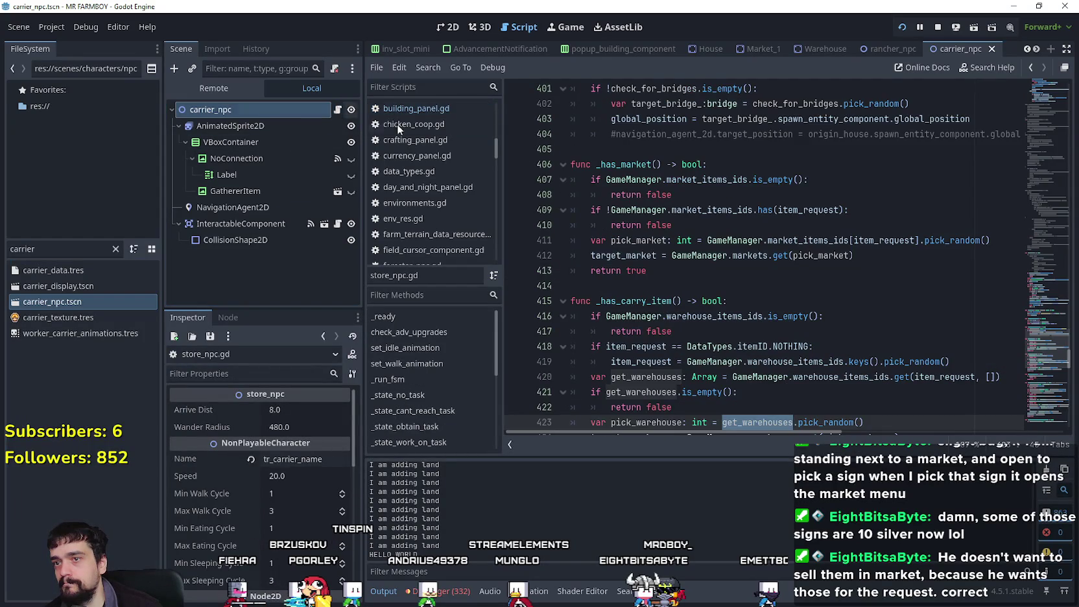
- Review the _has_market function's market_items_ids checks on lines 406–409
scroll(1053, 351, up, 8)
scroll(1056, 345, down, 7)
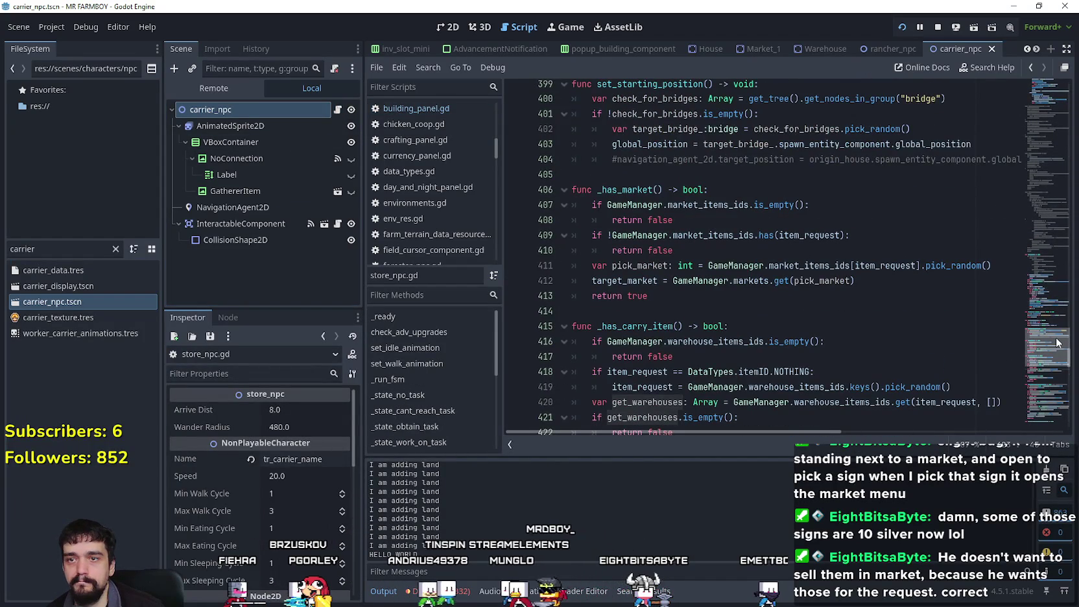
click(712, 201)
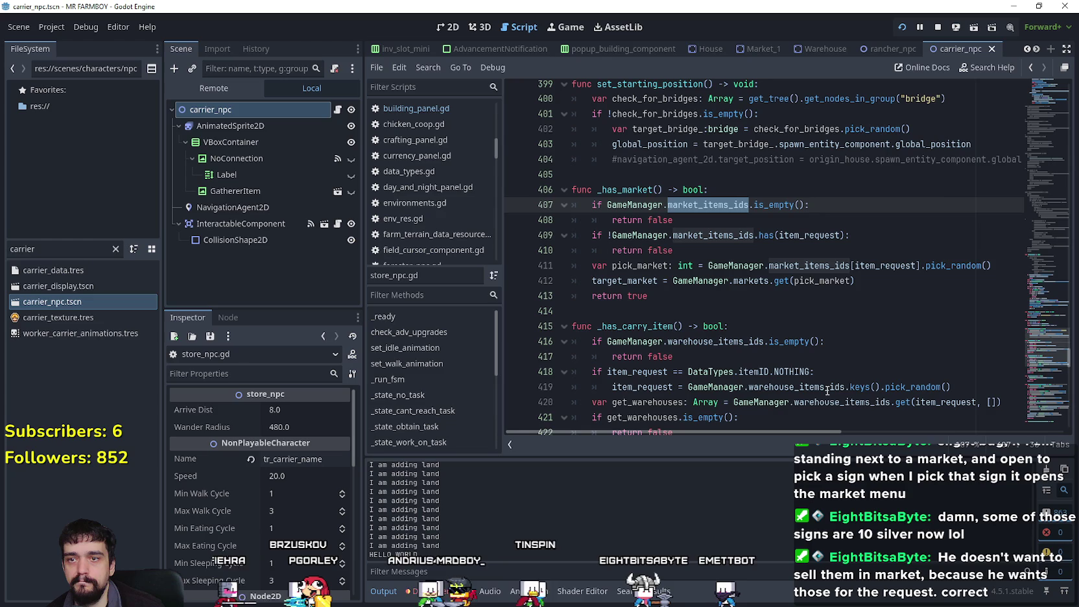
click(746, 235)
drag(597, 189, 673, 189)
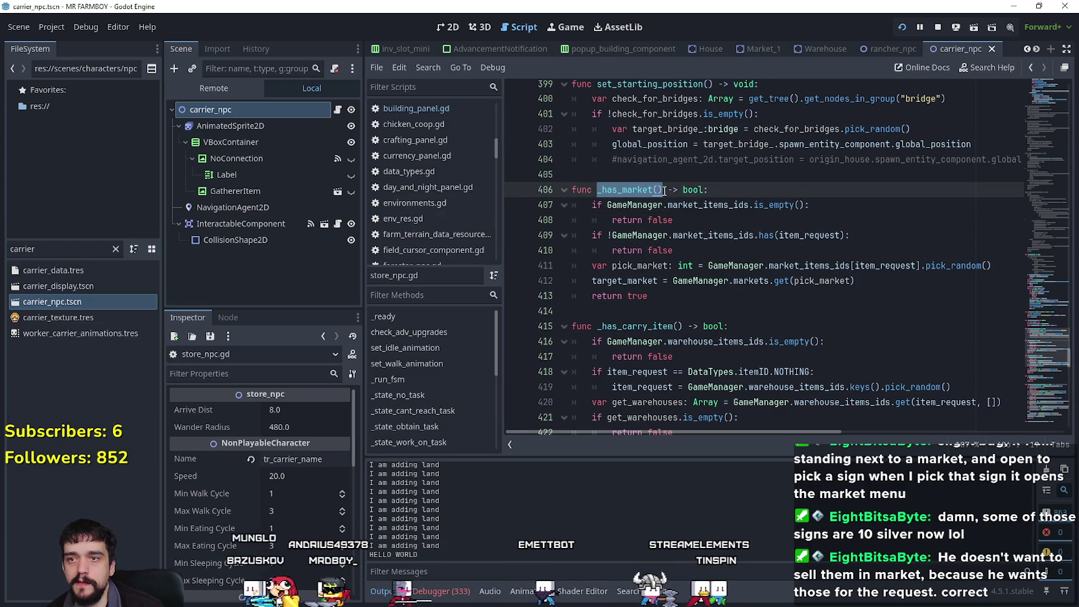
drag(1031, 344, 1044, 169)
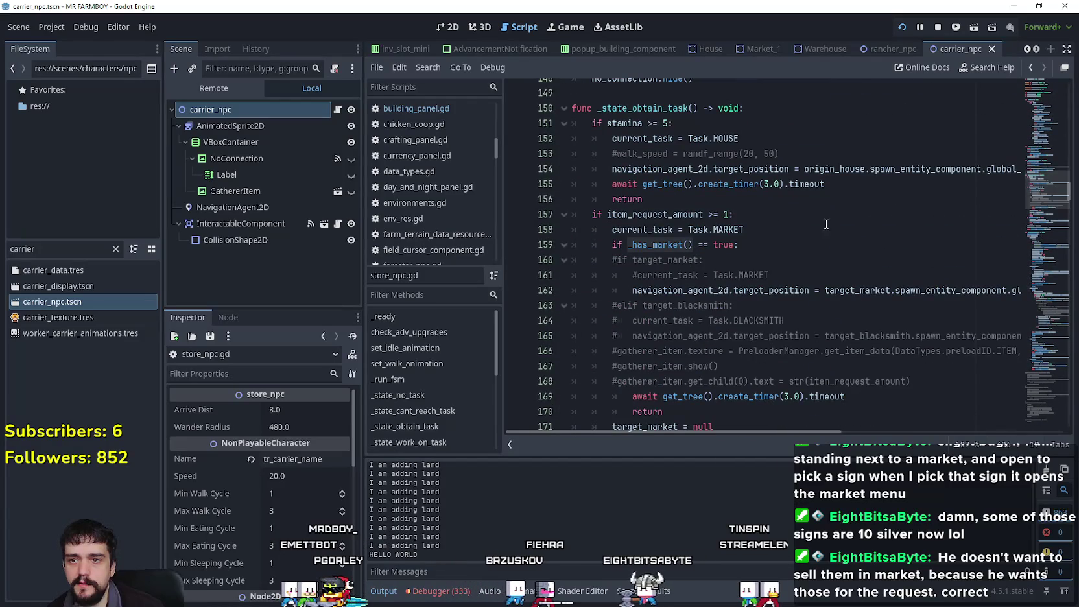
mouse_move(650, 250)
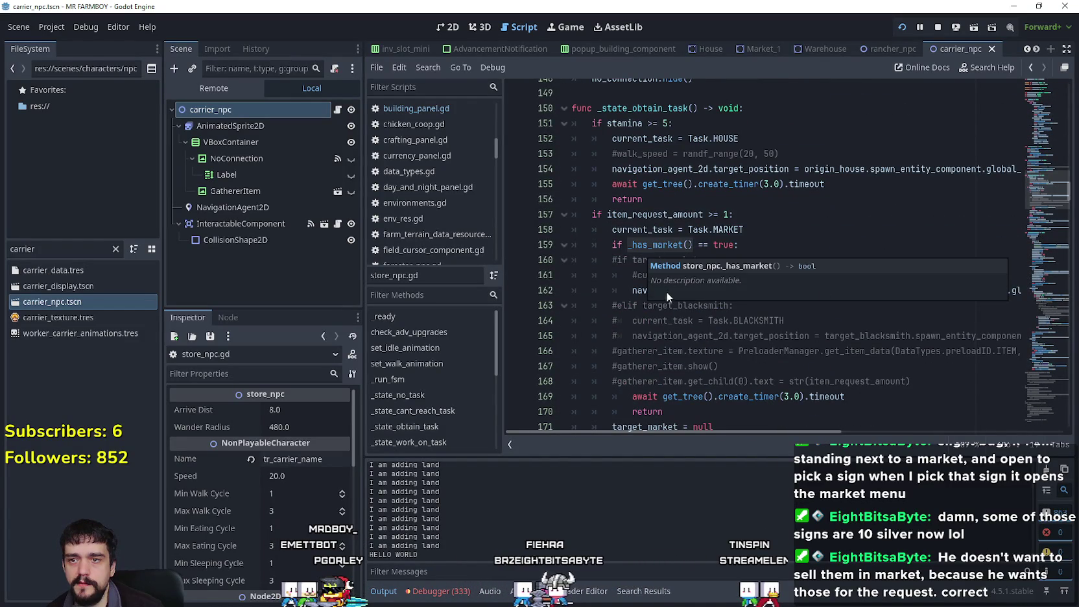
scroll(668, 292, down, 4)
- Jump from the _has_carry_item call on line 175 to its definition and inspect it
double_click(675, 305)
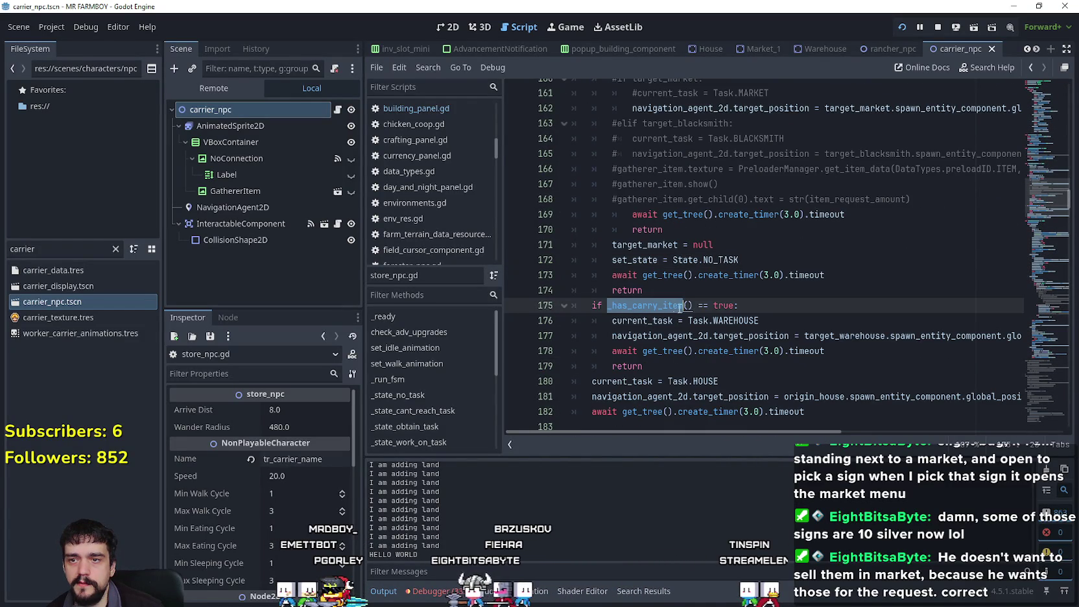
scroll(681, 292, down, 2)
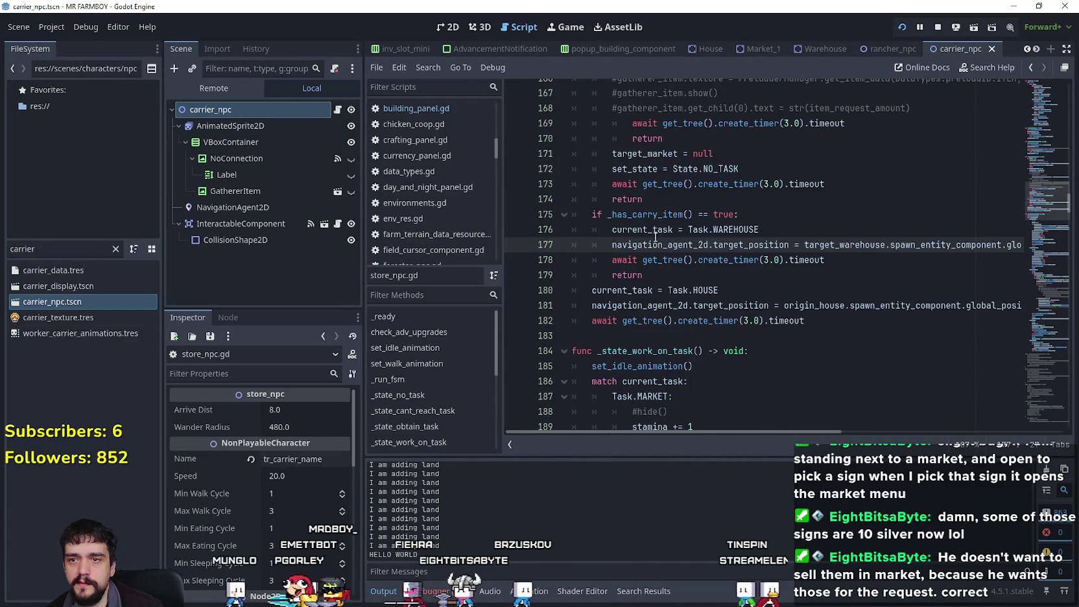
right_click(652, 218)
click(687, 449)
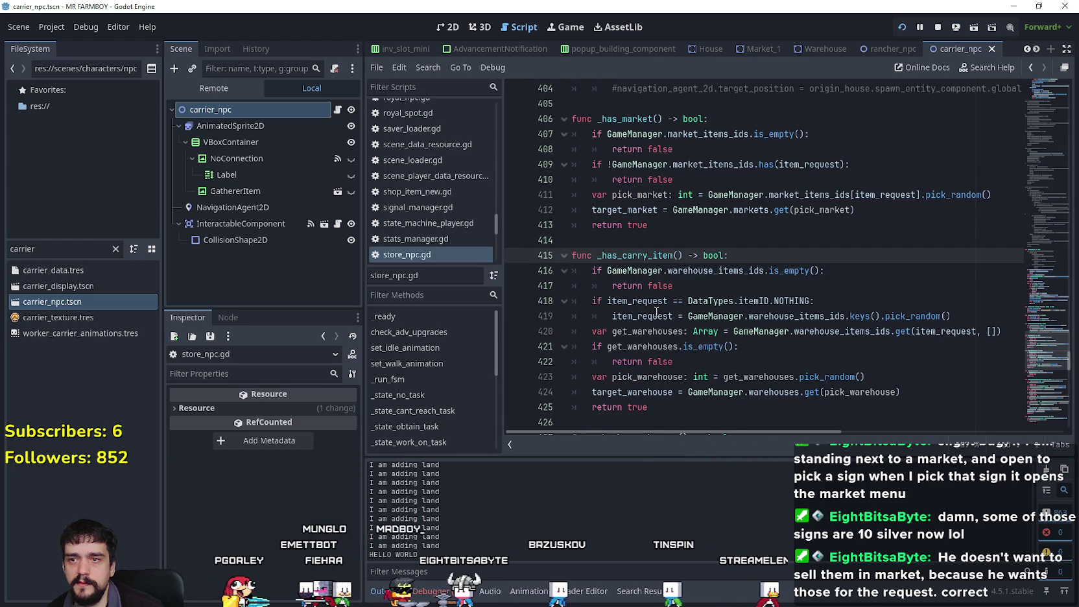
click(691, 240)
drag(691, 240, 569, 211)
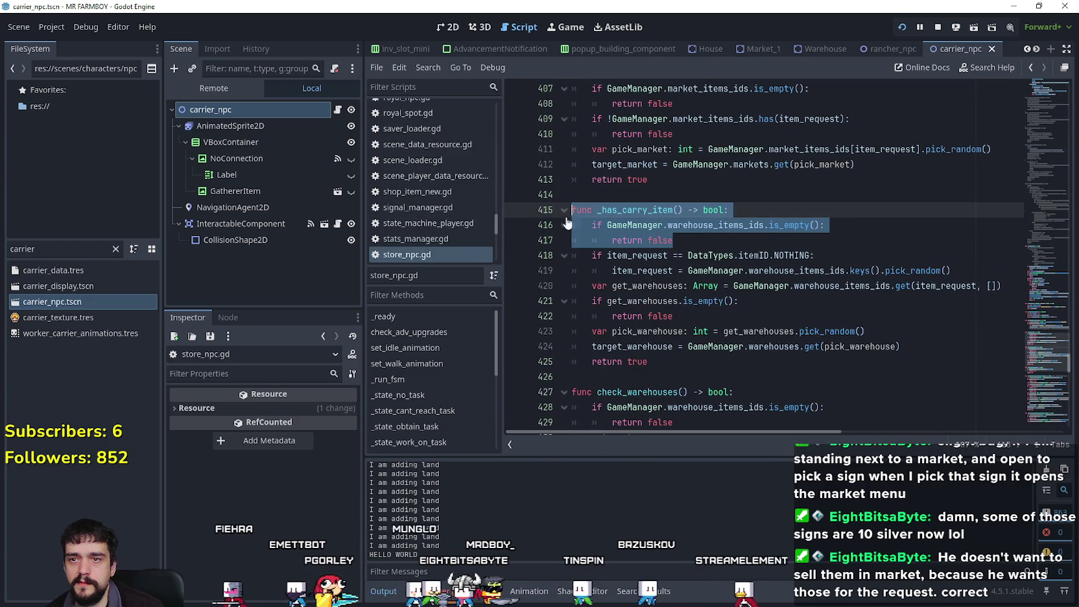
click(756, 304)
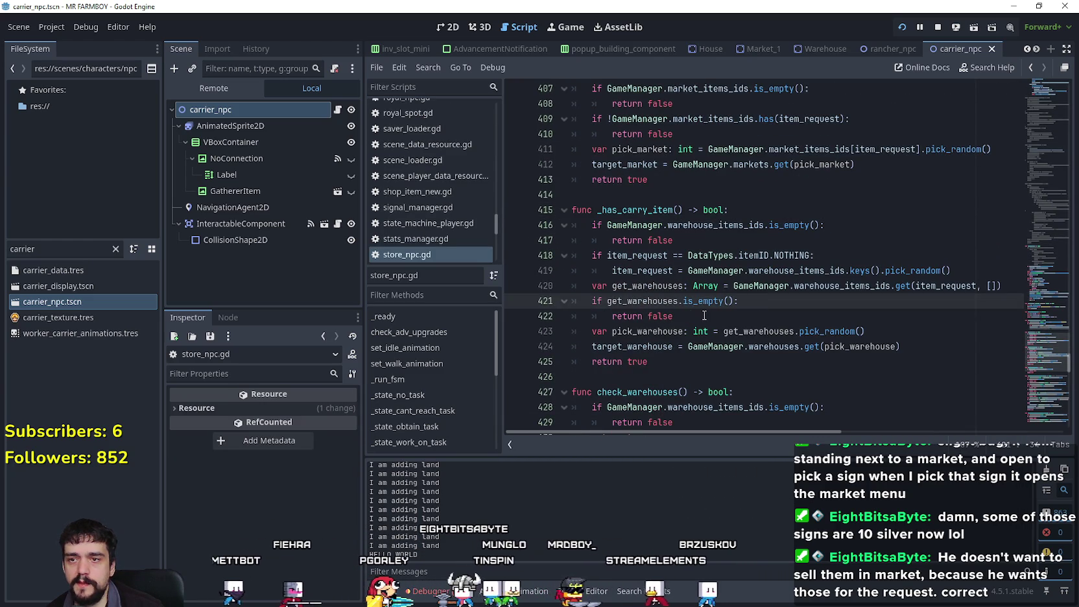
- Select the entire _has_market function
scroll(704, 316, up, 3)
double_click(632, 210)
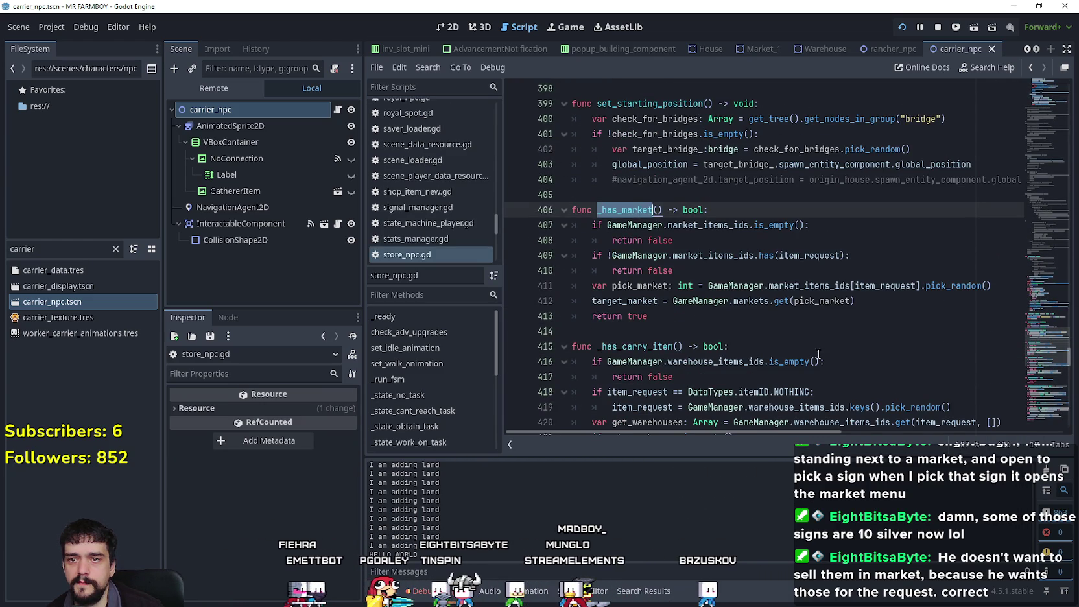
scroll(763, 309, down, 2)
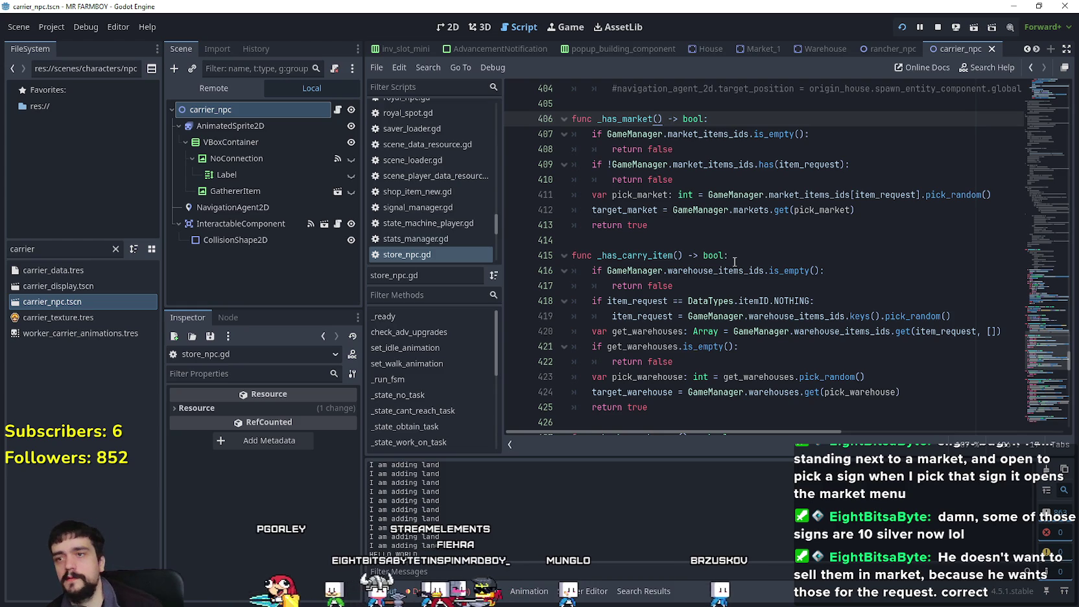
drag(683, 233, 572, 119)
- Duplicate the _has_market function below itself, separated by a blank line
key(ctrl+c)
click(672, 238)
key(ctrl+v)
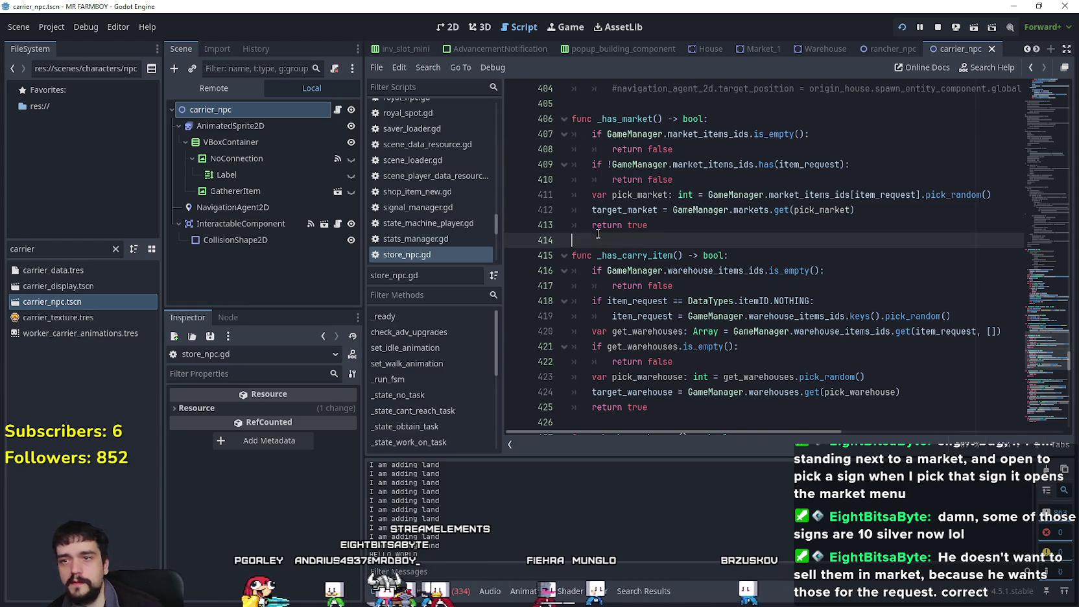
key(Return)
click(669, 223)
key(Return)
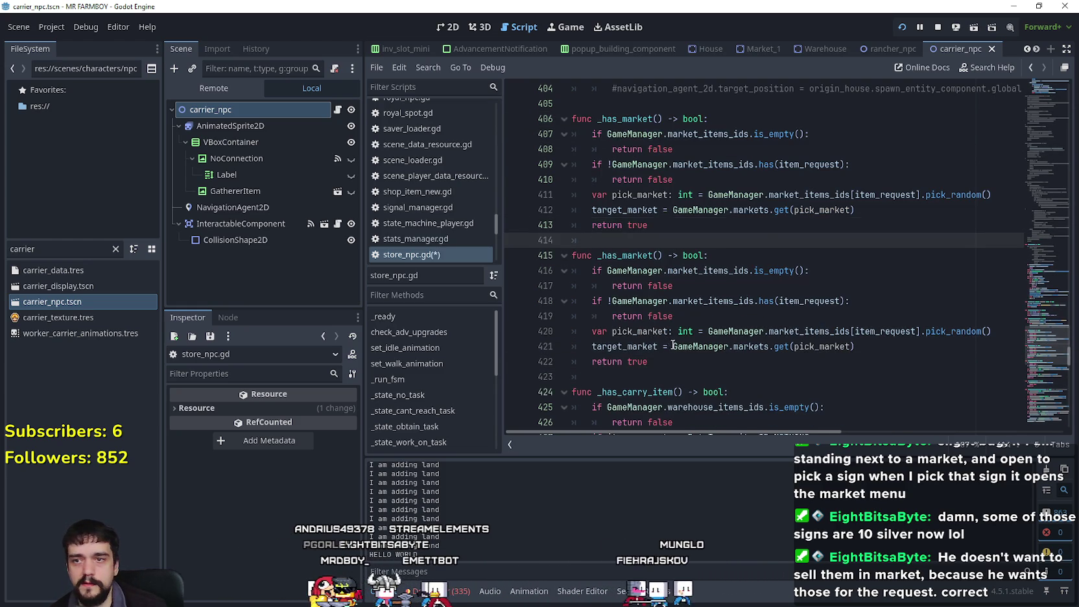
scroll(655, 192, down, 2)
click(651, 164)
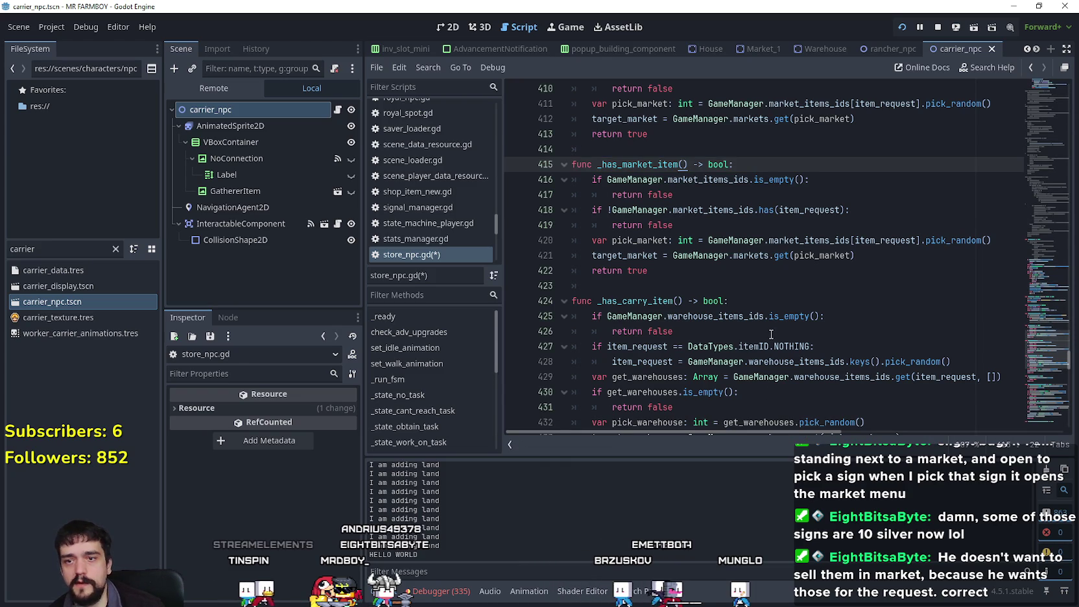
- Paste the item_request NOTHING fallback on a new line after return false in _has_market_item
scroll(885, 274, down, 1)
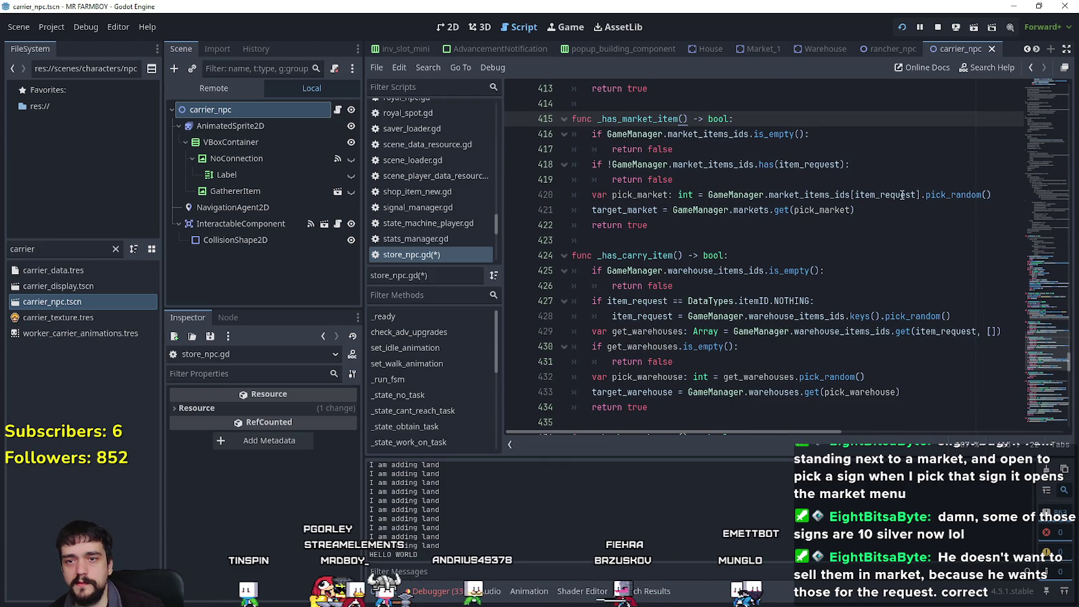
drag(972, 309, 573, 297)
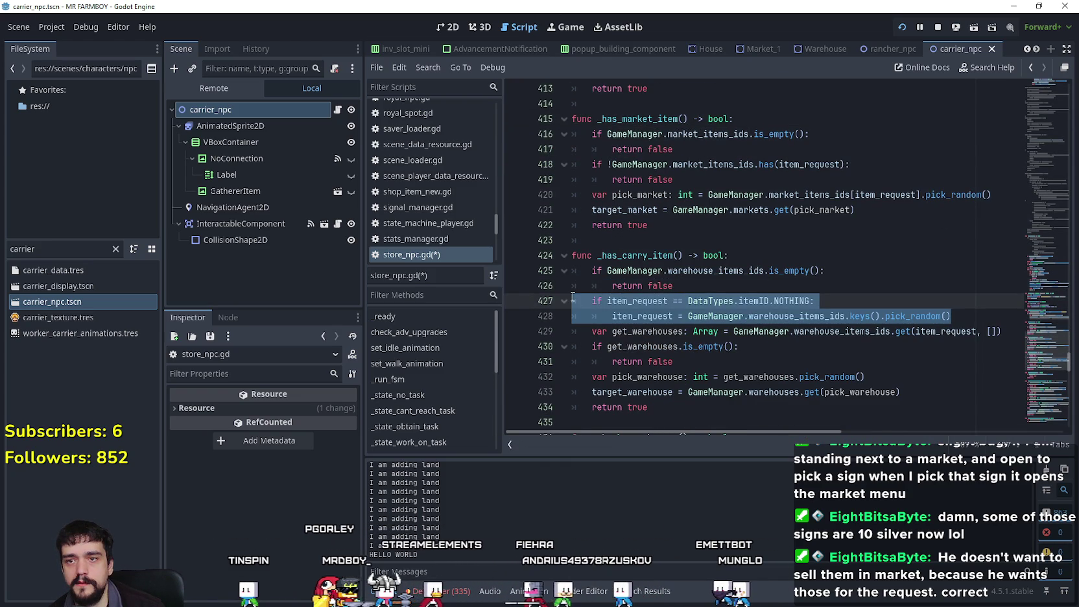
click(717, 154)
key(Return)
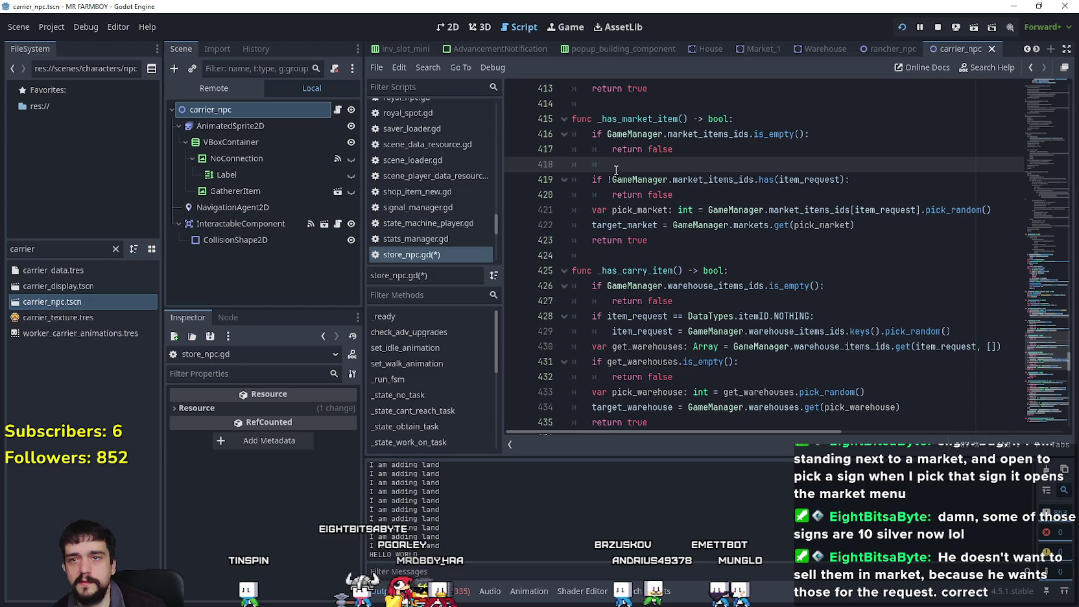
key(ctrl+v)
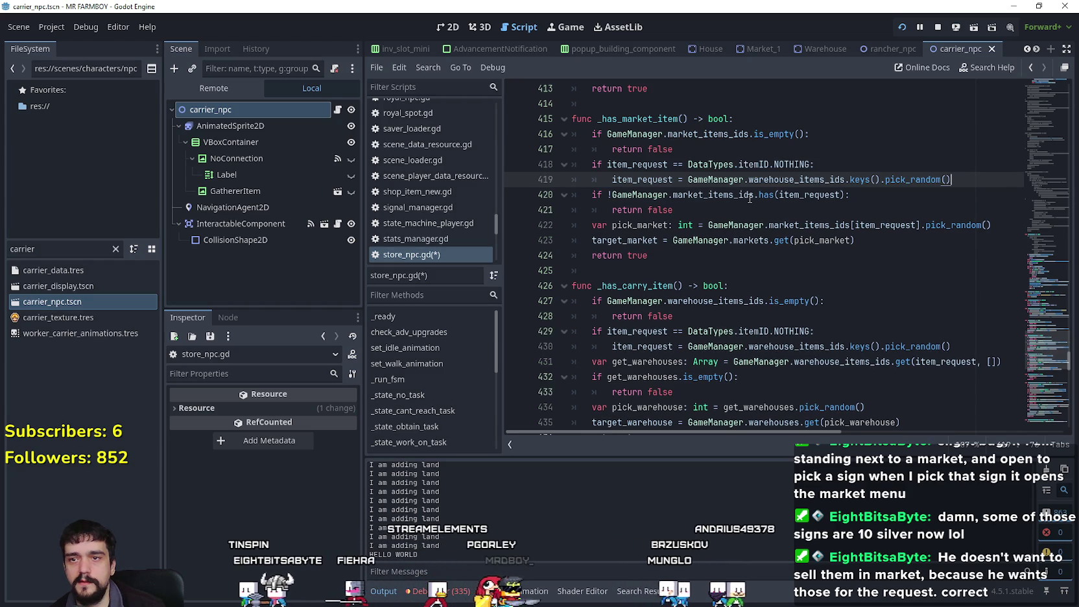
- Replace warehouse_items_ids with market_items_ids on line 419 and review the resulting block
double_click(685, 195)
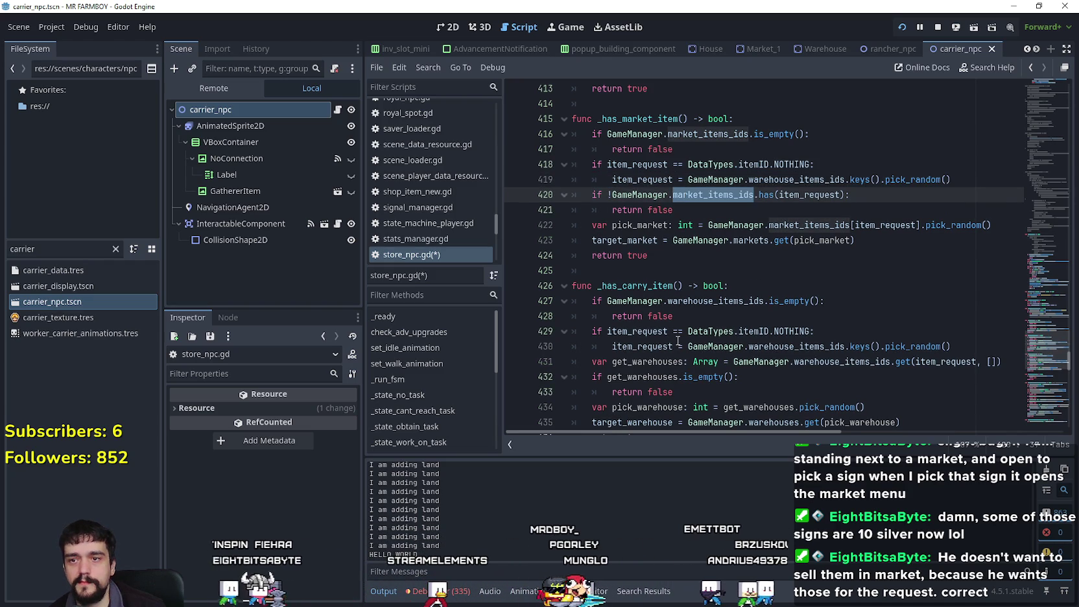
double_click(731, 134)
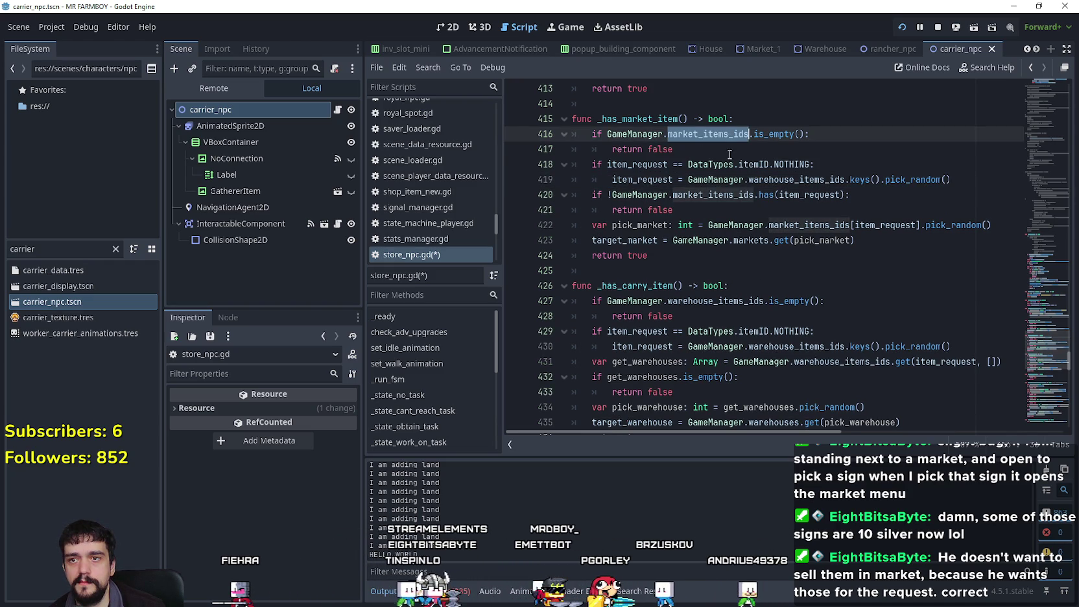
drag(732, 157, 535, 129)
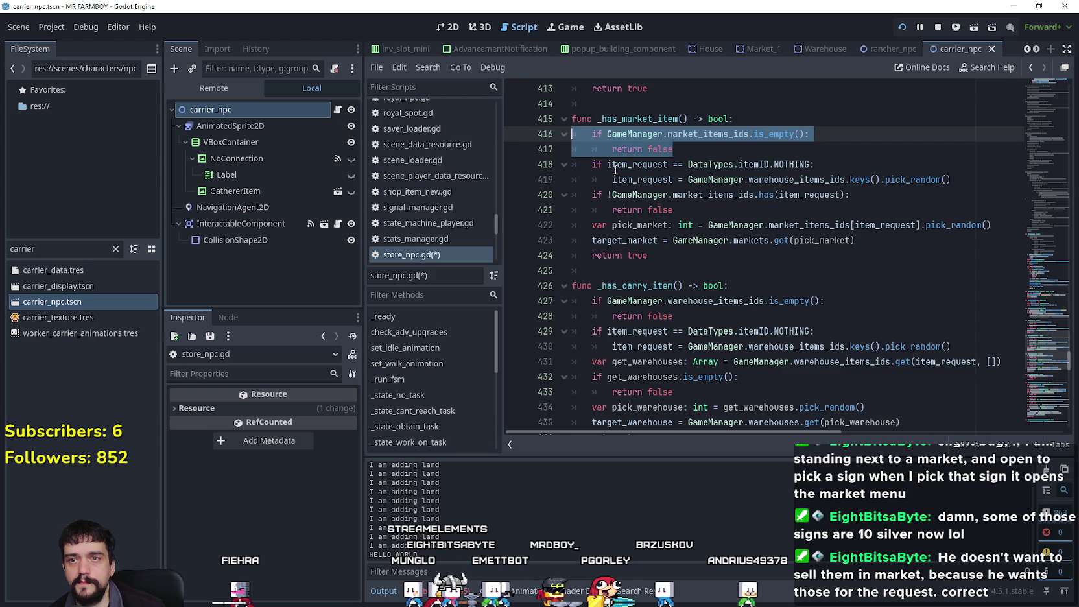
double_click(811, 180)
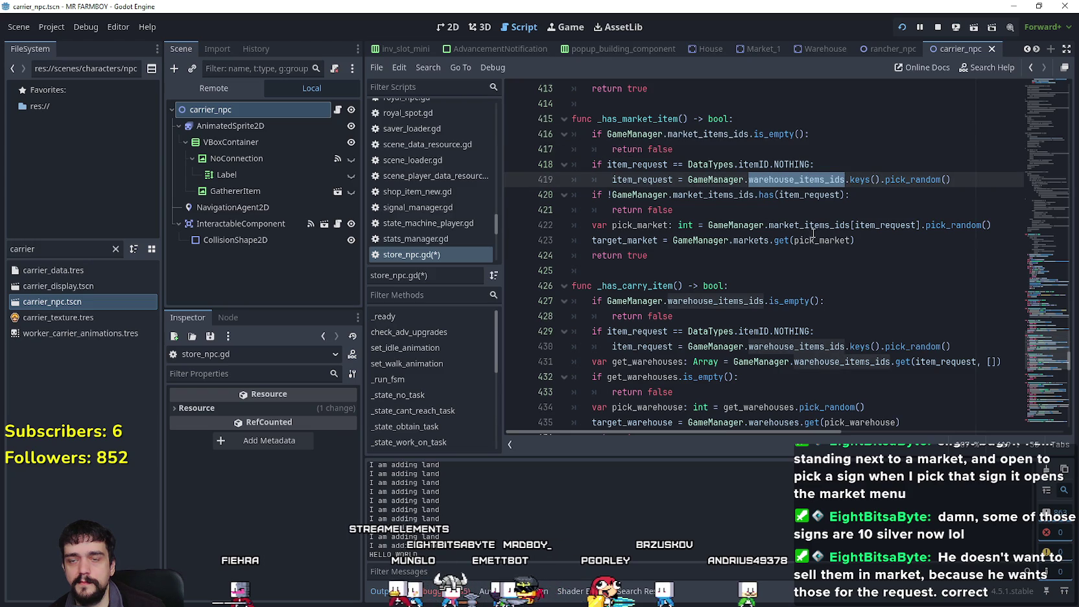
double_click(687, 135)
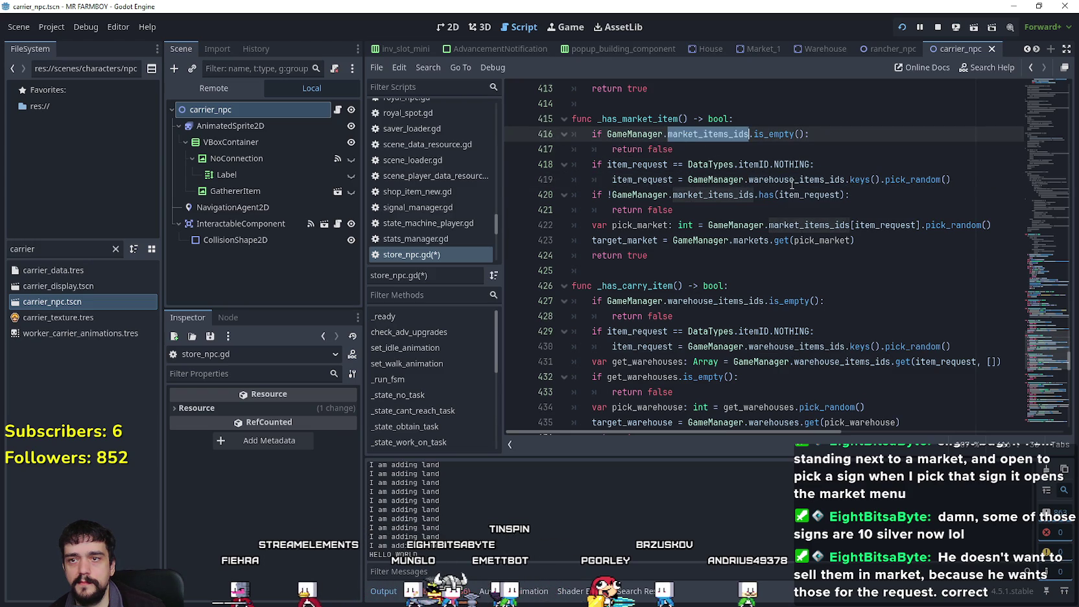
double_click(792, 180)
key(ctrl+v)
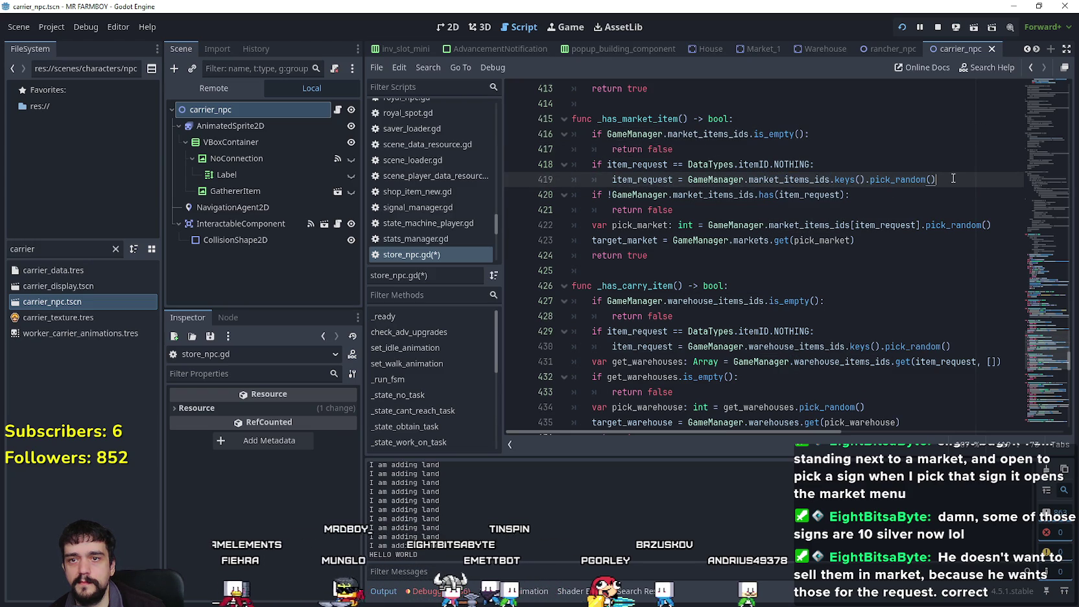
double_click(634, 180)
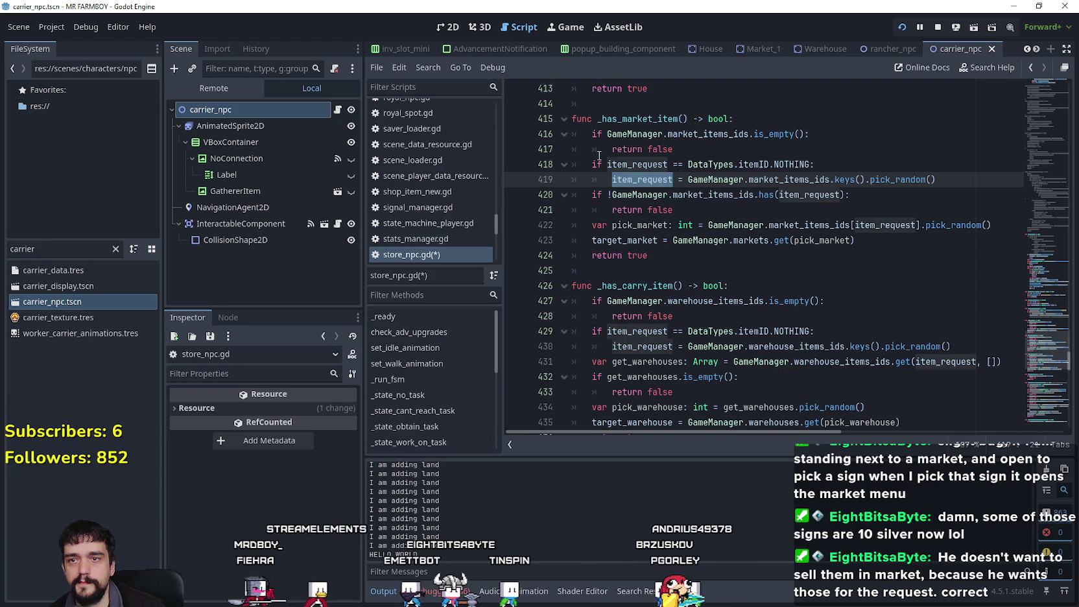
mouse_move(931, 181)
mouse_down()
mouse_move(783, 180)
mouse_move(572, 104)
mouse_up()
scroll(694, 337, down, 1)
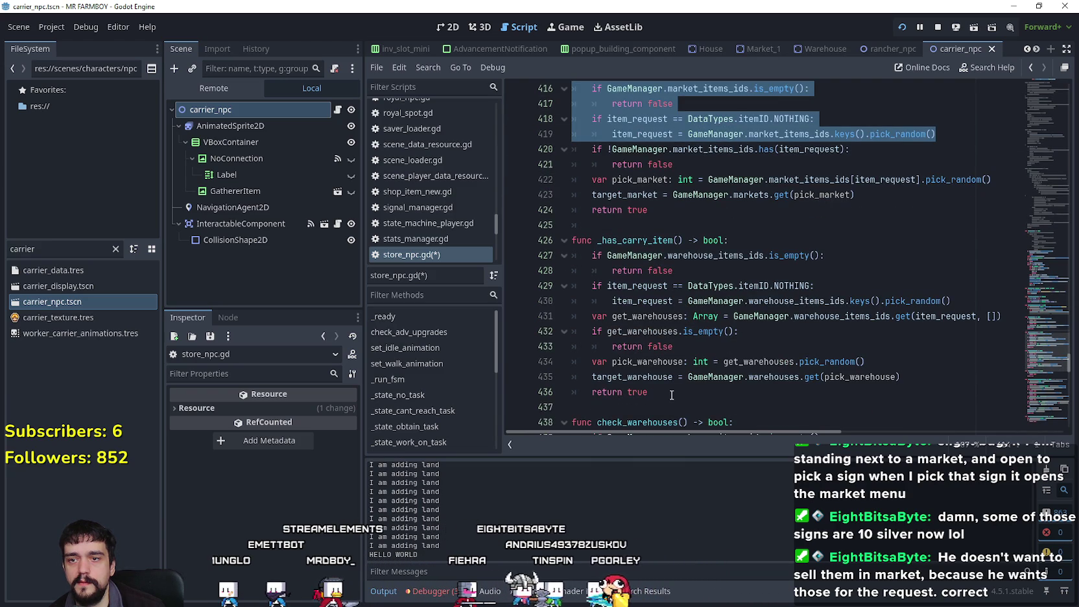
- Paste the get_warehouses/pick_warehouse lookup from _has_carry_item over the market lookup on lines 420–423
drag(674, 391, 559, 334)
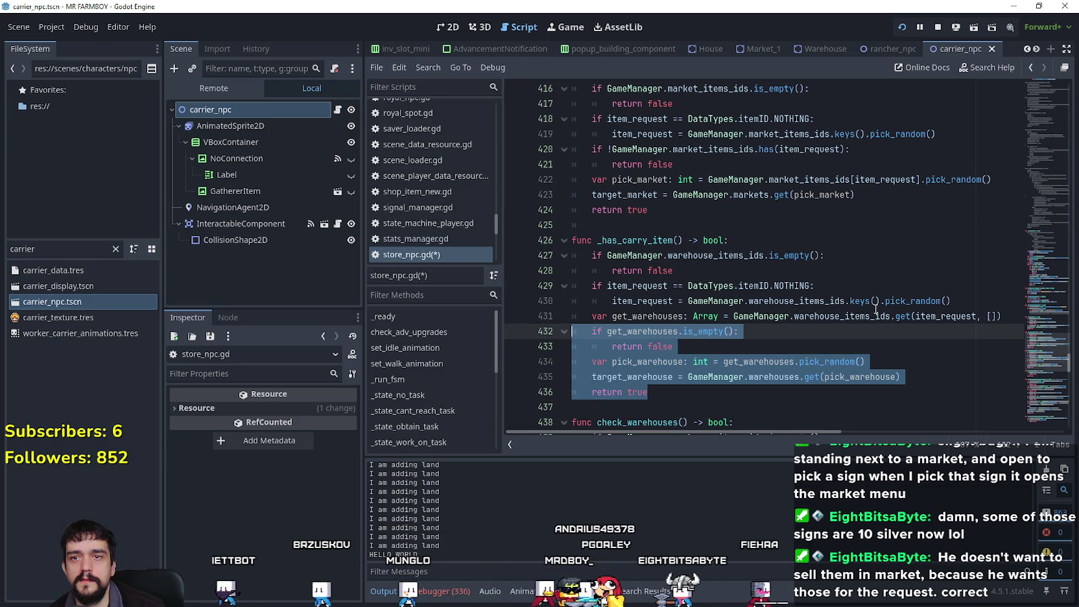
scroll(731, 384, up, 1)
scroll(729, 379, down, 1)
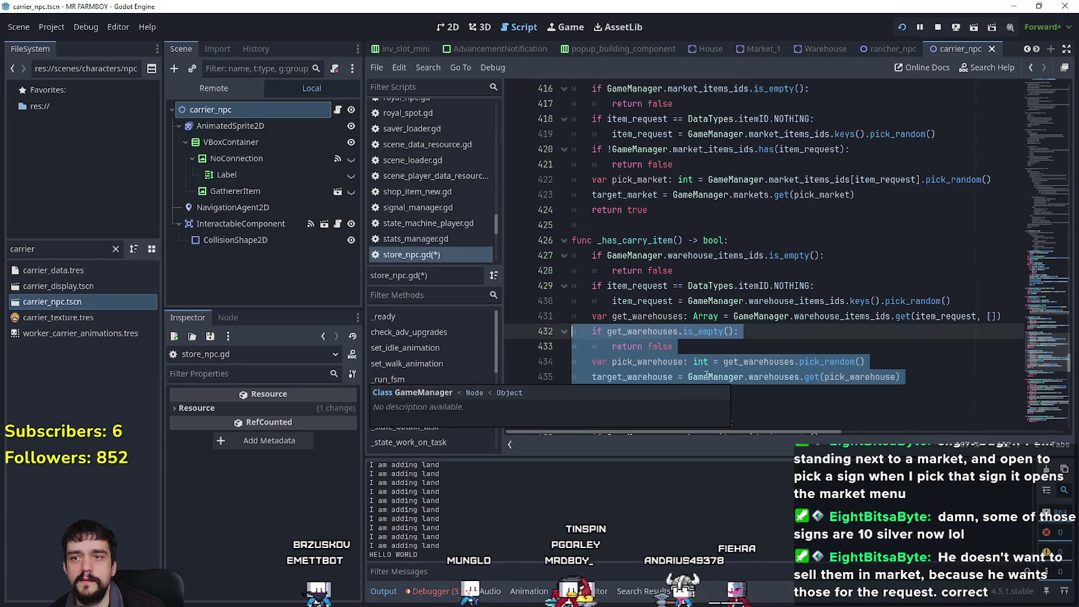
mouse_move(687, 352)
mouse_down()
mouse_move(584, 341)
mouse_move(565, 323)
mouse_up()
key(ctrl+c)
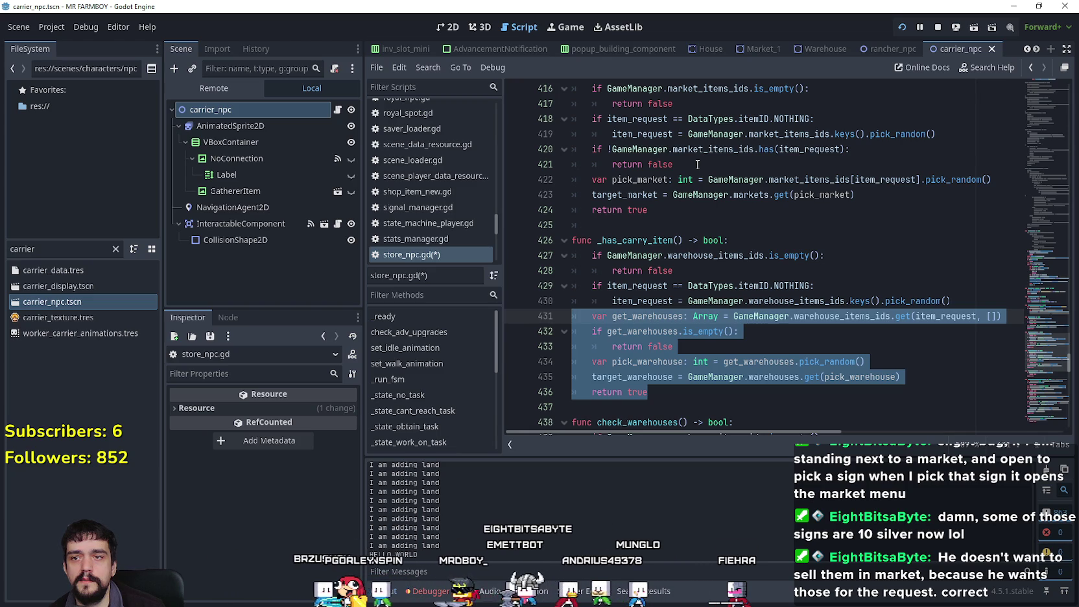
drag(695, 166, 545, 153)
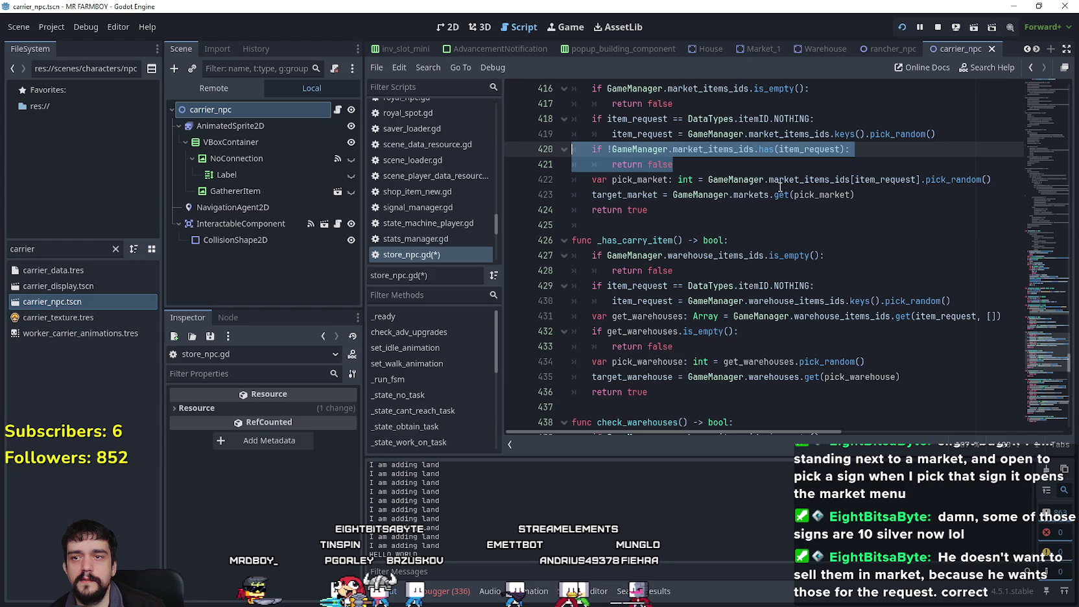
click(891, 196)
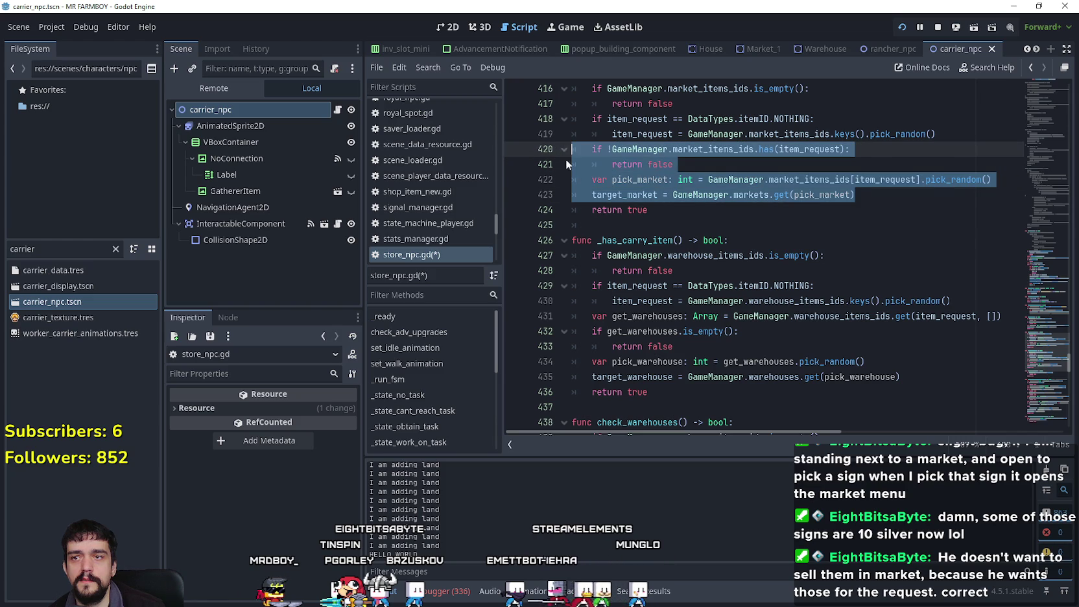
key(ctrl+v)
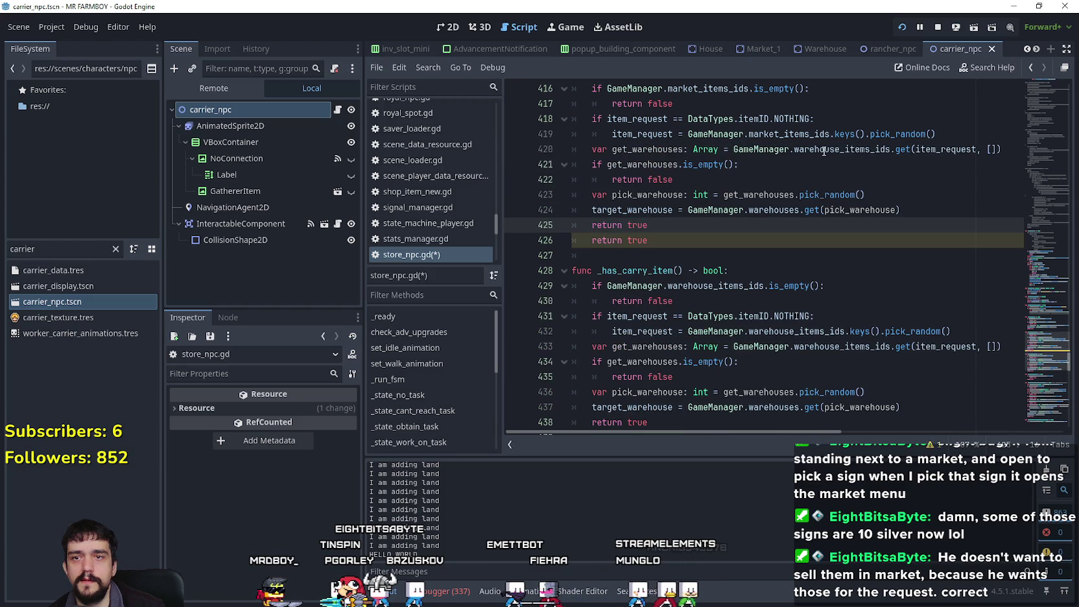
- Delete the duplicate return true line left by the paste
scroll(642, 156, up, 1)
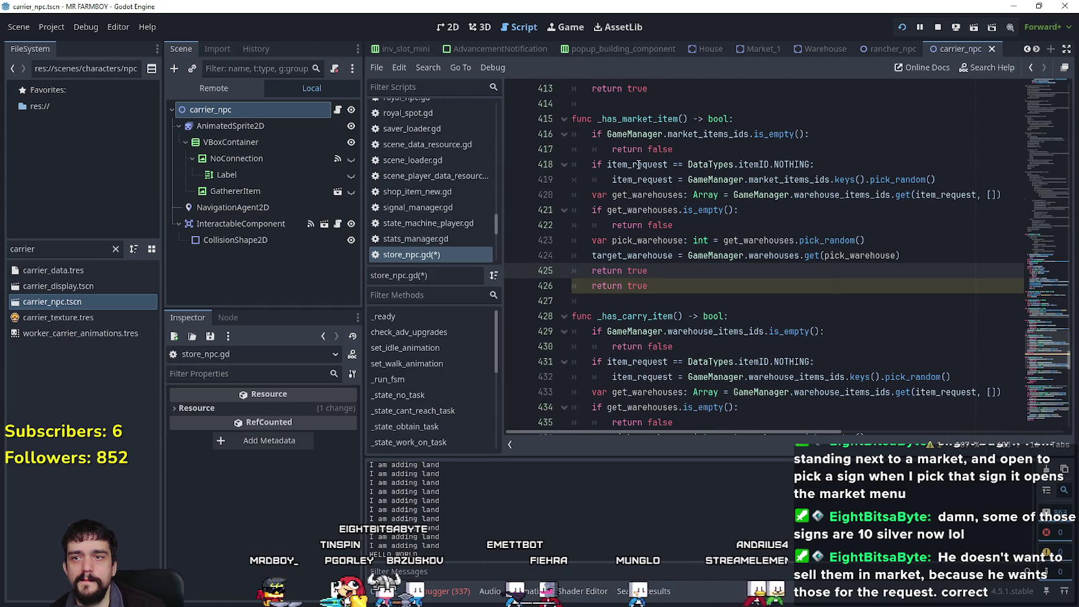
mouse_move(942, 178)
mouse_down()
mouse_move(594, 164)
mouse_move(574, 119)
mouse_up()
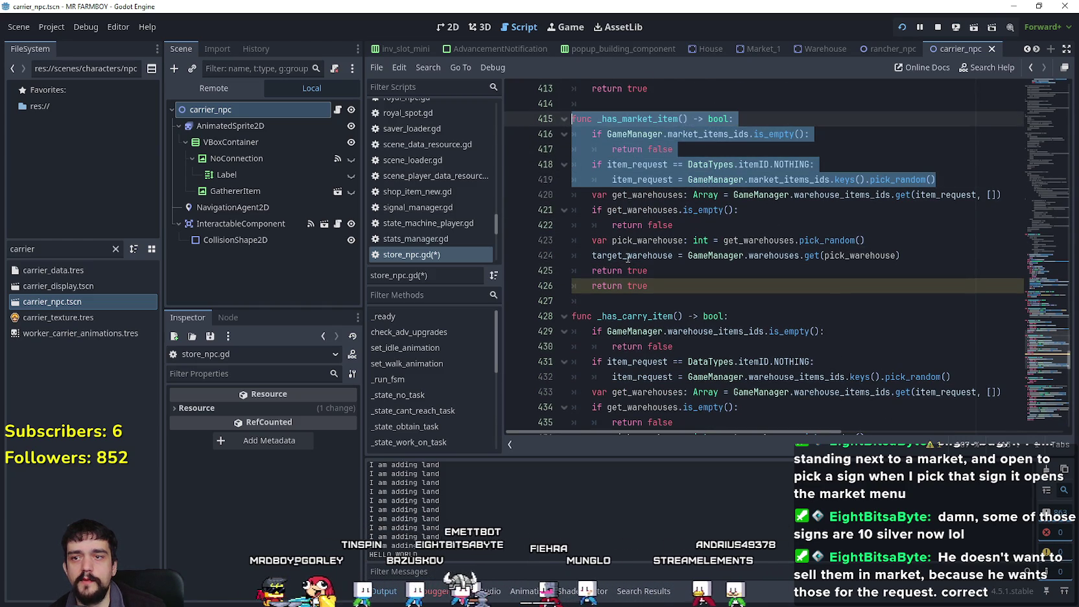
click(649, 285)
key(ctrl+shift+Left)
key(ctrl+shift+Left)
key(BackSpace)
key(BackSpace)
key(BackSpace)
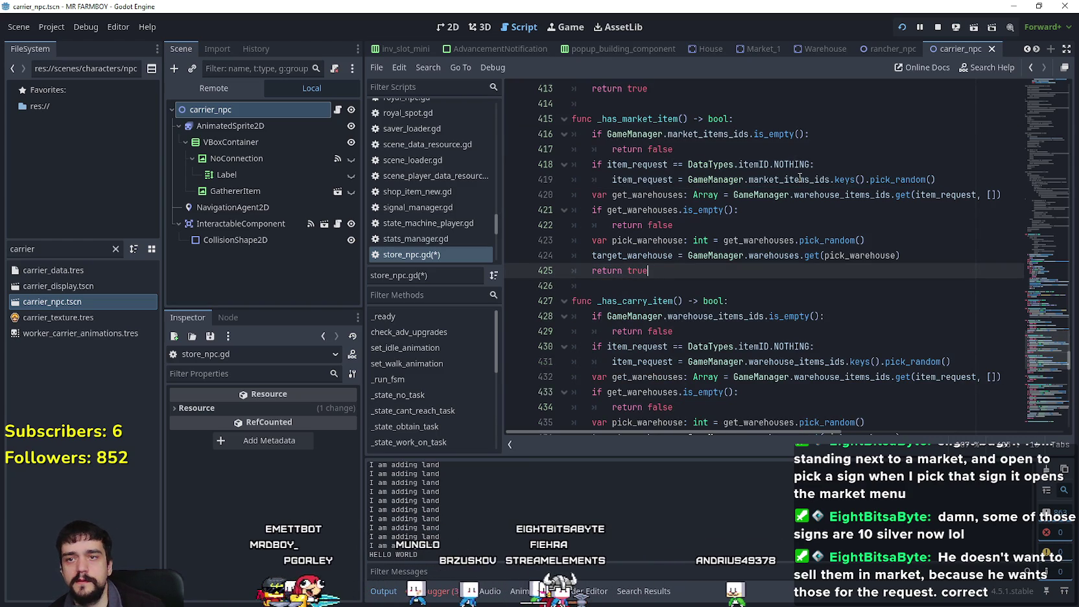
- Insert the warehouse_items_ids emptiness check on a new line 420
double_click(635, 194)
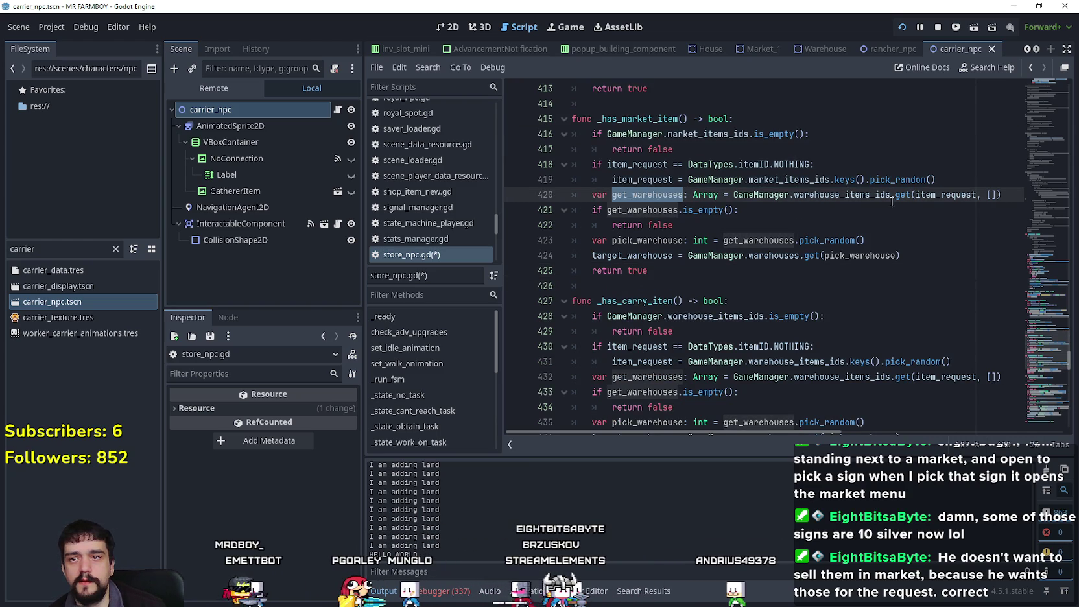
click(1012, 198)
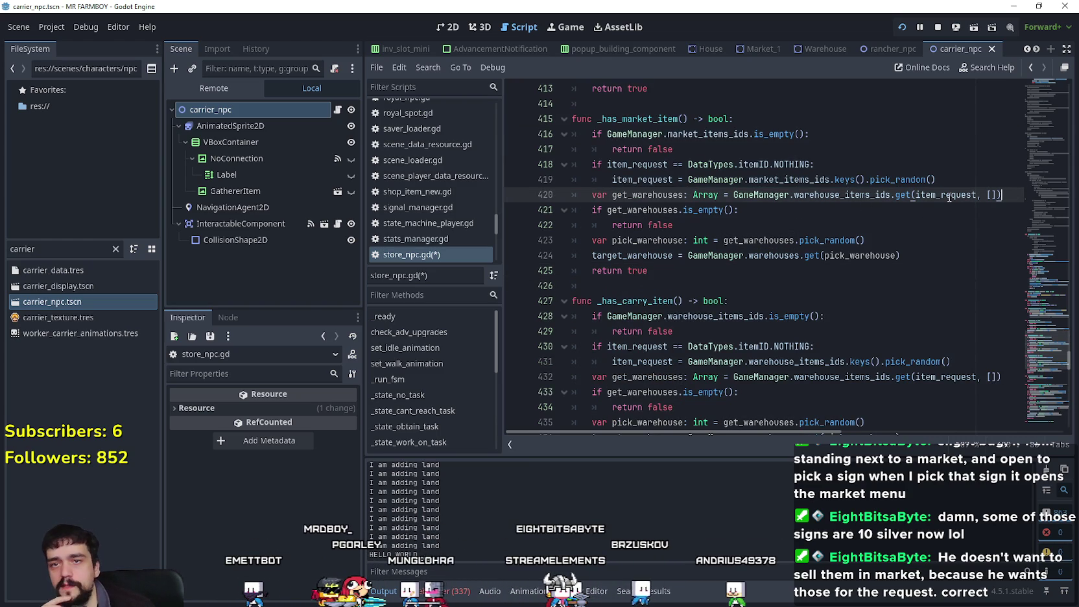
double_click(860, 195)
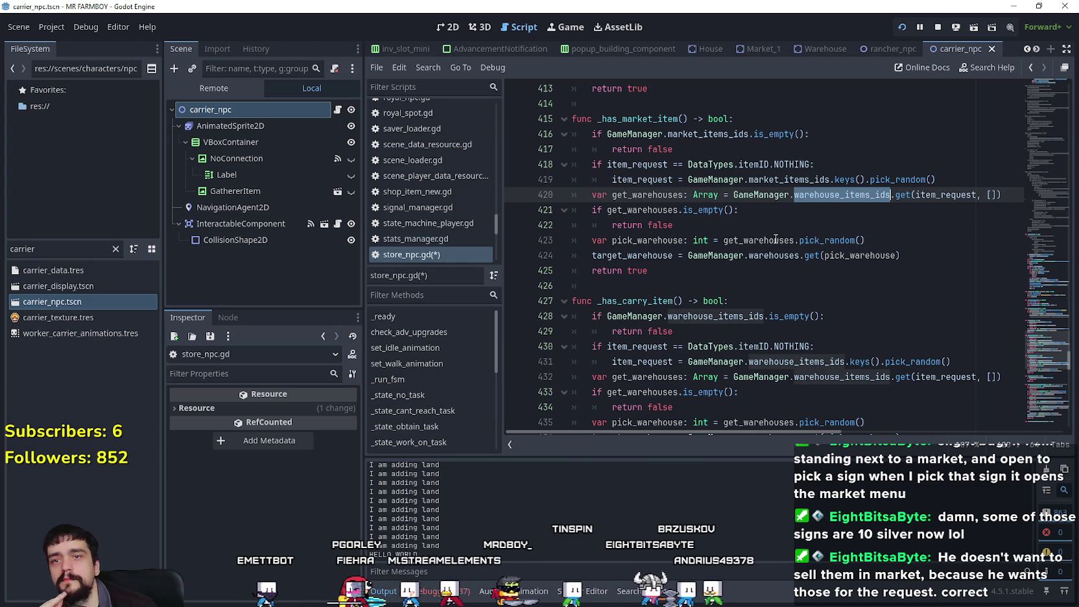
click(940, 179)
key(Return)
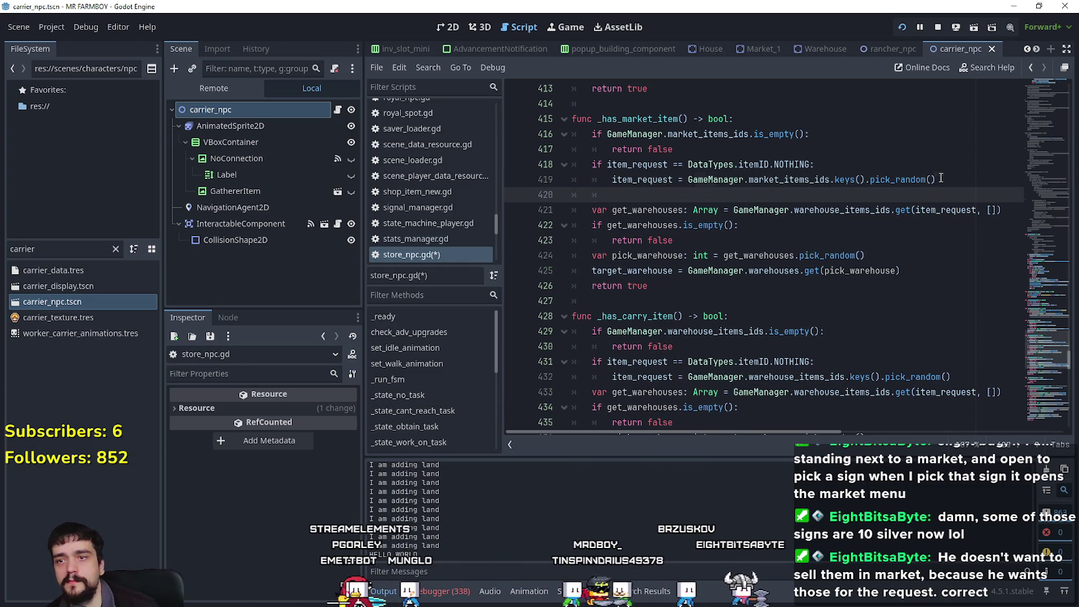
scroll(770, 229, down, 1)
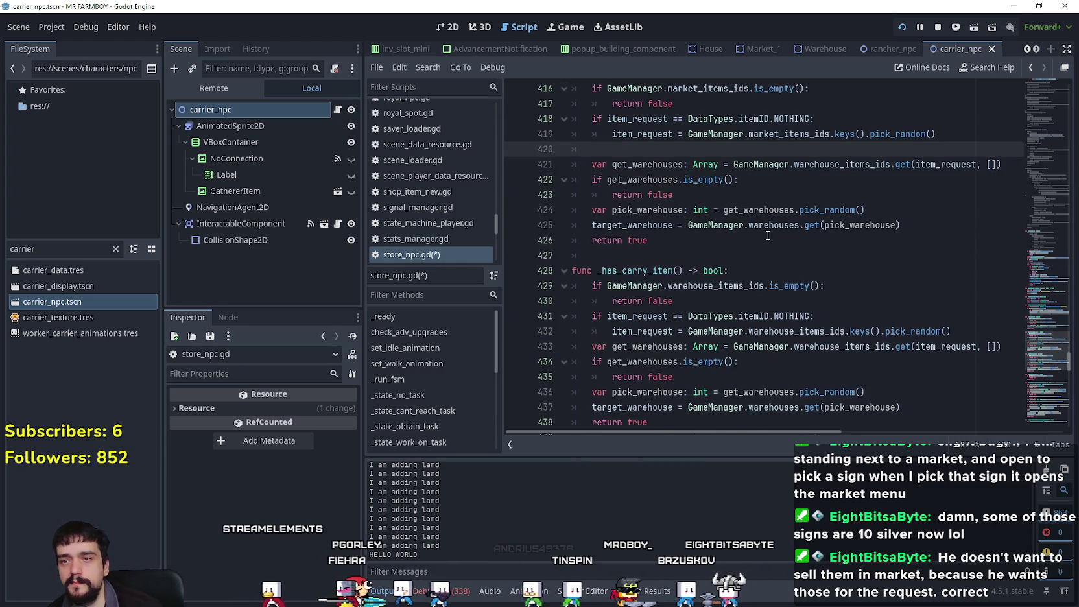
mouse_move(695, 307)
mouse_down()
mouse_move(529, 271)
mouse_move(523, 286)
mouse_up()
key(ctrl+c)
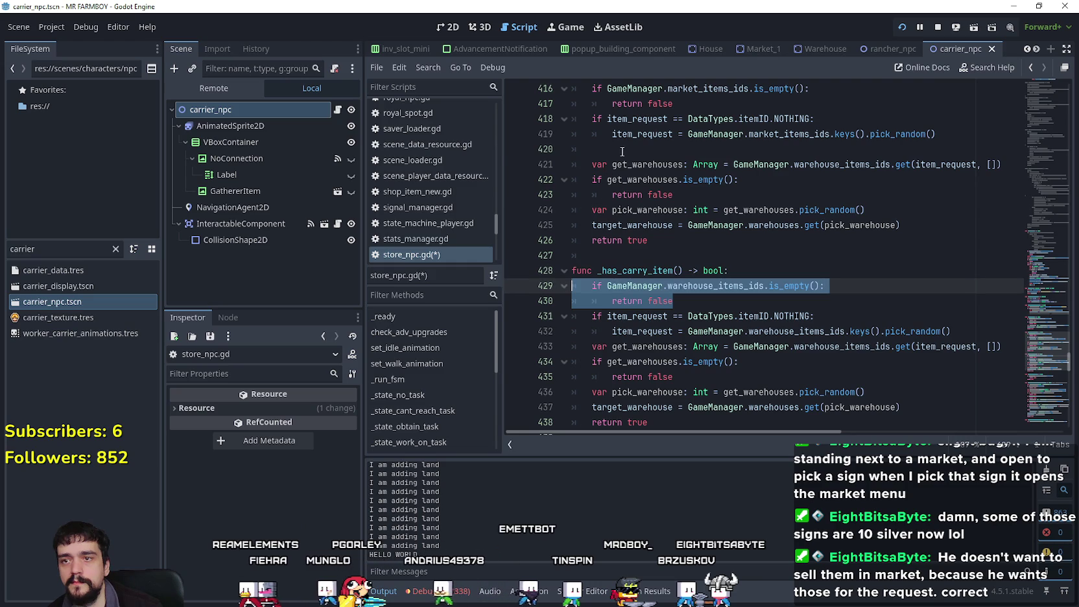
drag(622, 151, 567, 148)
key(ctrl+v)
- Review the new warehouse lookup lines 420–428 in _has_market_item
scroll(842, 266, up, 1)
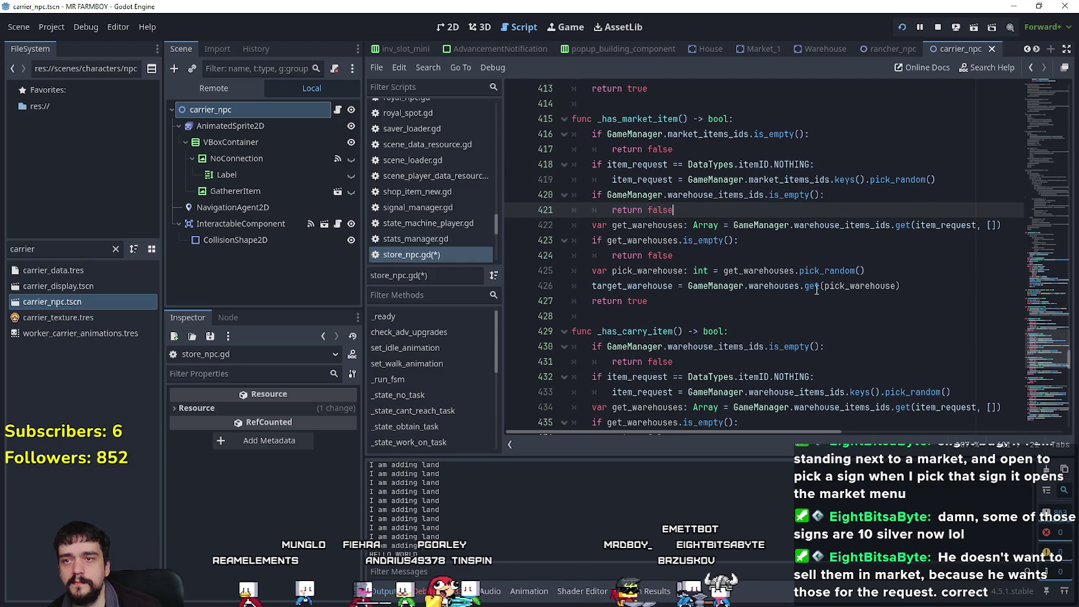
key(Up)
key(ctrl+d)
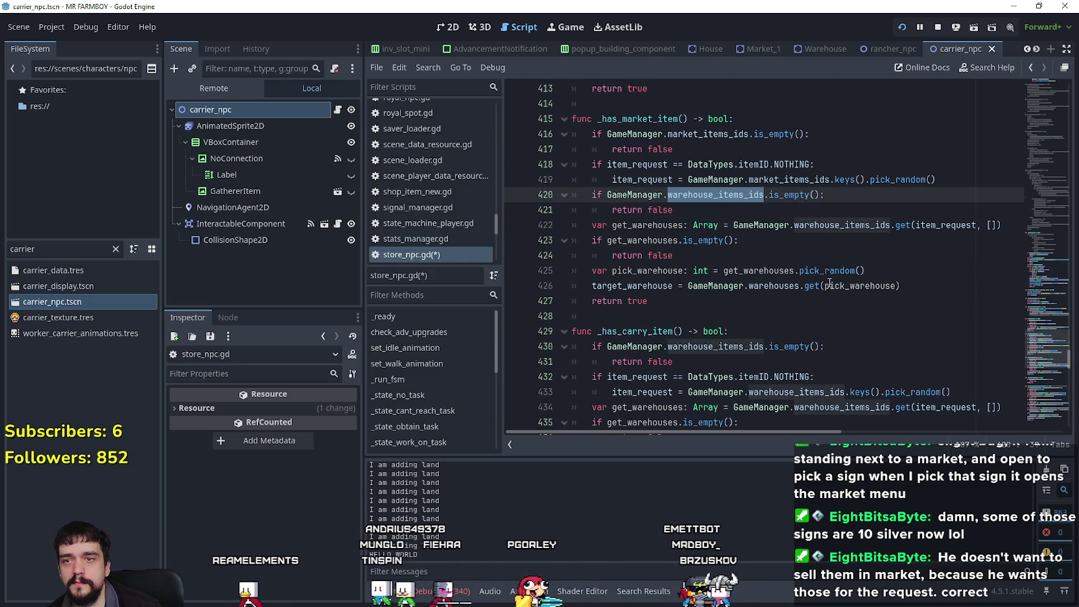
scroll(831, 283, down, 1)
double_click(954, 180)
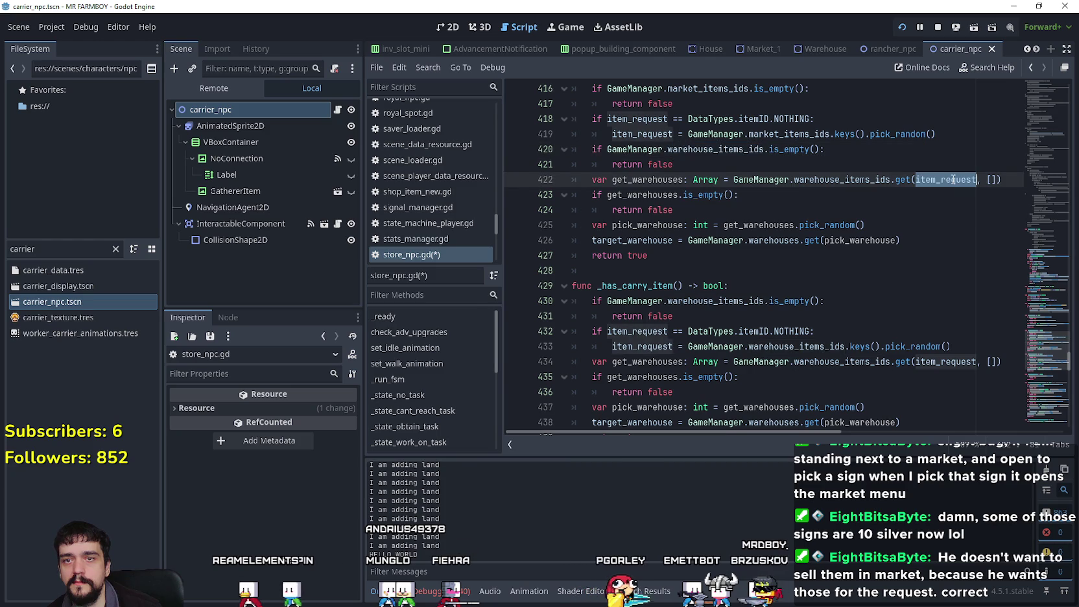
drag(703, 212, 557, 179)
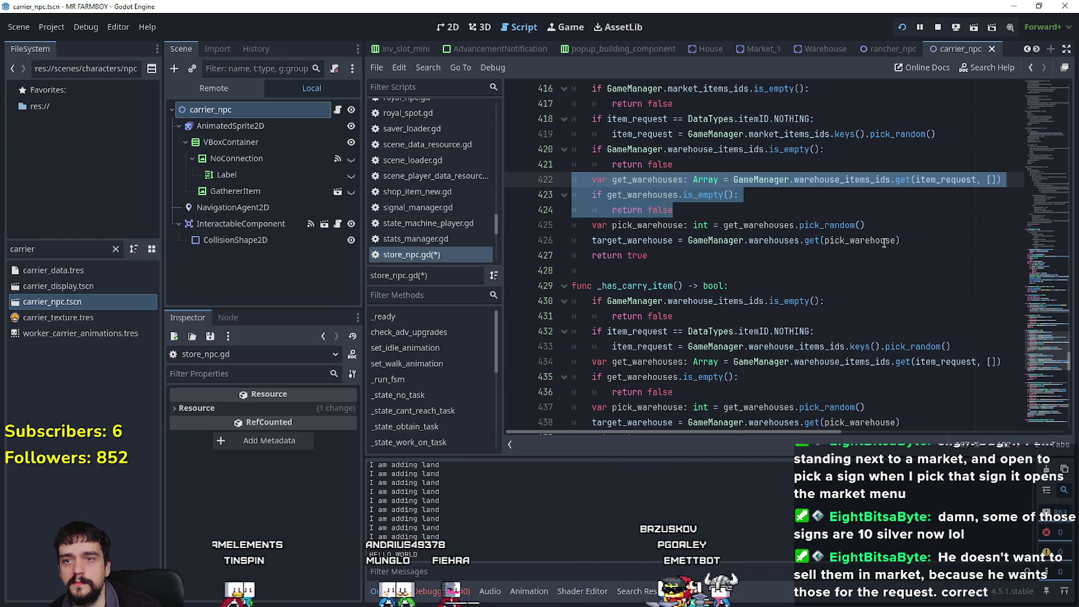
mouse_move(902, 241)
mouse_down()
mouse_move(648, 210)
mouse_move(565, 182)
mouse_up()
click(717, 273)
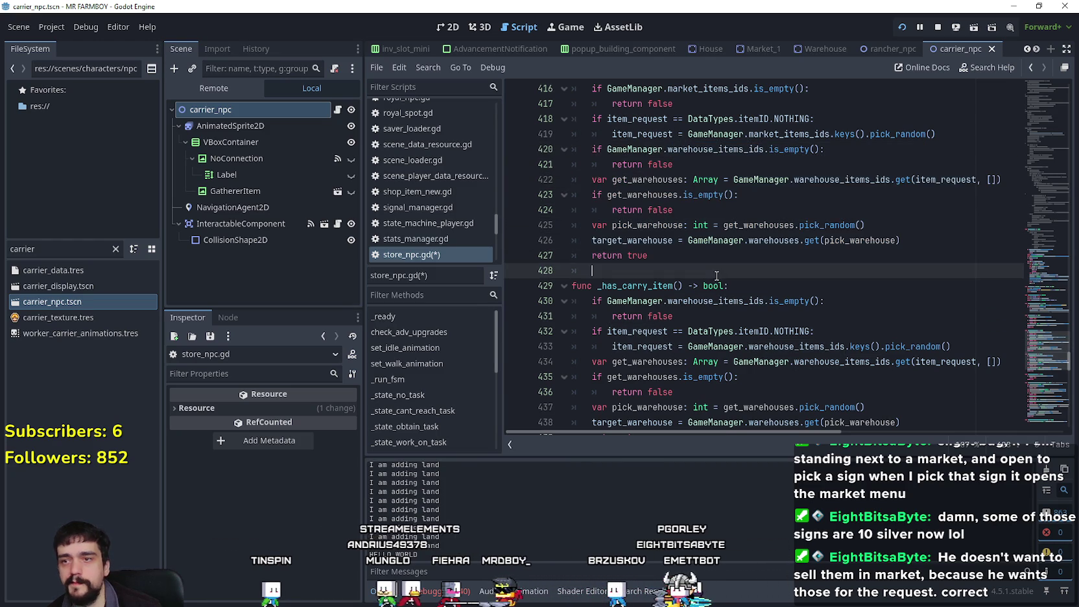
mouse_move(752, 300)
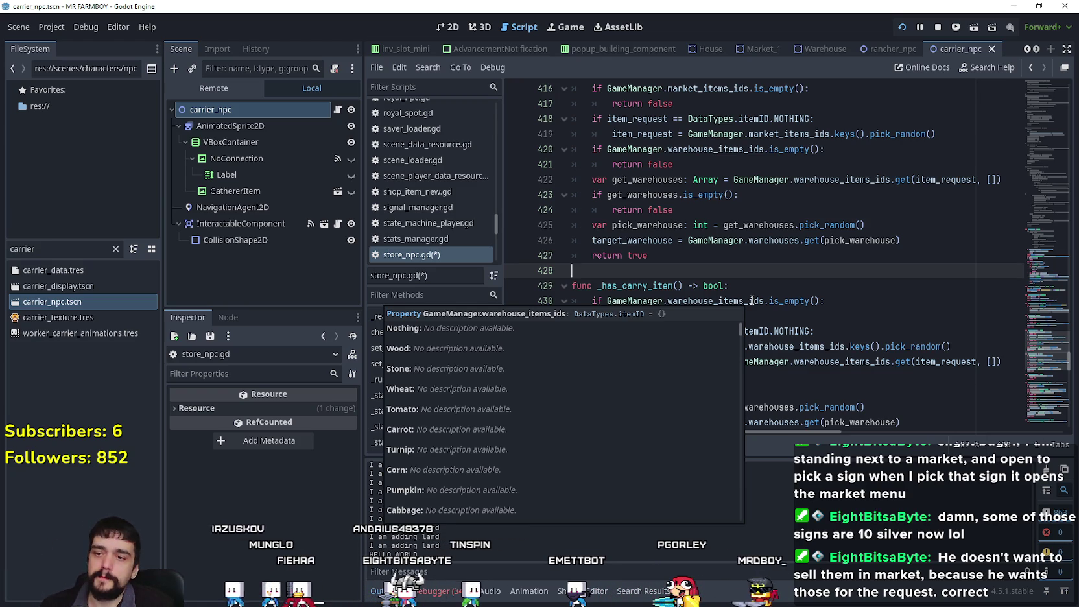
click(723, 259)
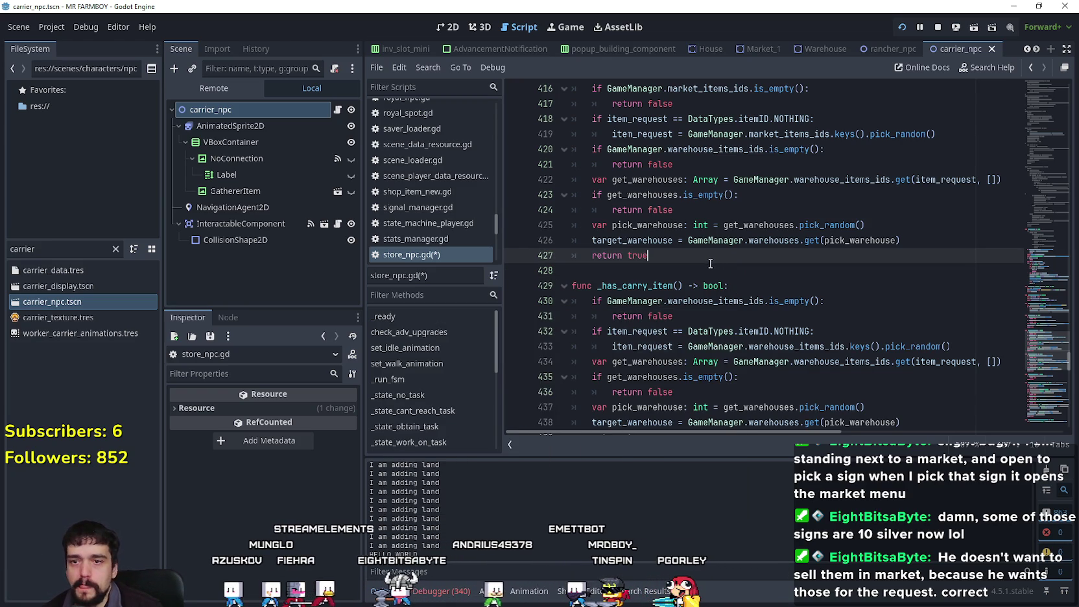
scroll(704, 248, down, 1)
click(847, 333)
click(849, 342)
scroll(850, 342, up, 2)
scroll(844, 323, down, 2)
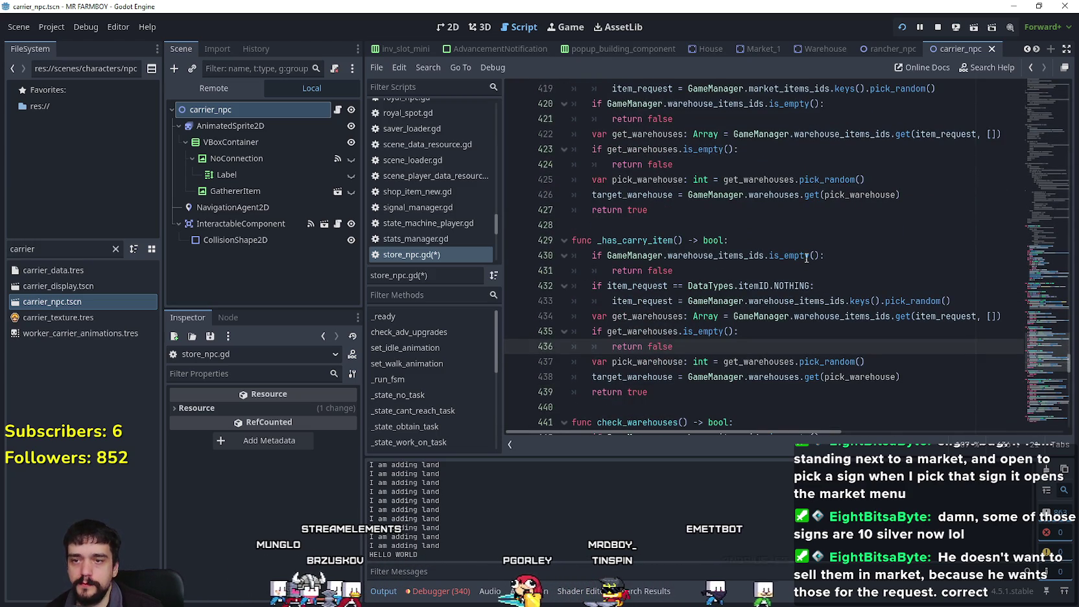
scroll(804, 261, up, 2)
scroll(803, 263, down, 2)
click(690, 408)
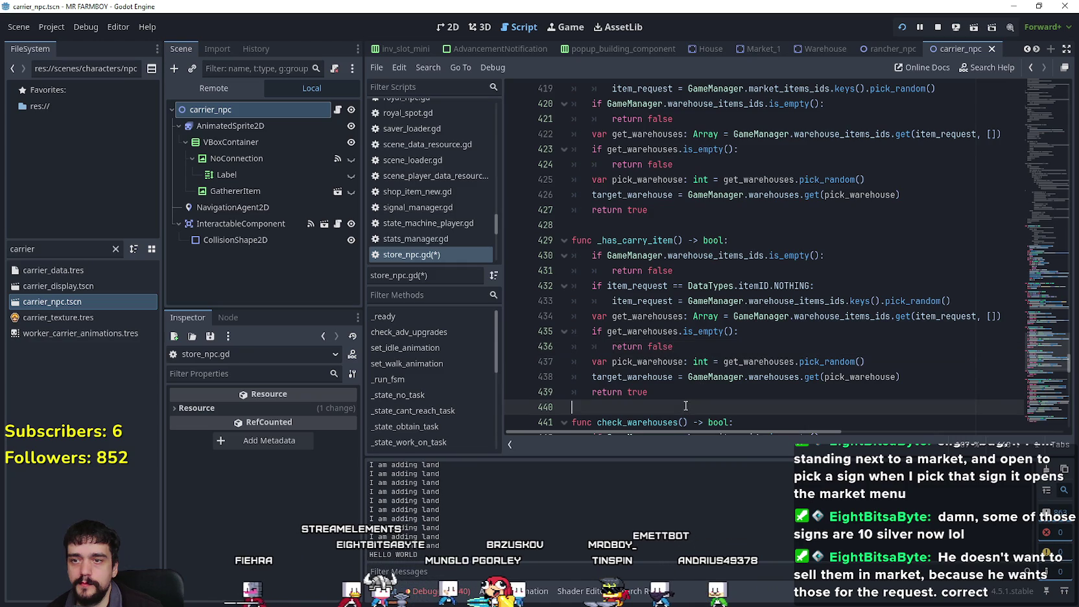
scroll(828, 344, up, 1)
drag(591, 240, 946, 245)
scroll(716, 278, up, 2)
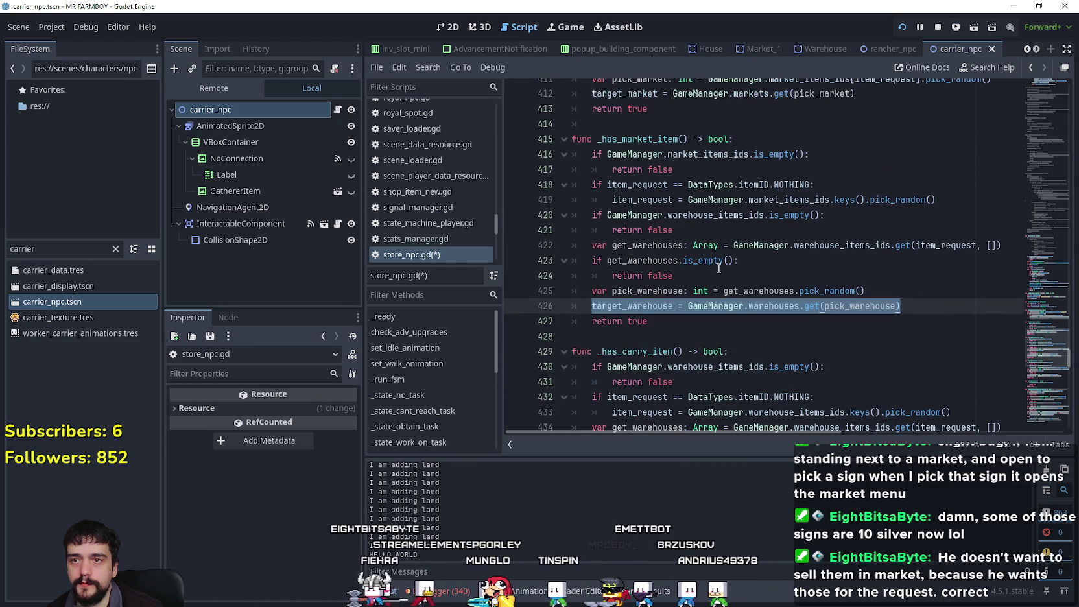
double_click(633, 139)
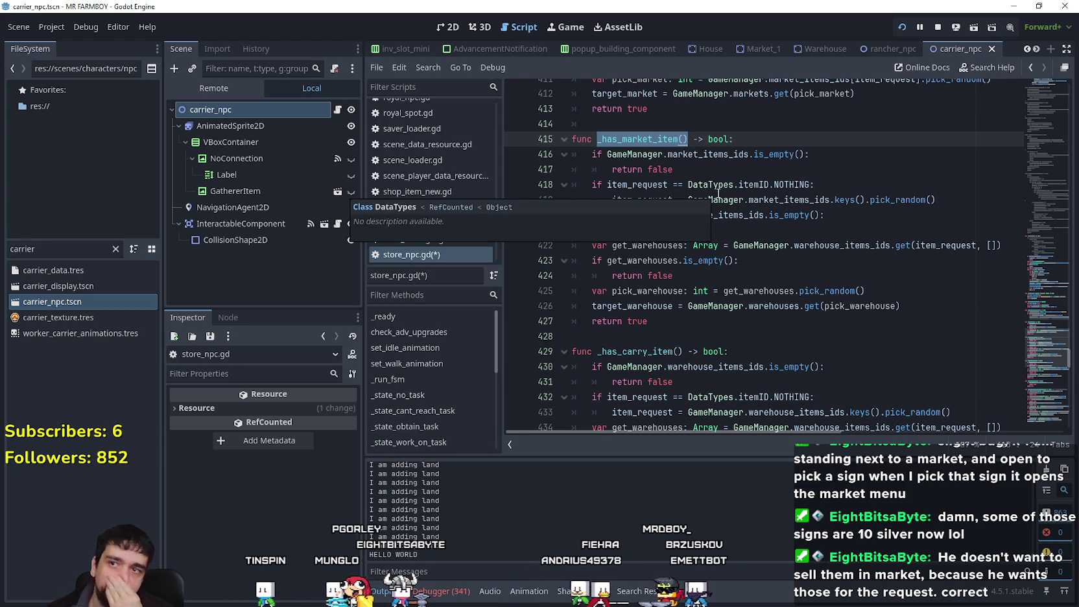
- Change line 175's _has_carry_item call to _has_market_item and save store_npc.gd with Ctrl+S
scroll(721, 188, up, 3)
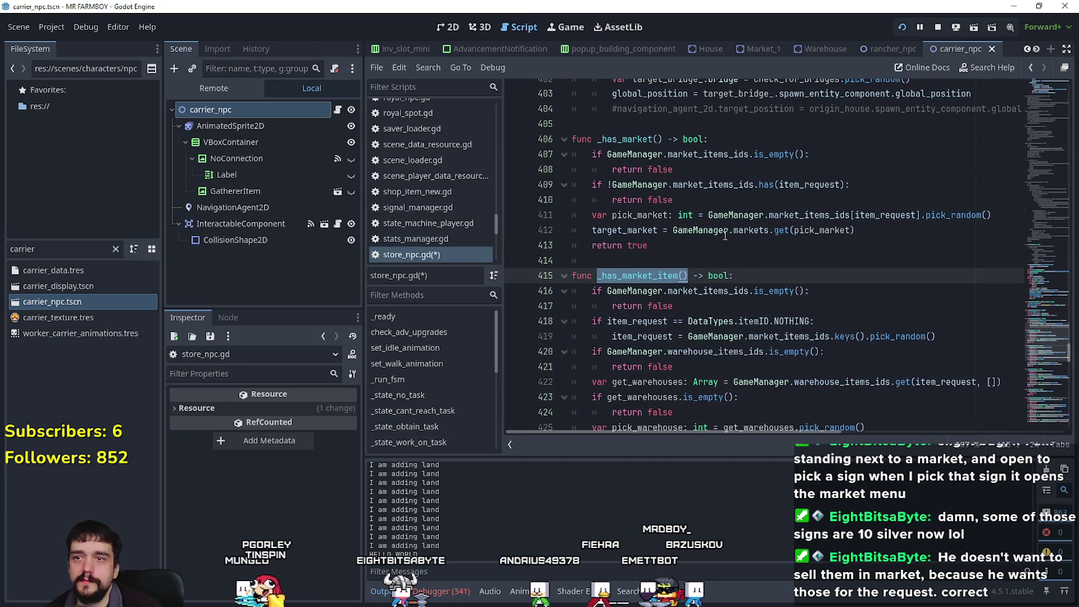
scroll(736, 270, down, 1)
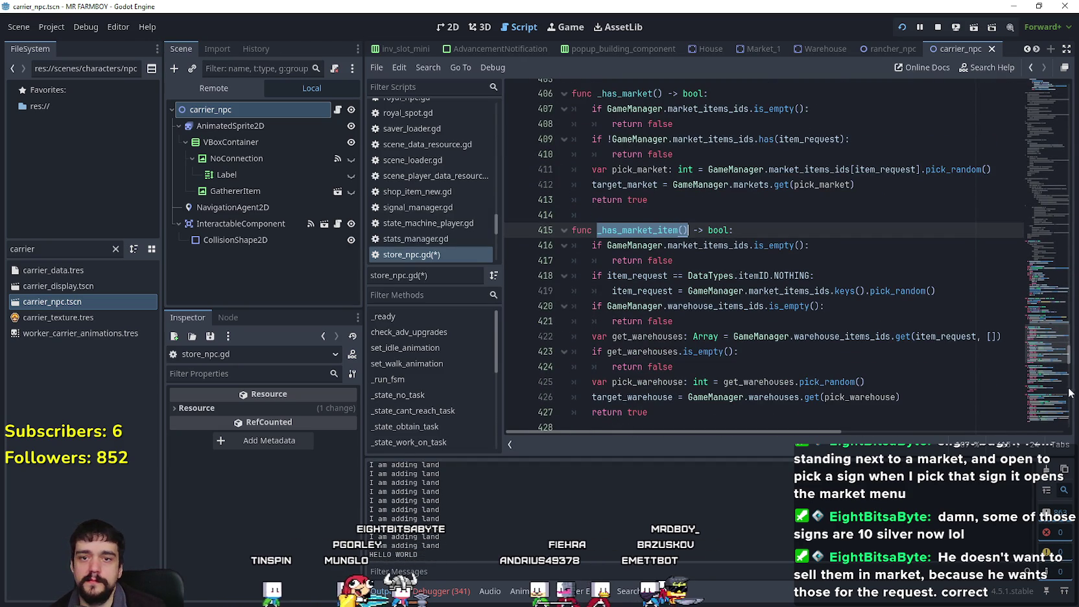
mouse_move(1049, 344)
mouse_down()
mouse_move(1027, 158)
mouse_move(1024, 178)
mouse_up()
double_click(666, 291)
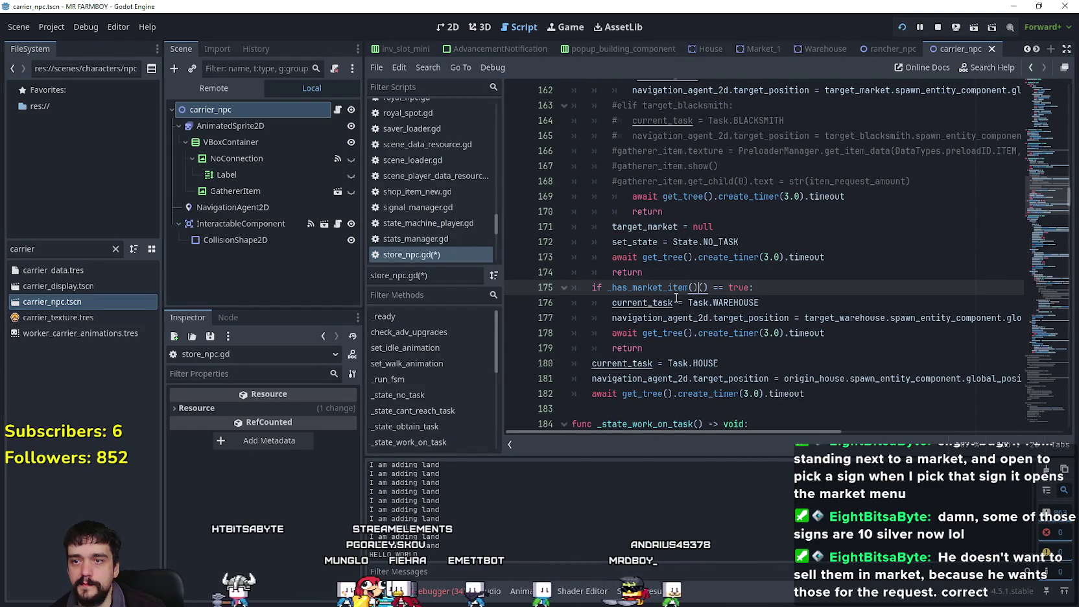
key(Down)
key(End)
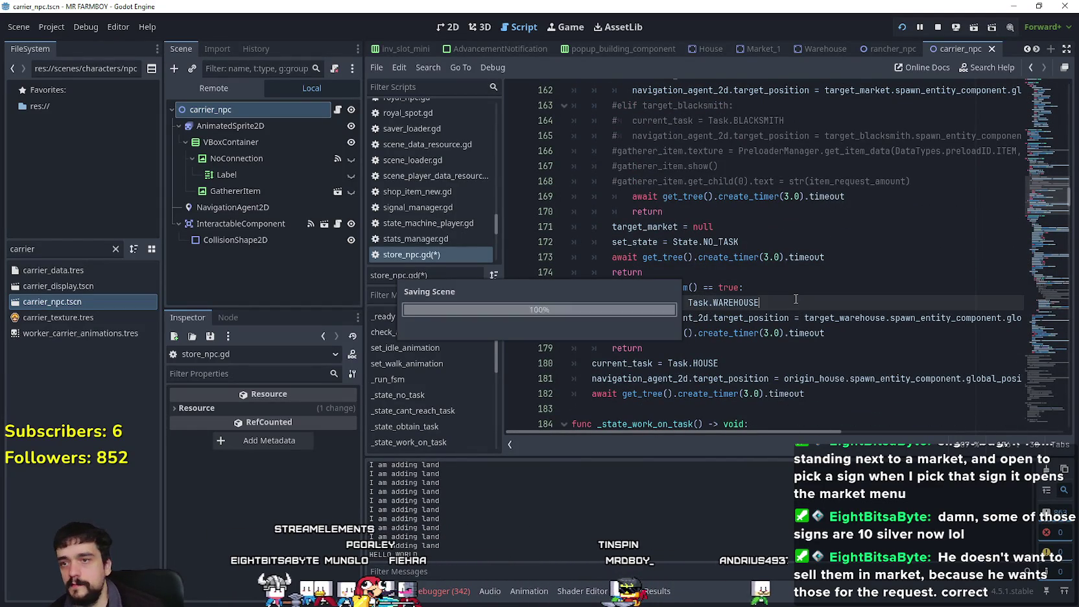
key(ctrl+s)
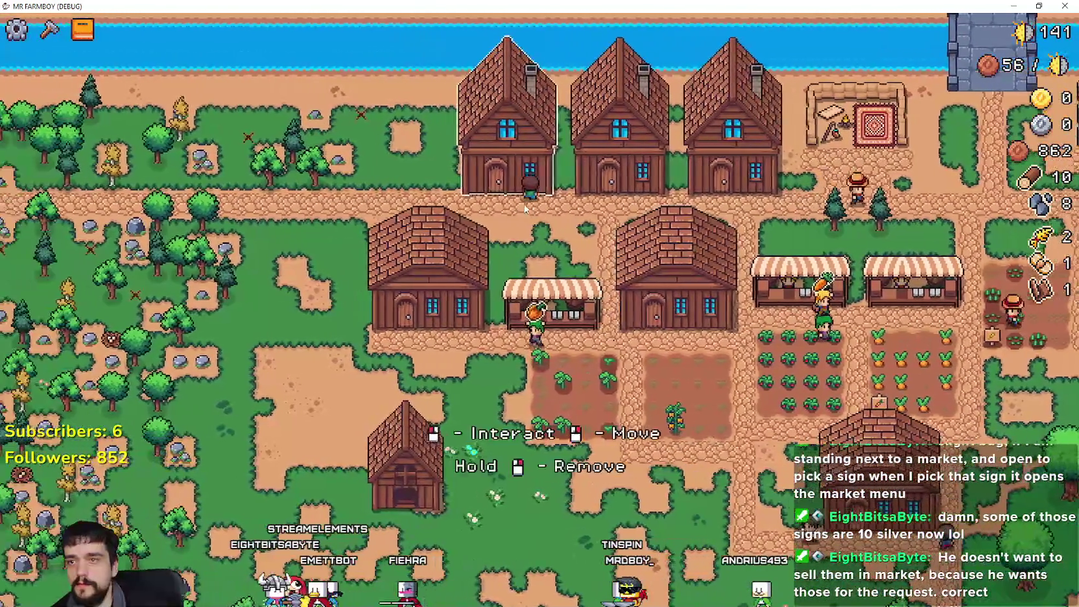
- Assign a Carrier to a house's free bed
click(523, 363)
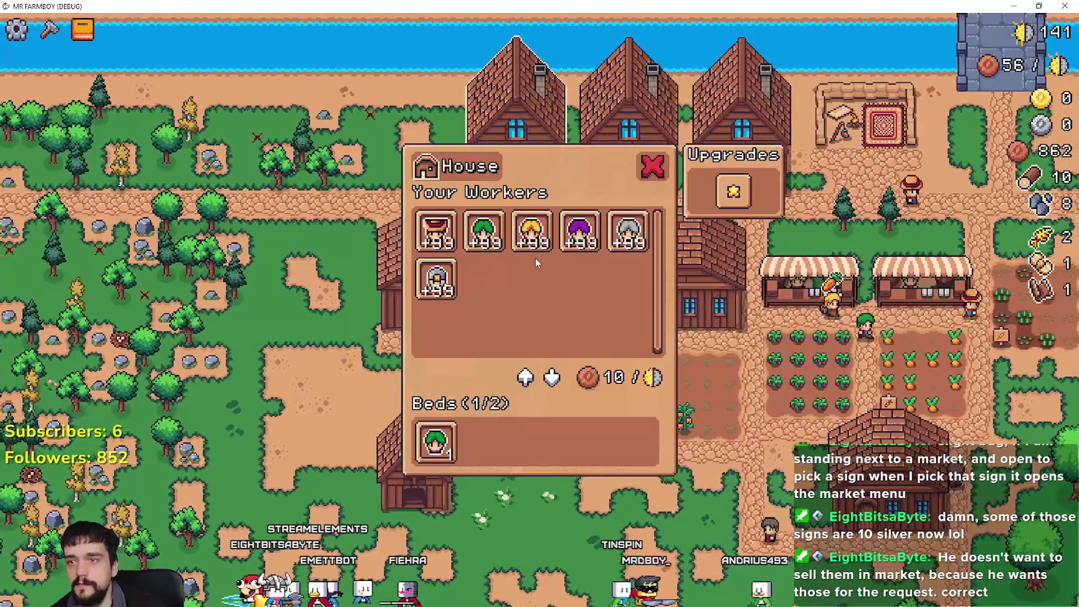
click(532, 230)
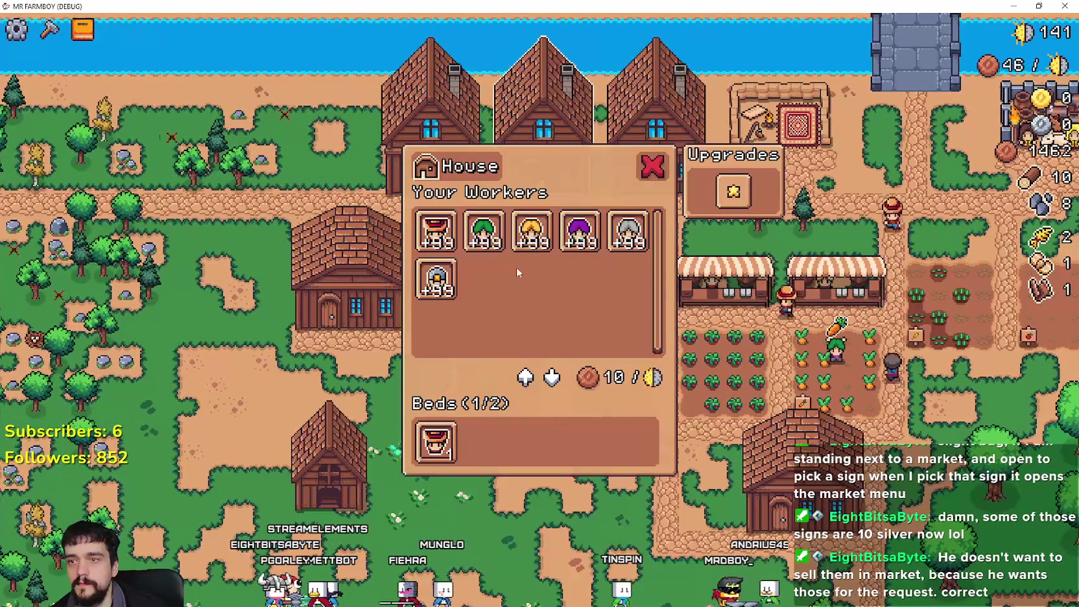
click(483, 232)
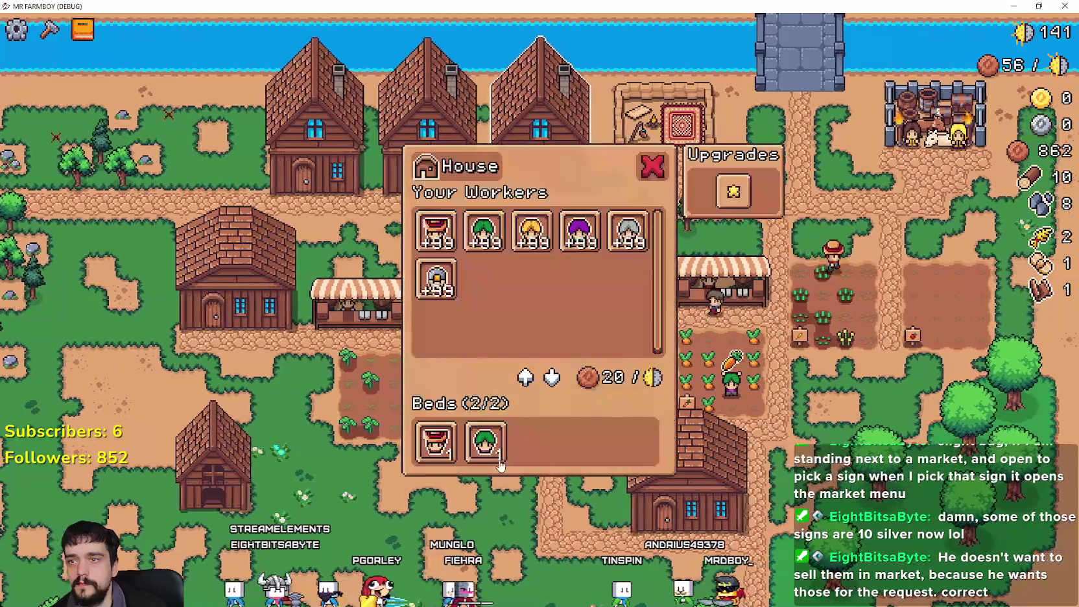
key(Escape)
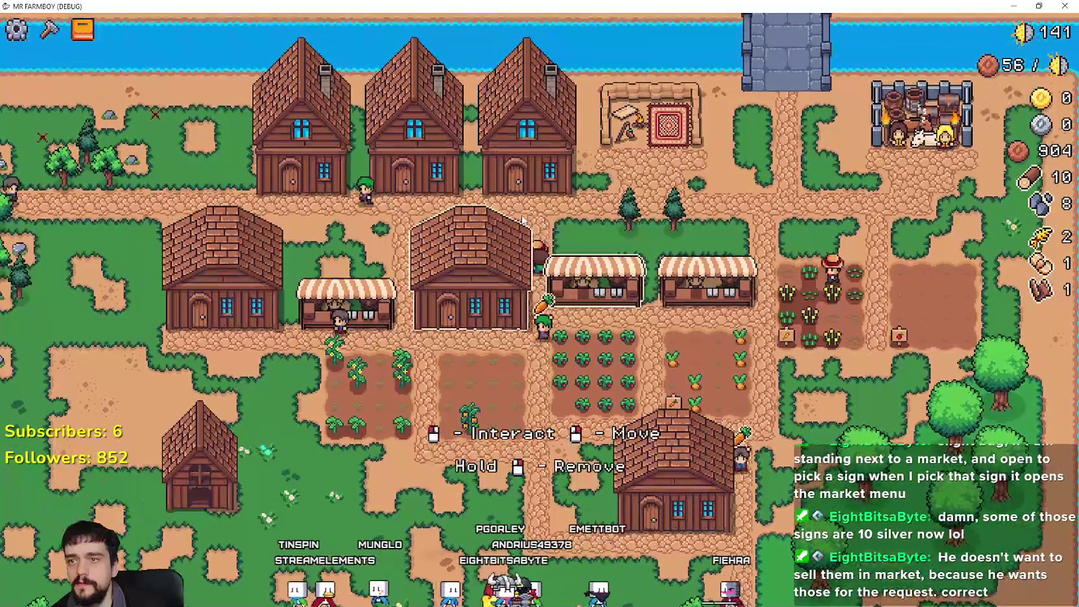
- Remove a bed worker from another house
click(550, 168)
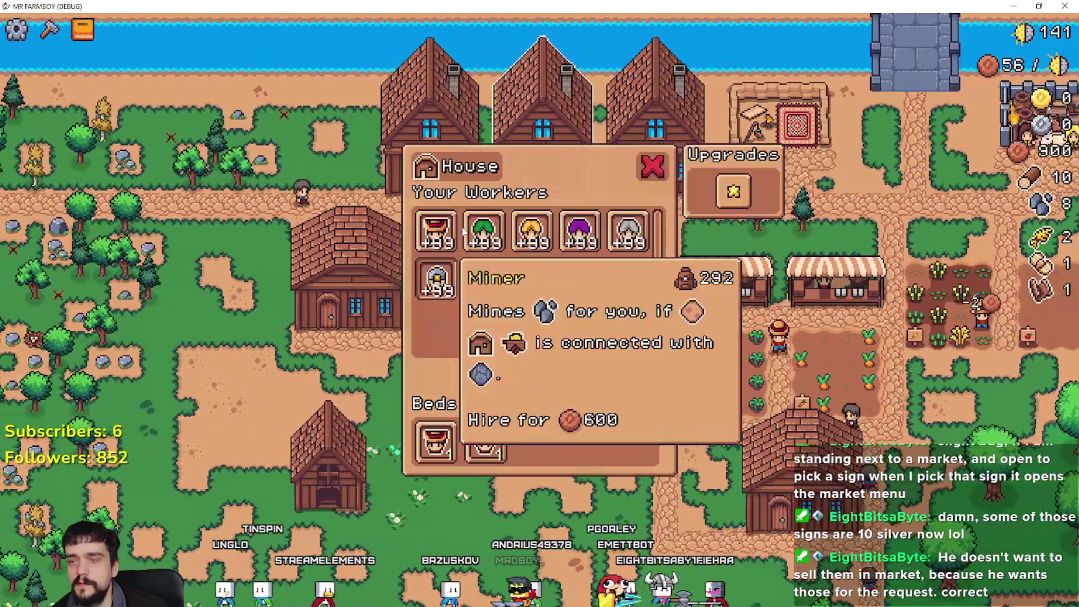
click(484, 231)
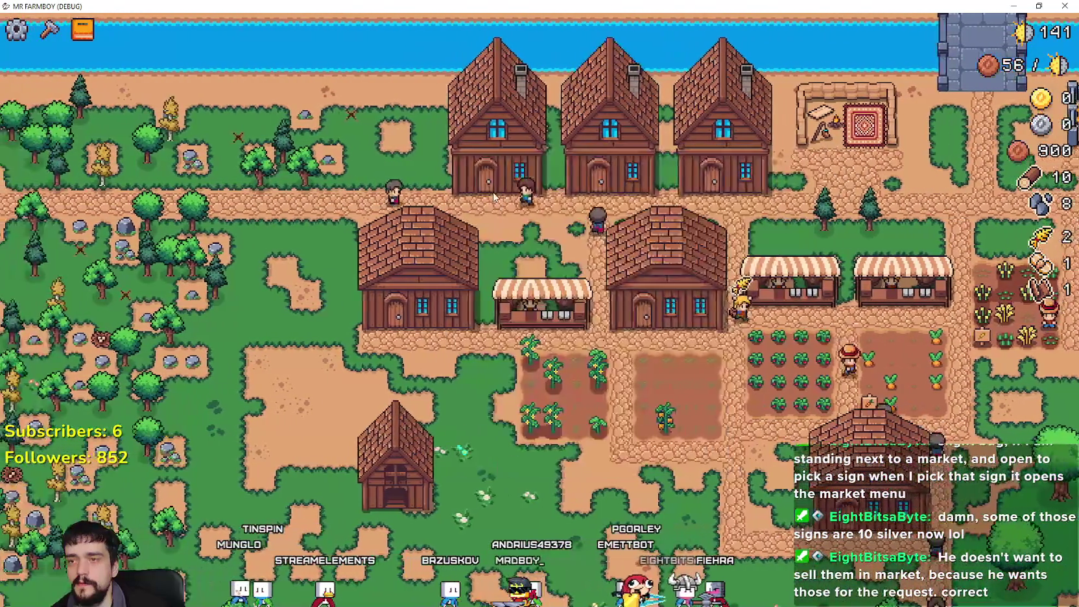
key(Escape)
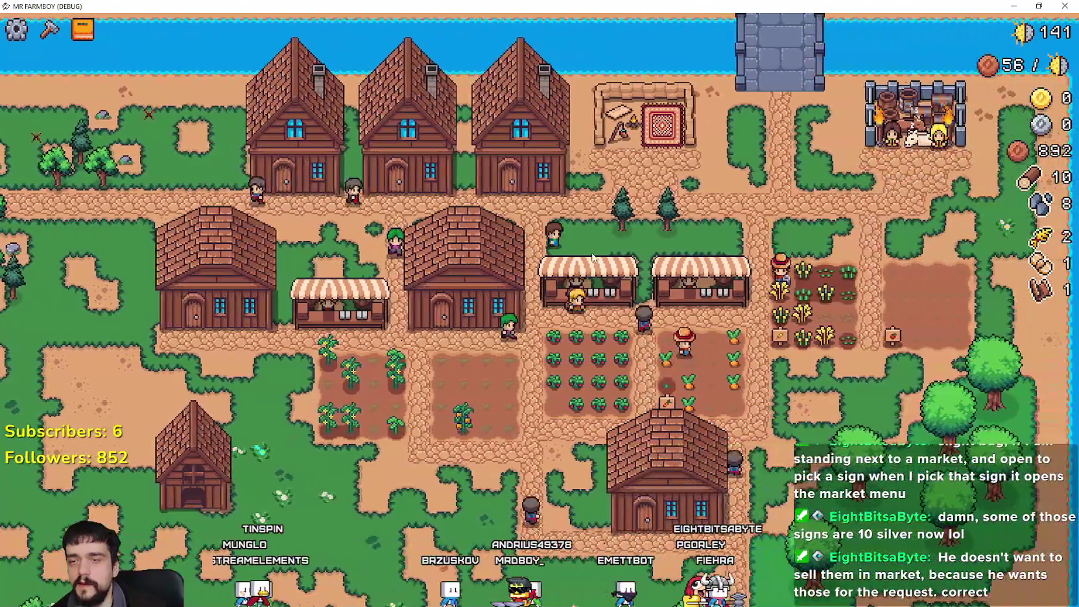
scroll(591, 254, down, 5)
scroll(588, 257, up, 7)
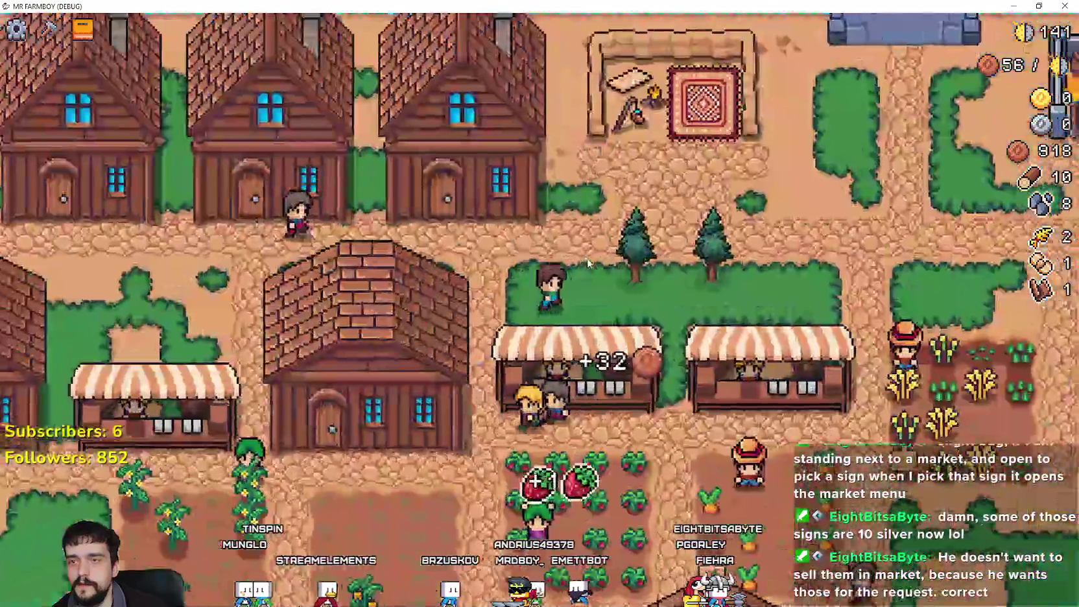
scroll(588, 263, down, 3)
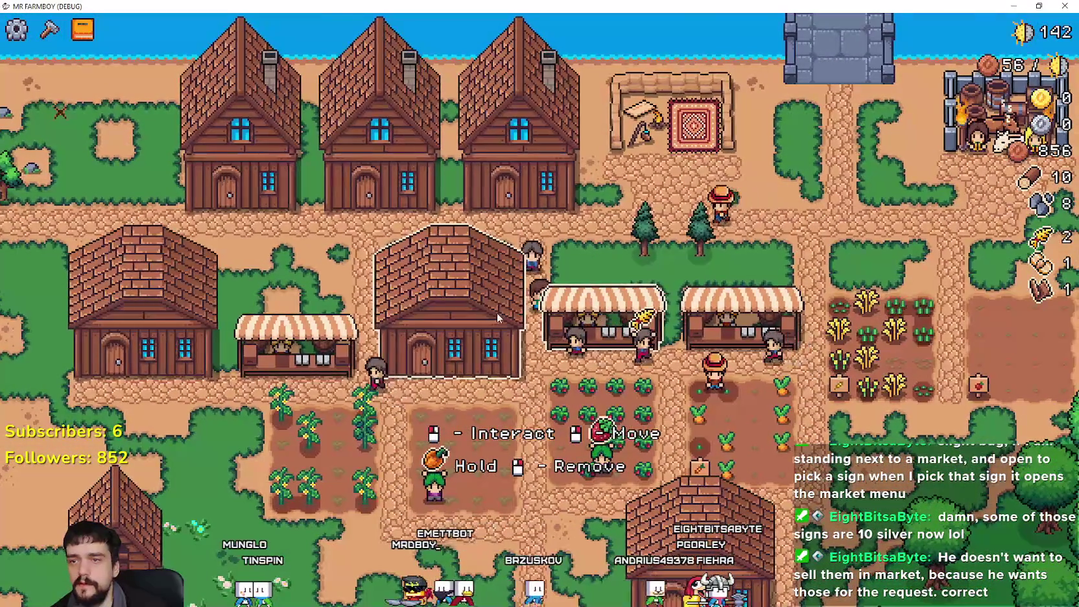
- Pan across the village and check a market stall's trading window
key(a)
key(s)
key(d)
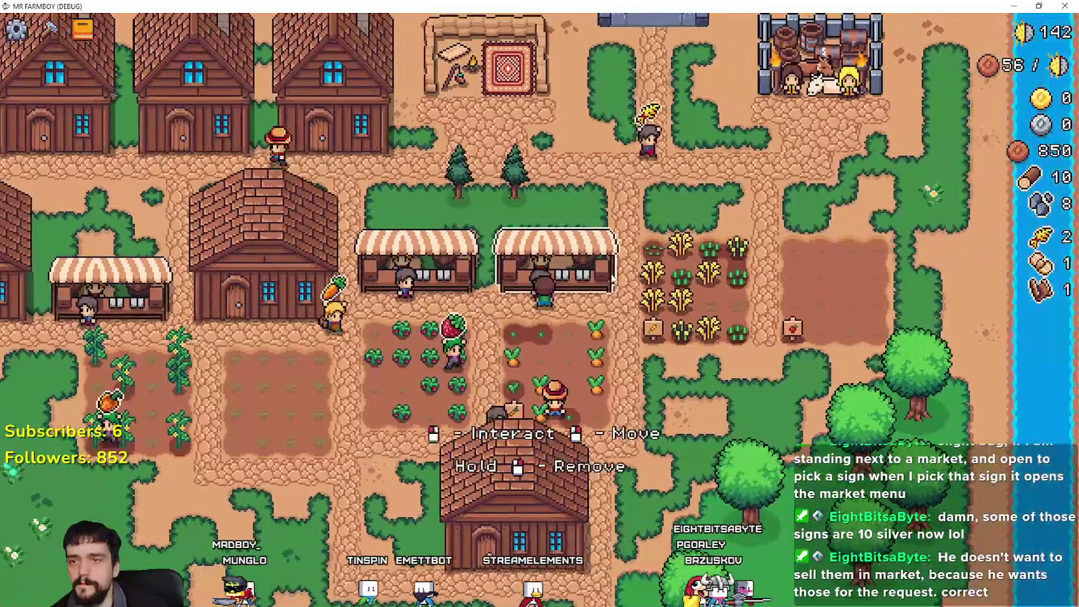
click(570, 259)
key(s)
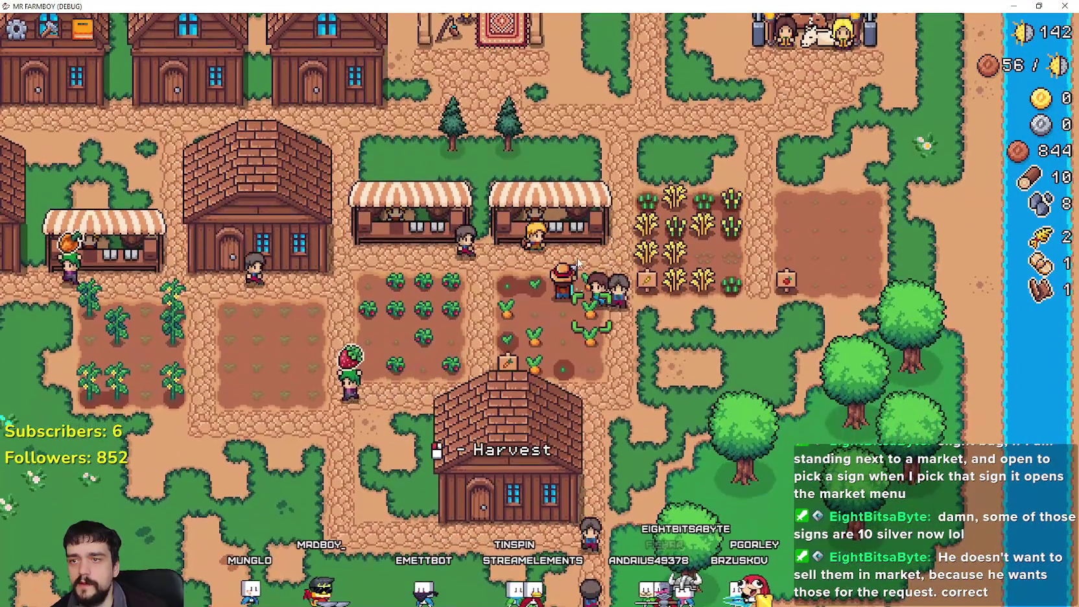
key(w)
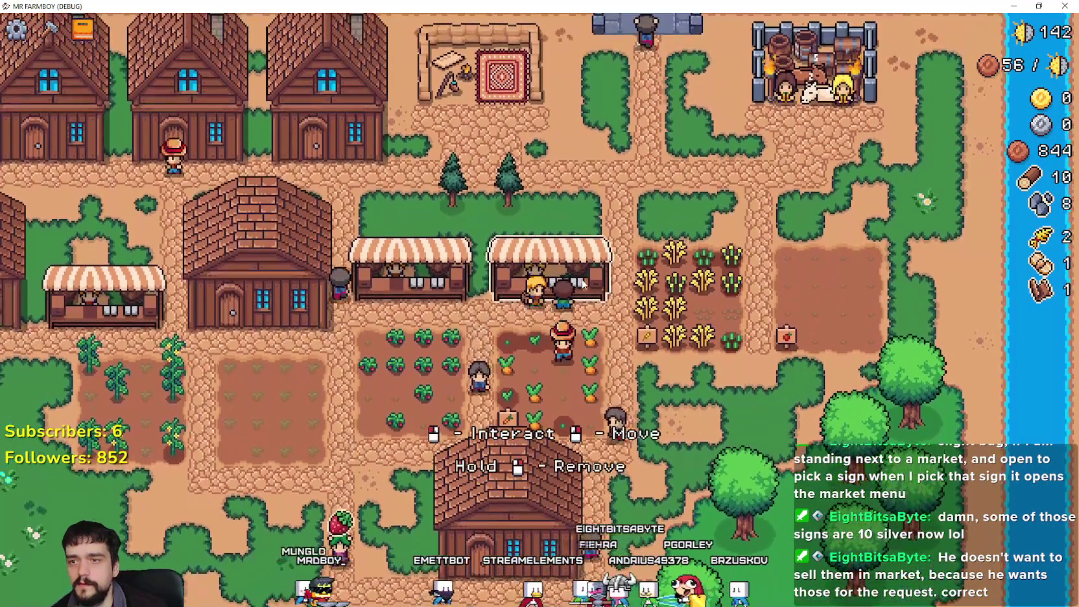
key(s)
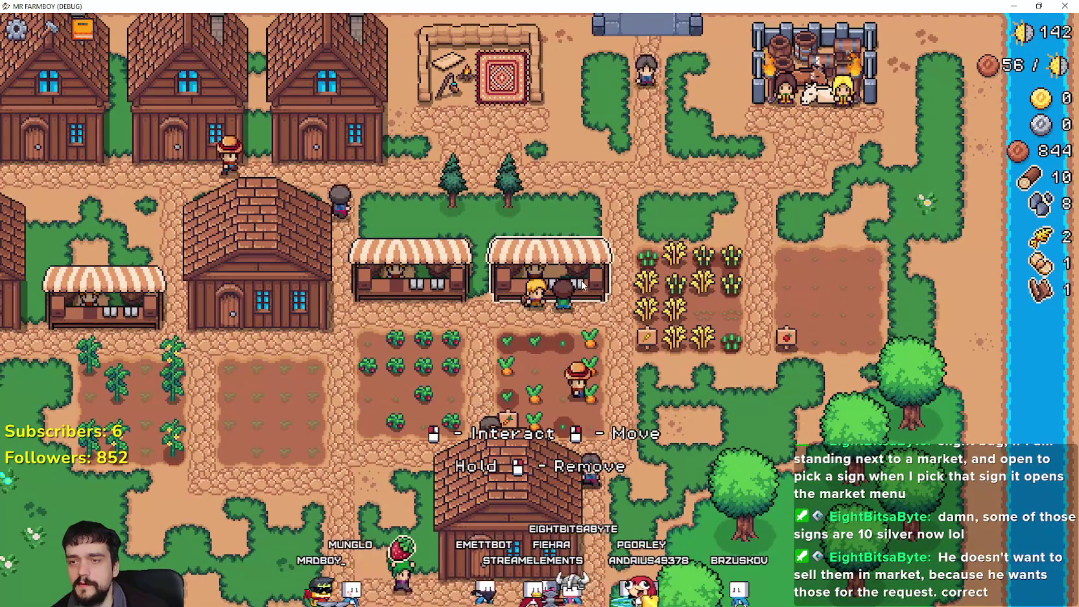
scroll(573, 281, up, 2)
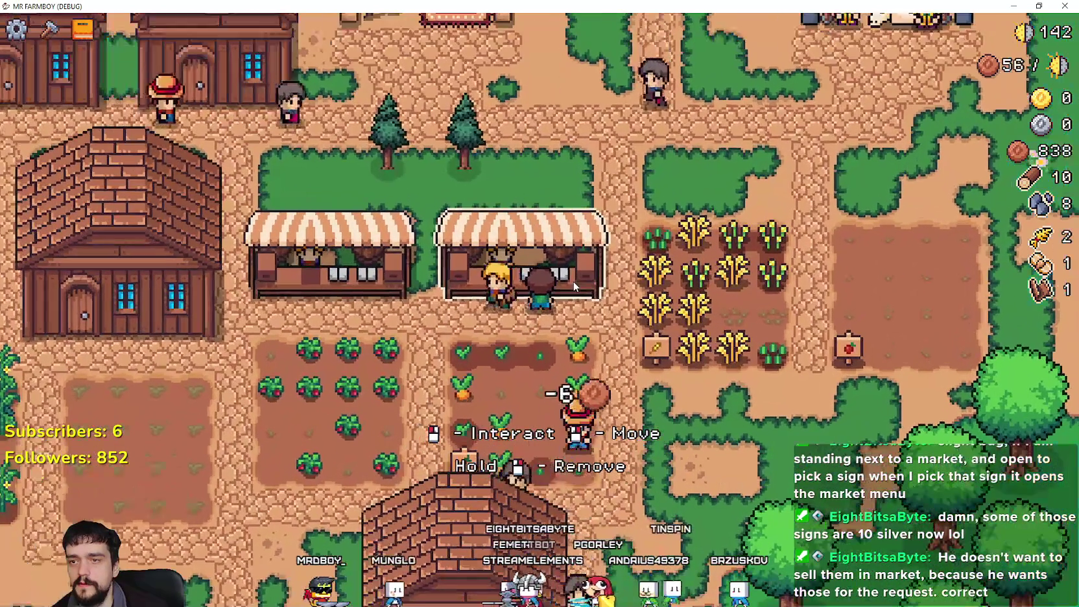
- Remove the strawberry, carrot, corn and tomato from the first market's sell list
click(573, 281)
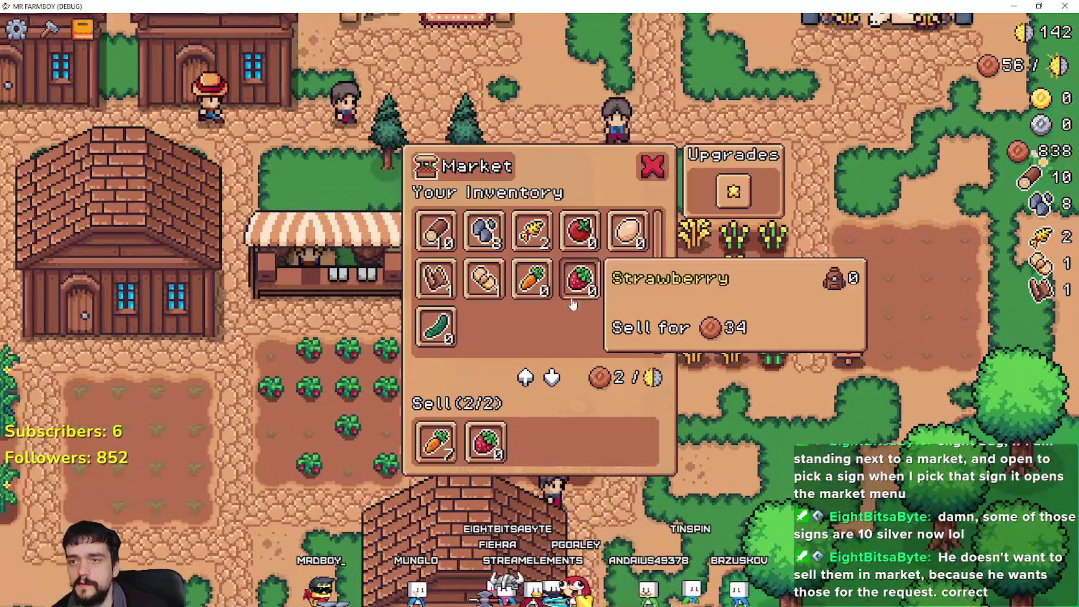
click(484, 446)
click(446, 458)
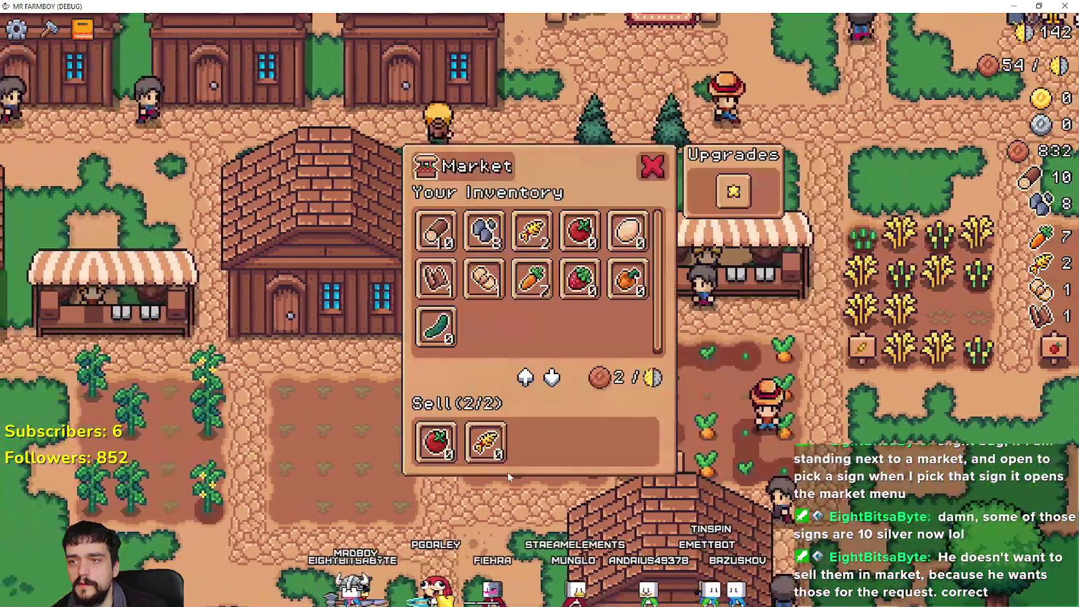
click(485, 443)
click(436, 443)
scroll(439, 357, down, 5)
scroll(438, 357, up, 5)
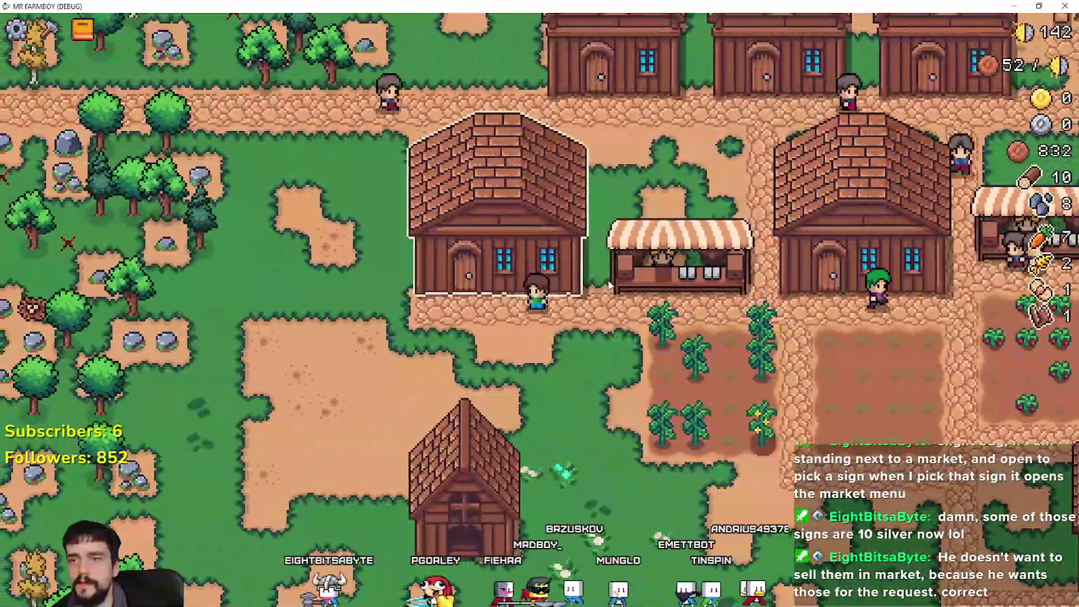
- Remove the orange pepper and green pepper from the next market's sell list
click(608, 280)
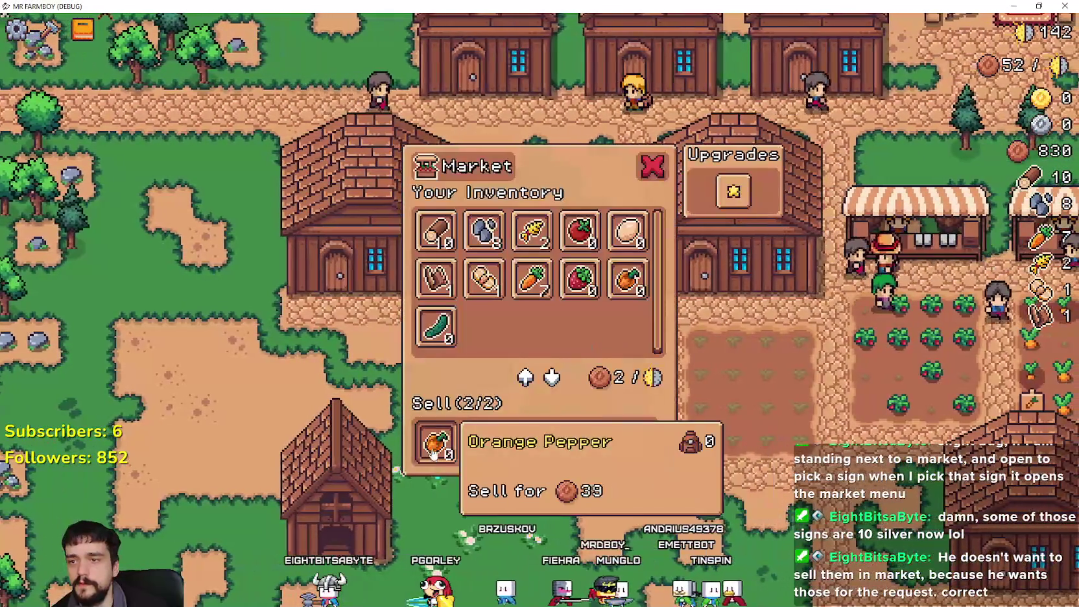
click(435, 448)
click(434, 457)
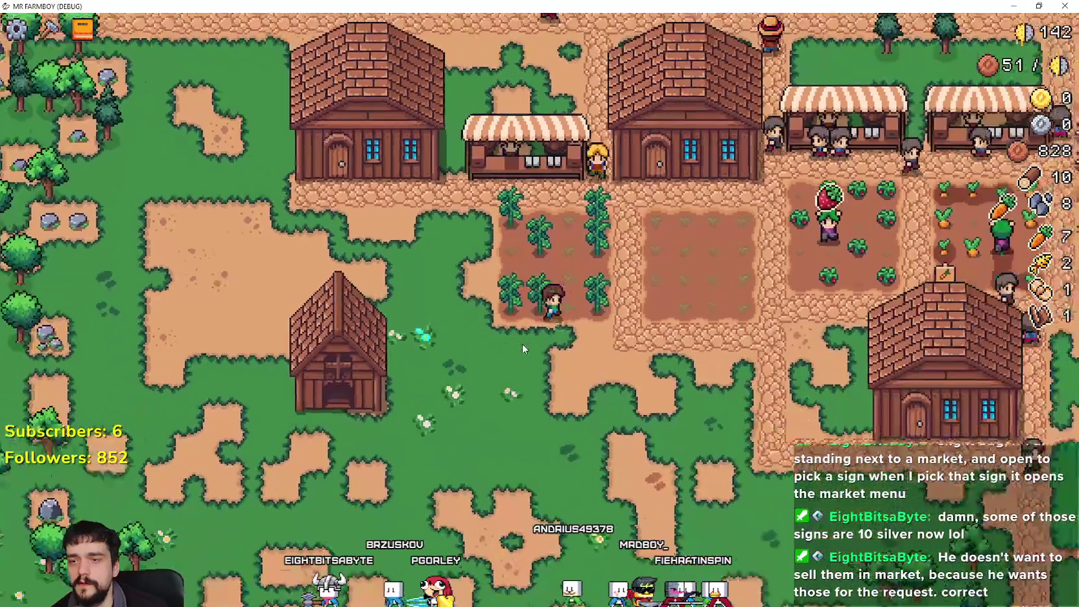
scroll(522, 349, down, 2)
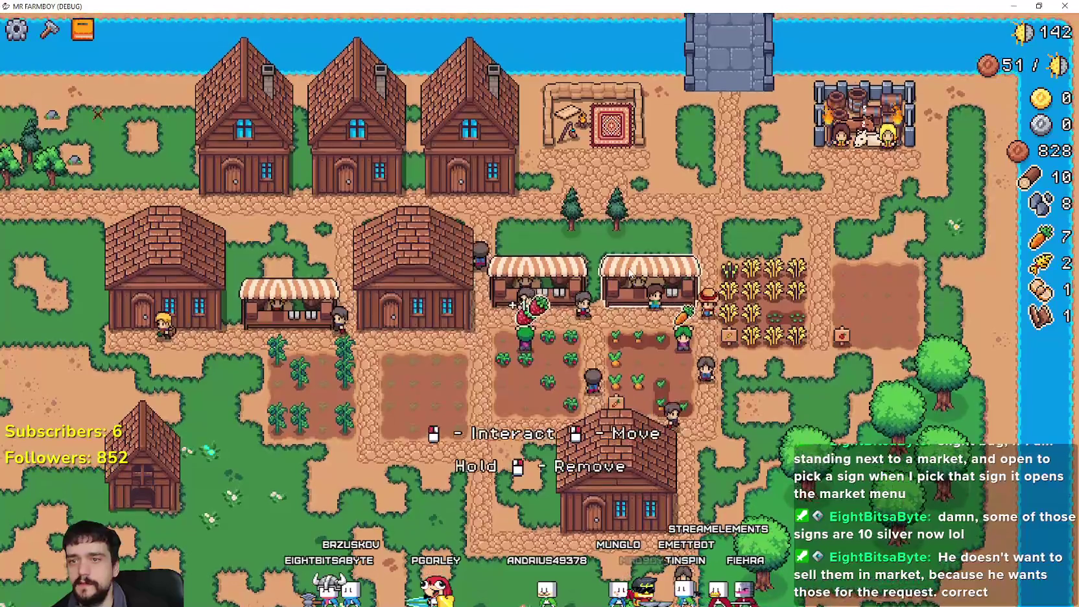
- Put the Paper Scroll and Paper Scarab on a market's sell list and verify it
click(649, 272)
key(Escape)
click(584, 285)
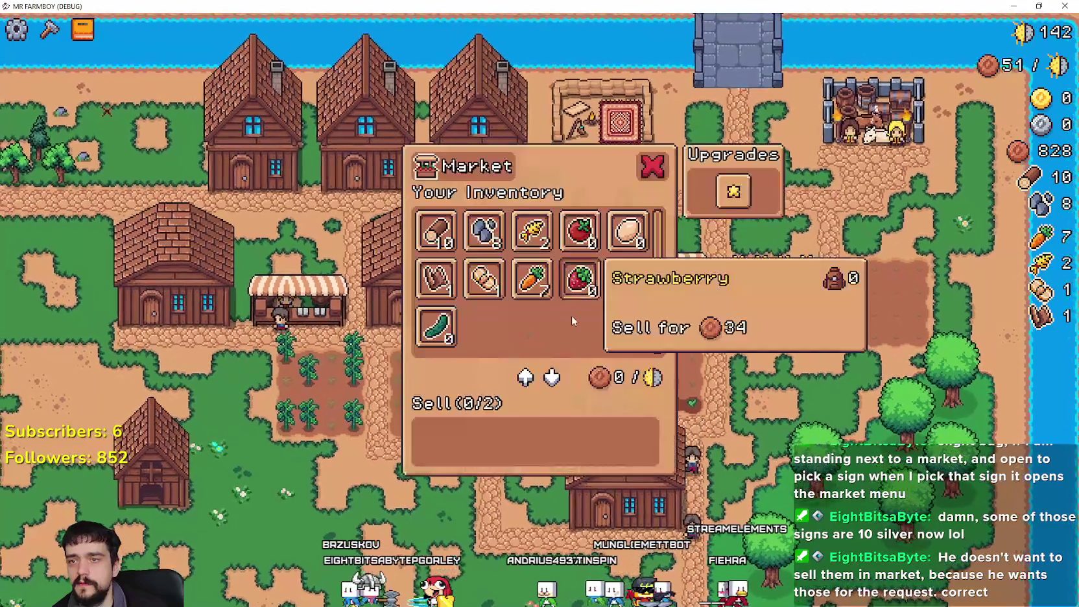
click(484, 279)
click(436, 279)
key(Escape)
click(471, 470)
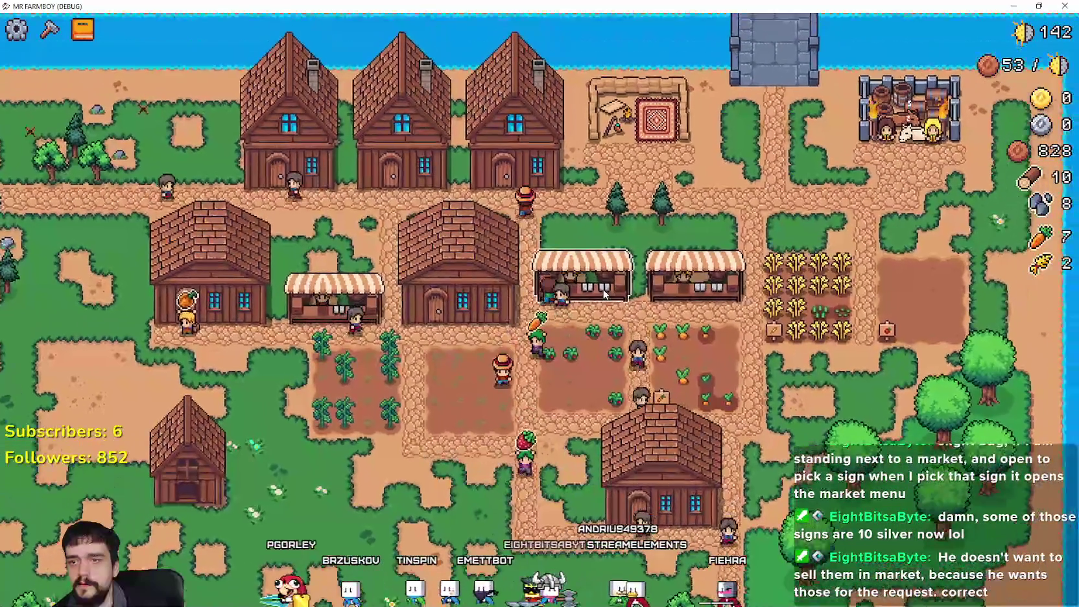
scroll(790, 380, up, 3)
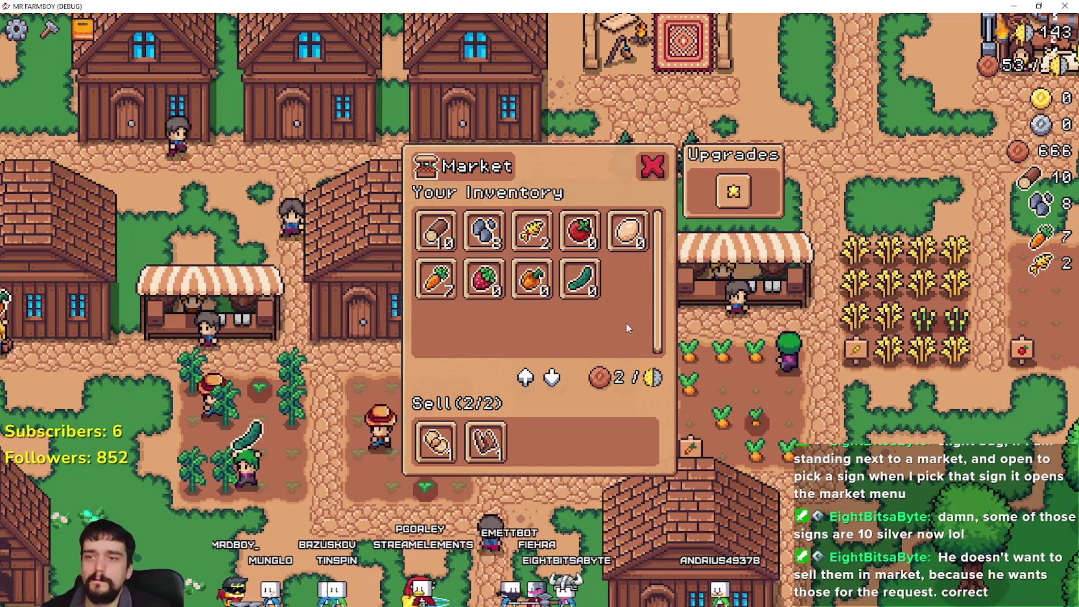
- Walk the farmer past the field toward the unassigned building
key(s)
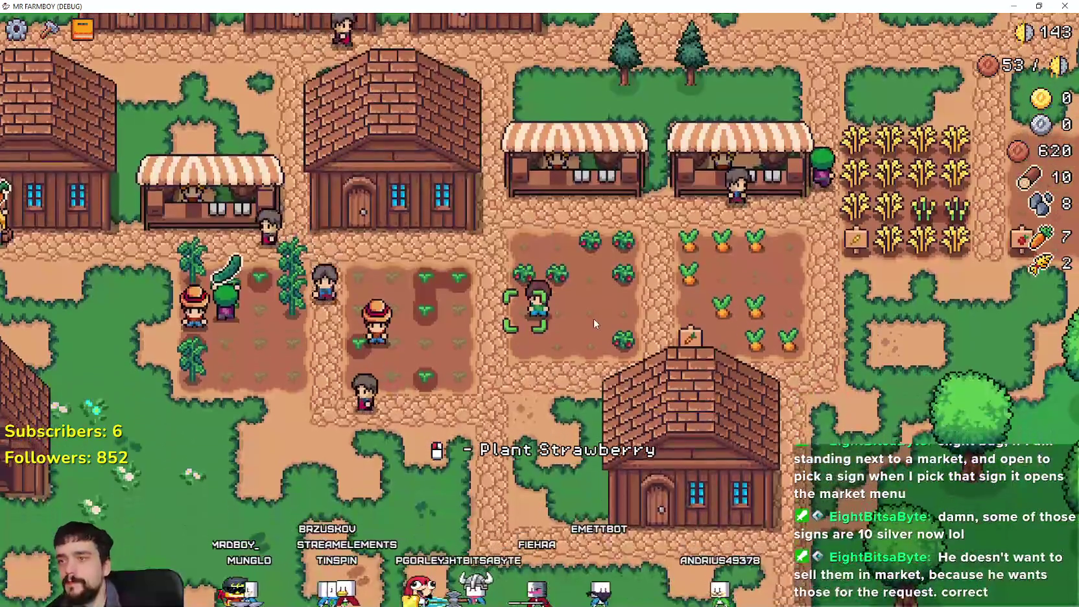
key(a)
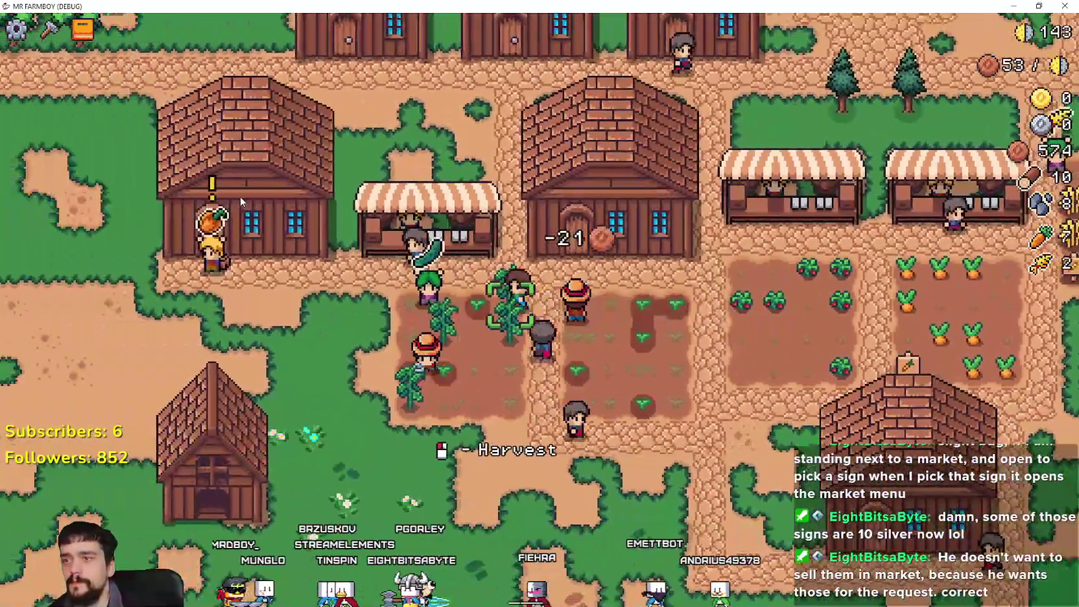
mouse_move(292, 224)
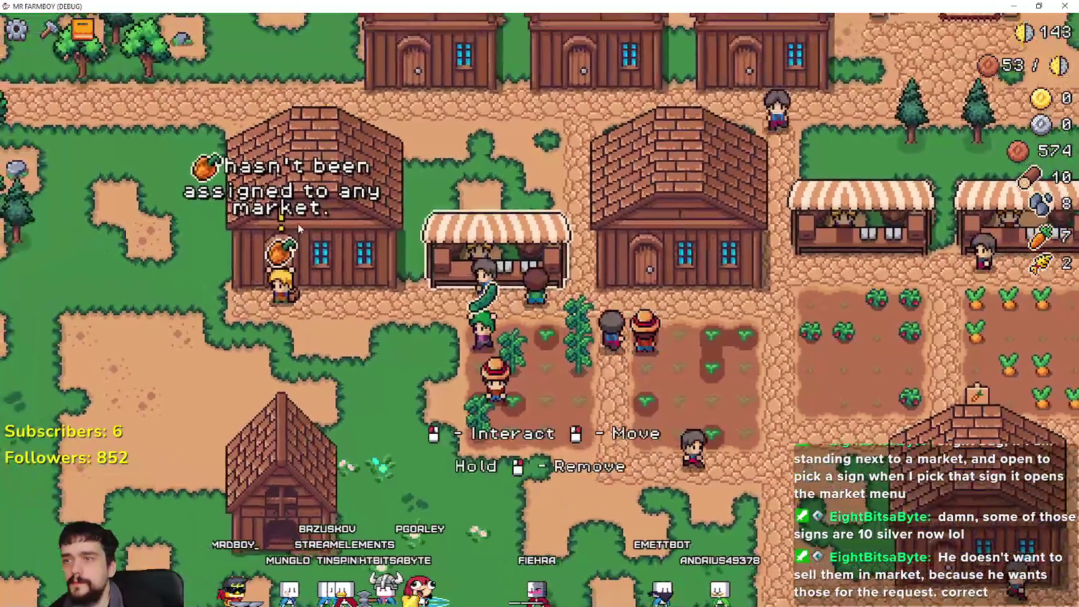
key(s)
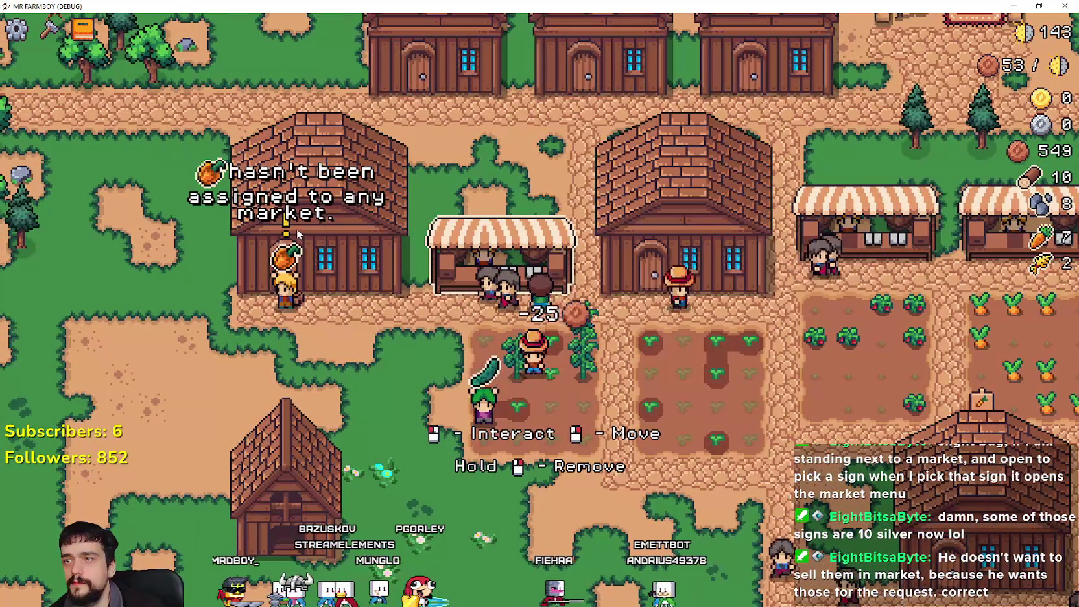
key(w)
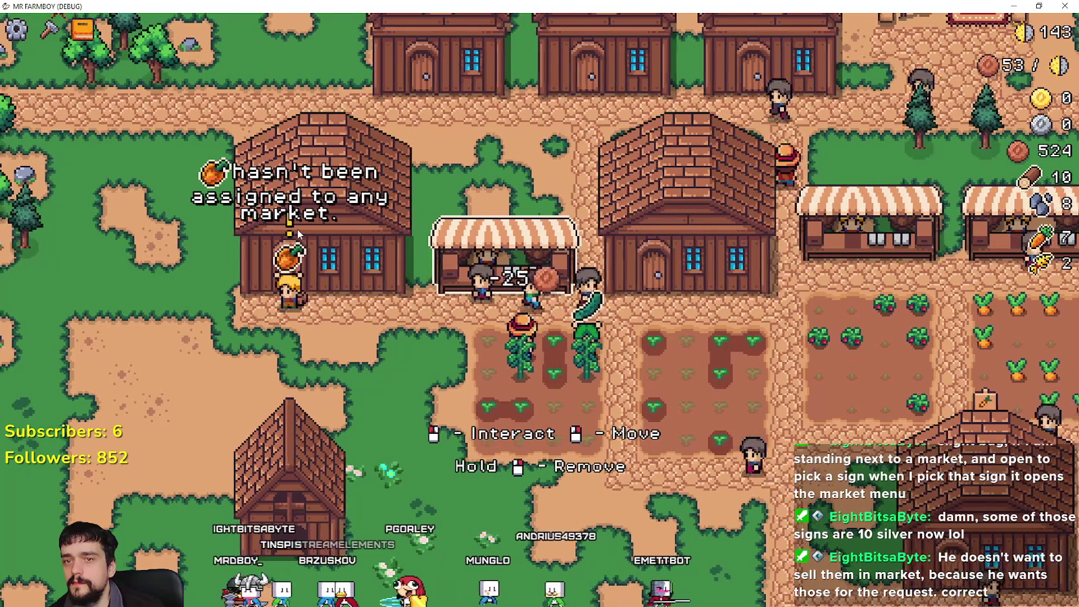
drag(298, 228, 426, 226)
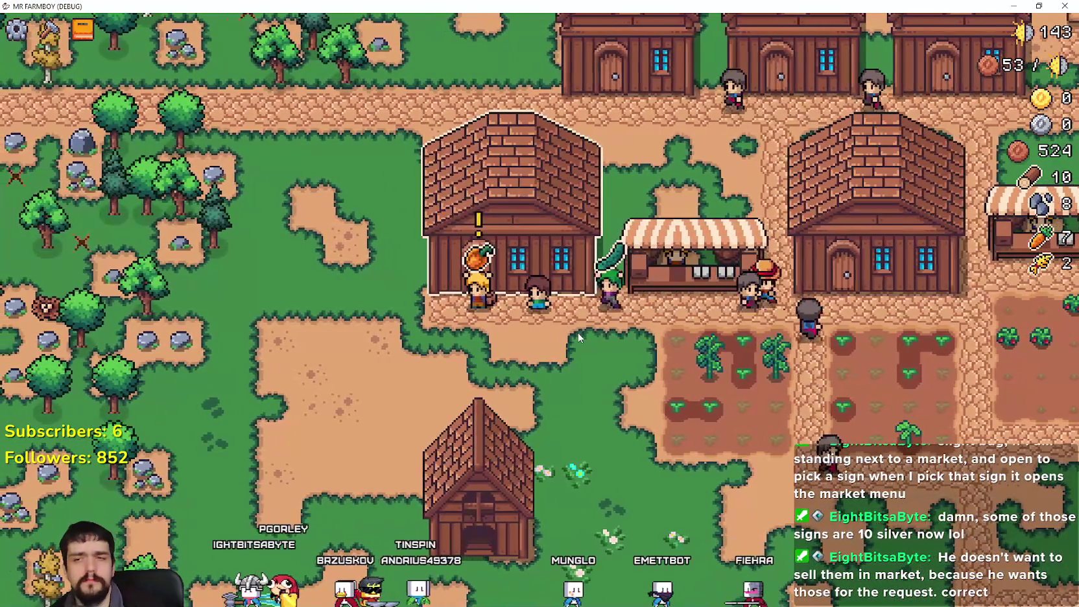
- Confirm line 175 calls _has_market_item in Godot, then open the Warehouse stock in-game
key(alt+Tab)
click(739, 258)
double_click(669, 286)
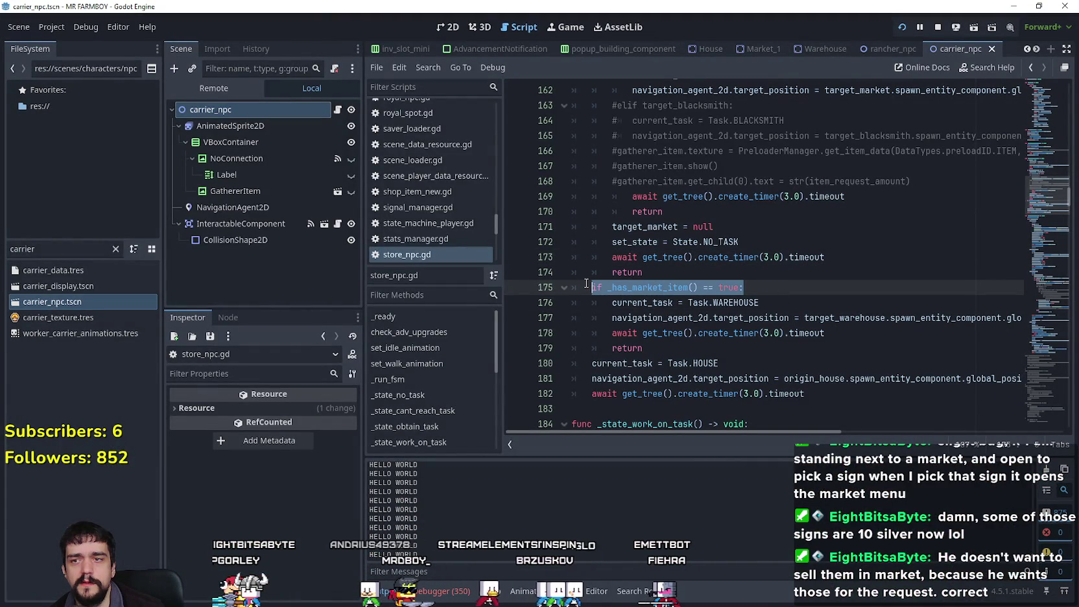
key(alt+Tab)
click(458, 444)
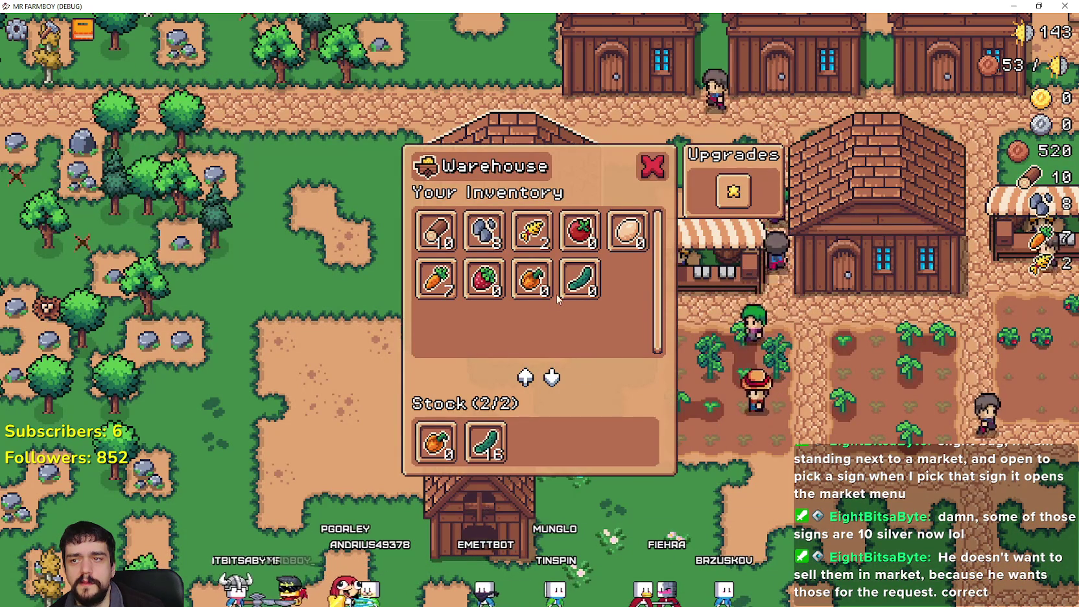
- Open the market's sell window, remove its first sell item, and return to the script
key(Escape)
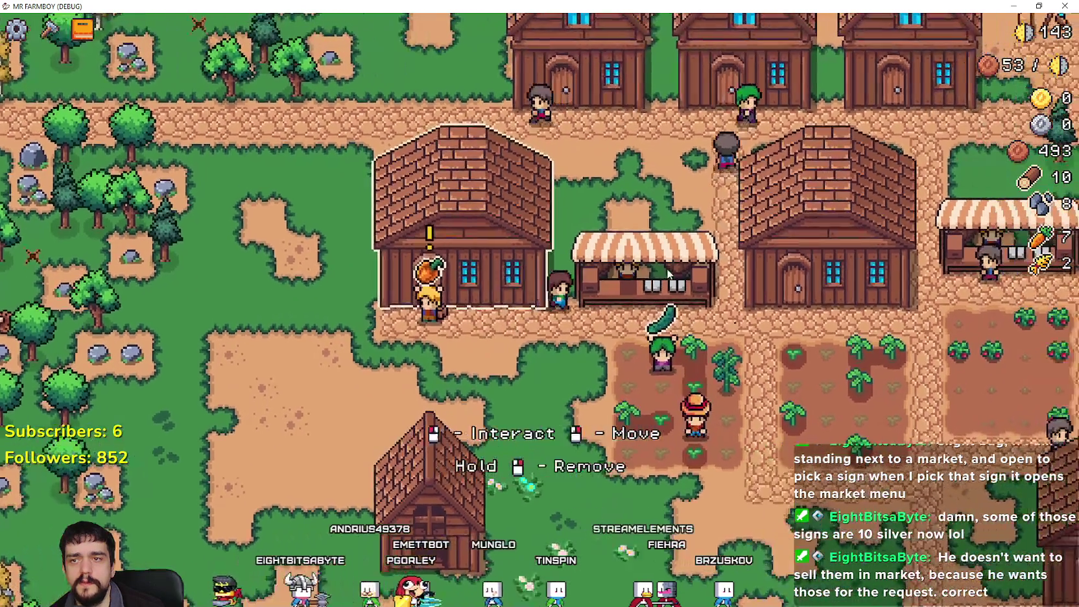
click(561, 463)
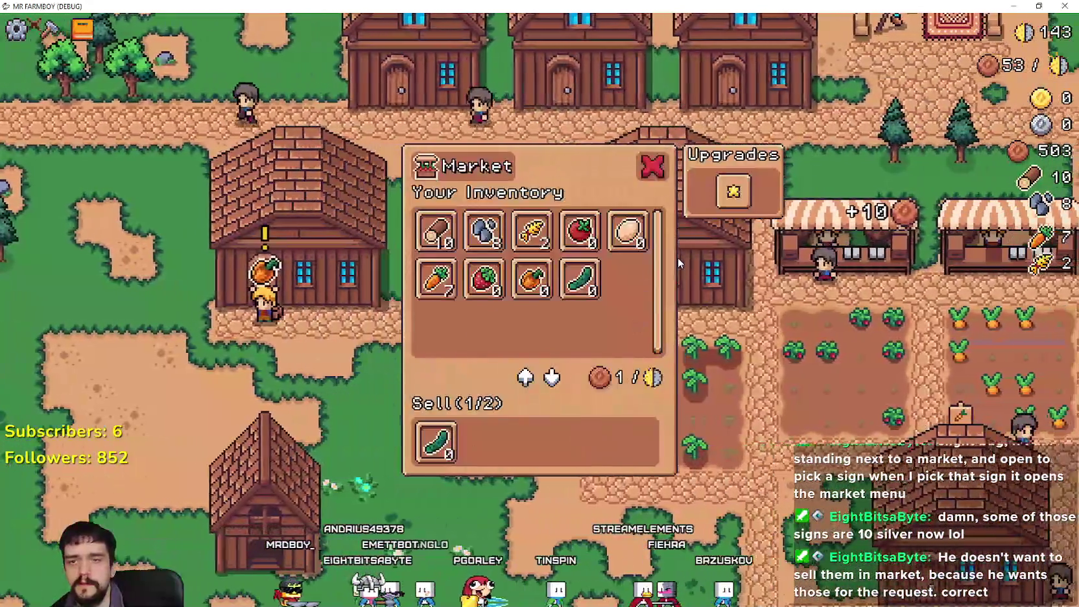
key(Escape)
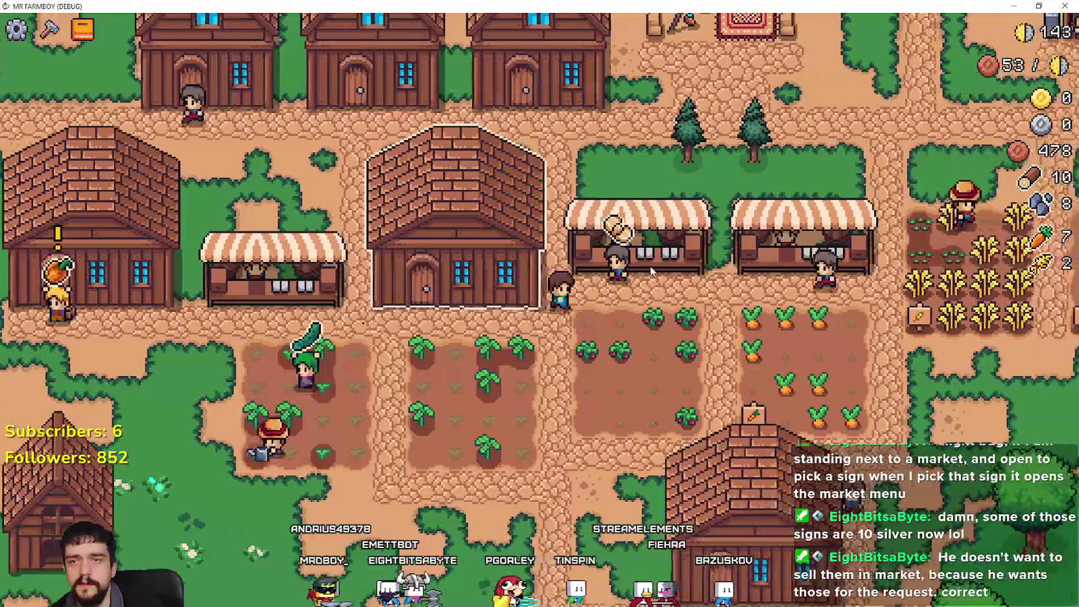
click(650, 266)
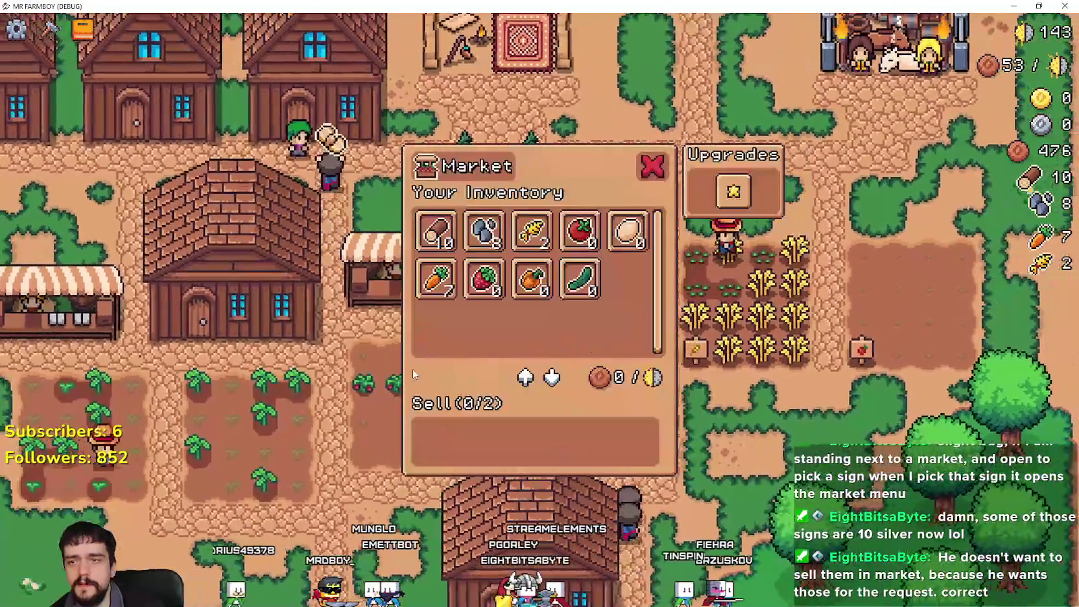
key(Escape)
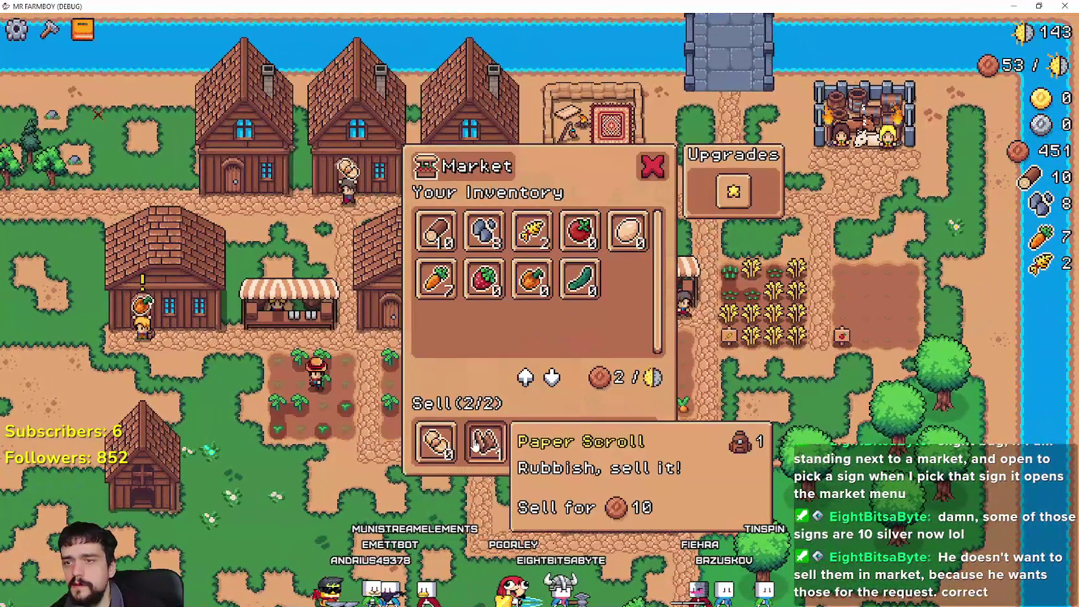
click(437, 443)
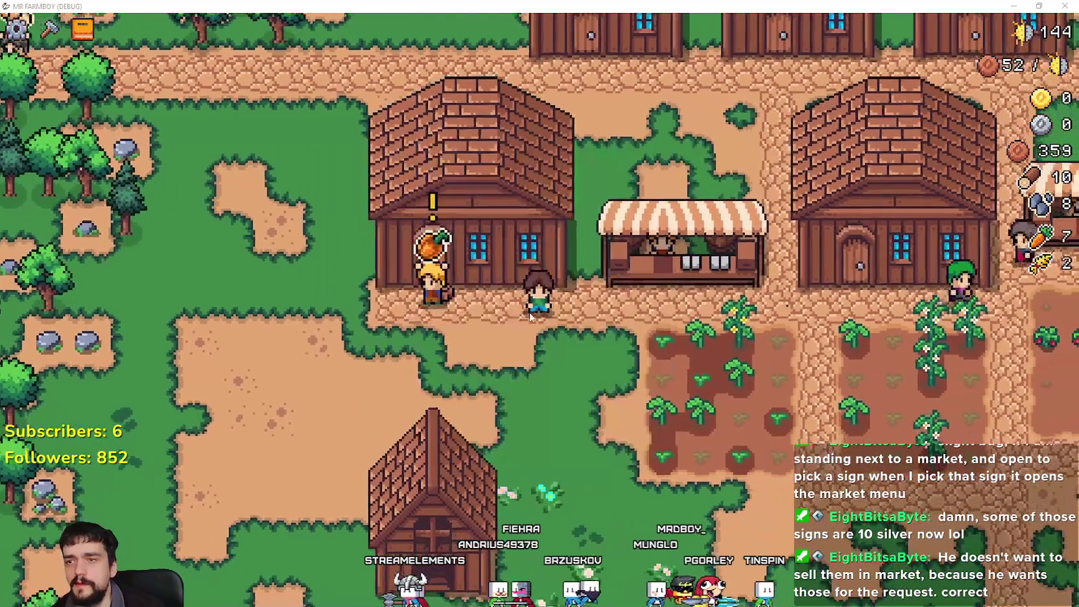
key(alt+Tab)
- Jump to the _has_market_item definition using Lookup Symbol
click(737, 303)
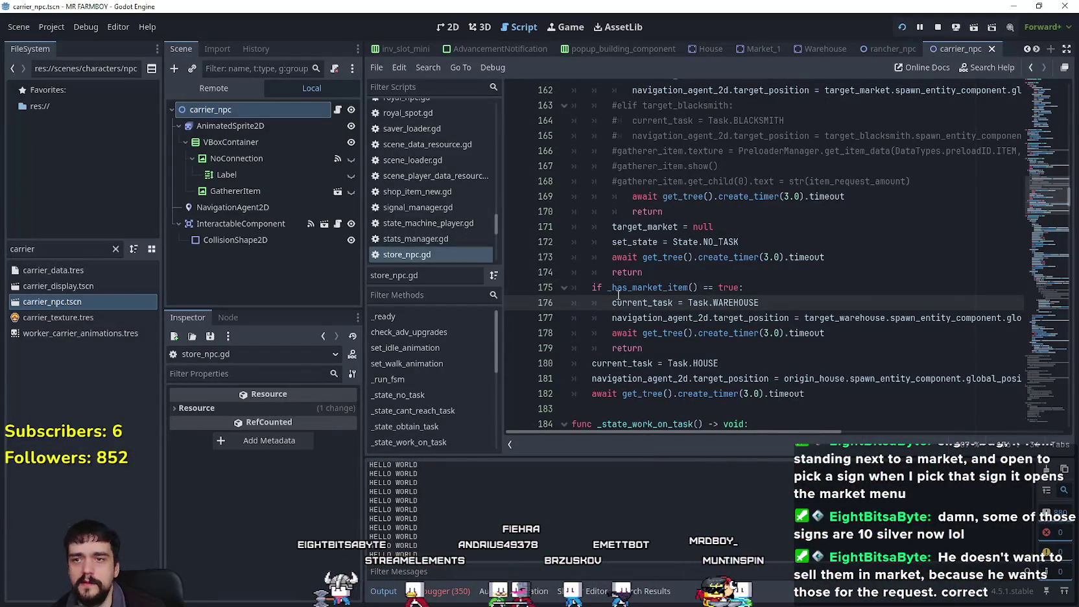
click(681, 346)
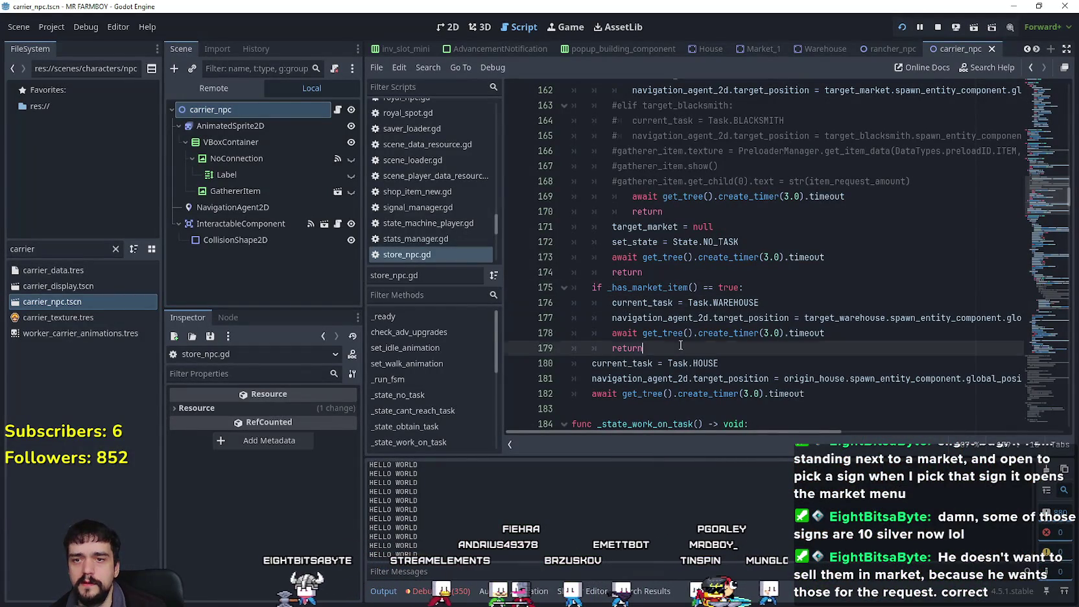
right_click(660, 290)
click(680, 518)
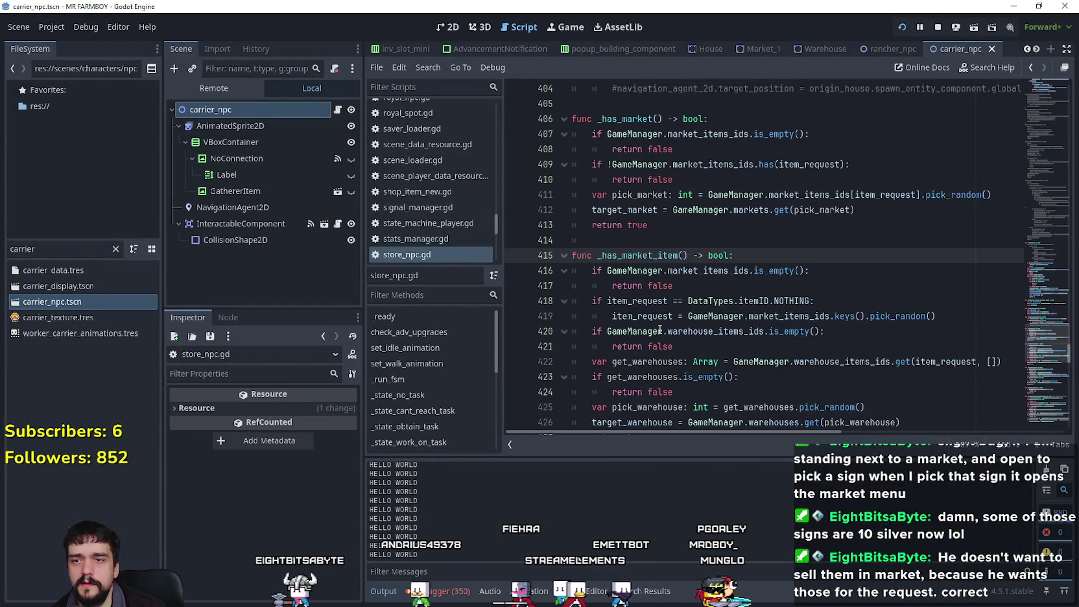
- Review the empty-market check, item-request fallback and empty-warehouse check on lines 416–421
scroll(611, 249, down, 1)
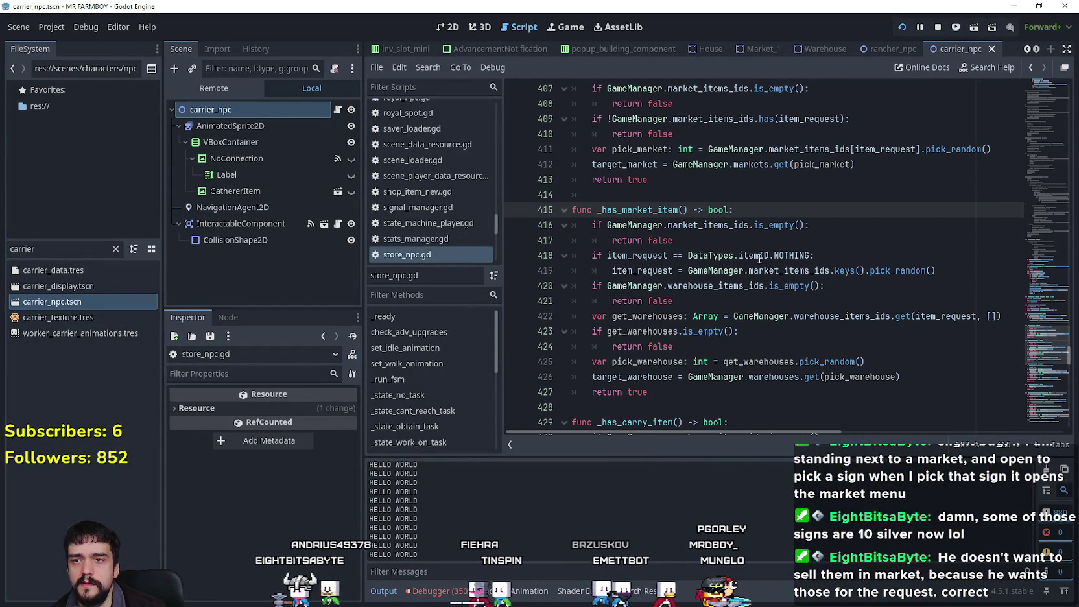
drag(678, 240, 590, 225)
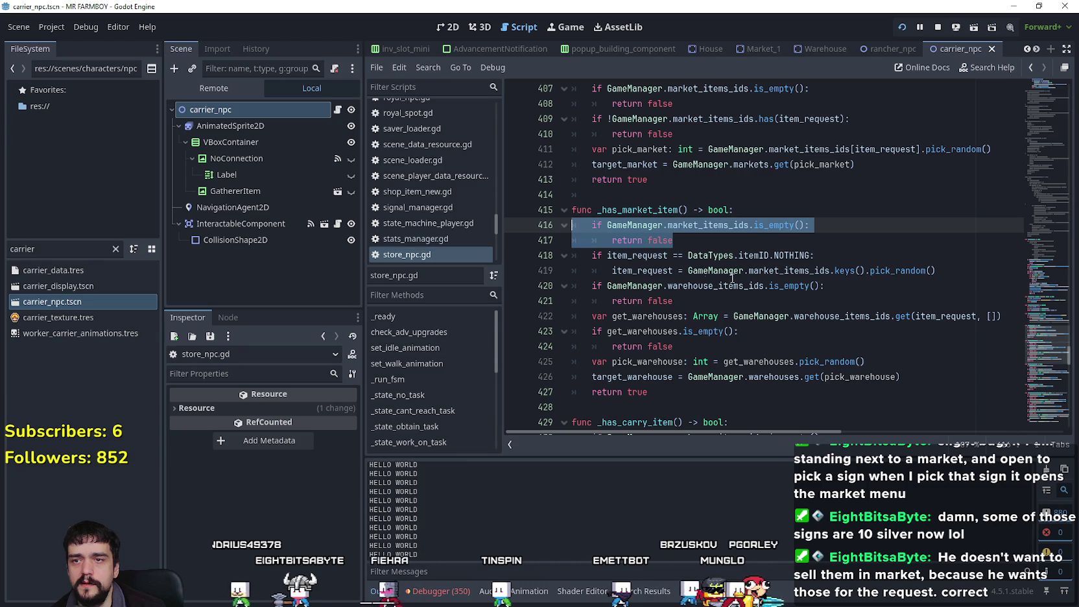
mouse_move(936, 270)
mouse_down()
mouse_move(686, 271)
mouse_move(500, 248)
mouse_up()
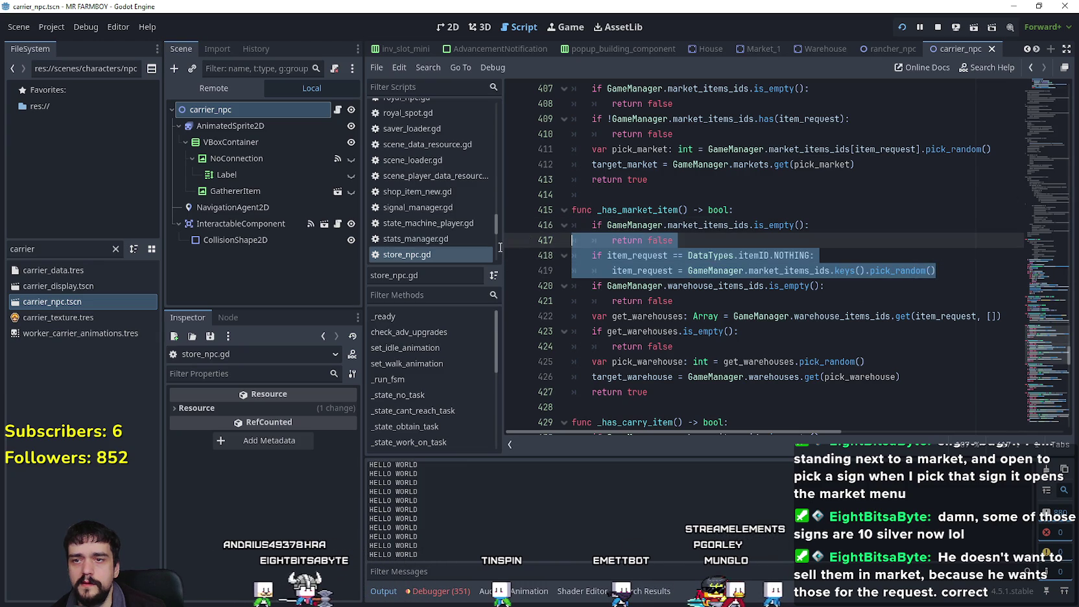
scroll(782, 290, down, 1)
drag(715, 251, 558, 243)
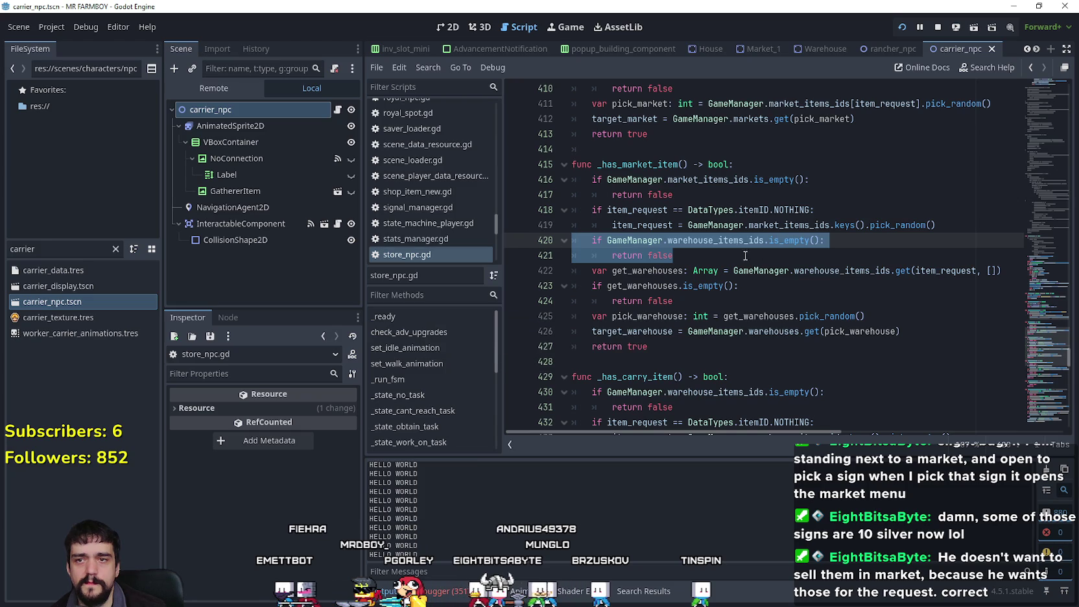
drag(708, 251, 568, 241)
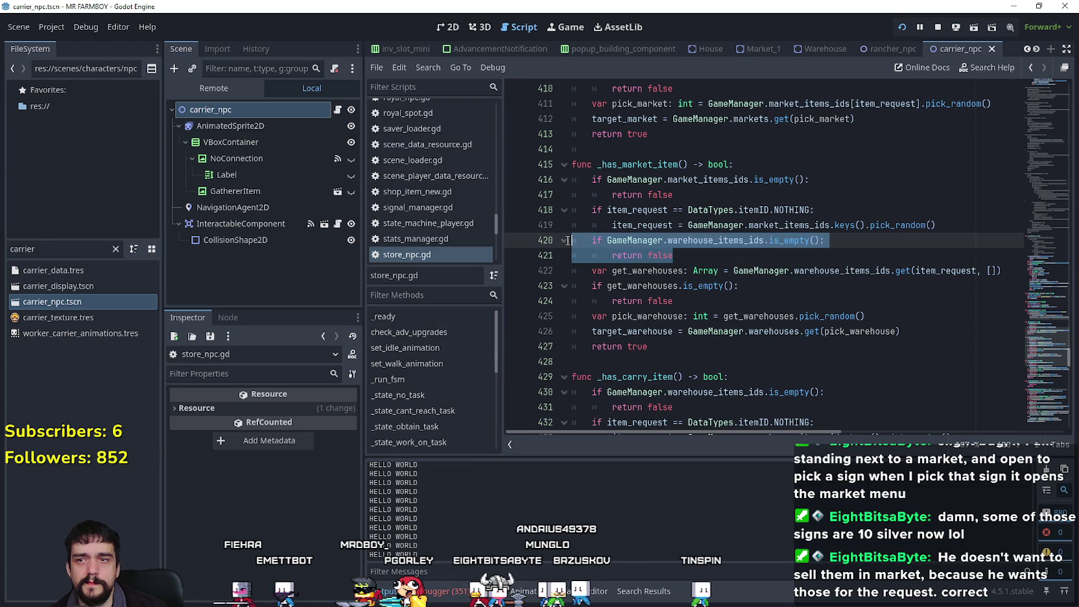
- Review the warehouse lookup on lines 422–424, then show the live Remote scene tree
click(711, 310)
double_click(937, 273)
drag(674, 301, 550, 277)
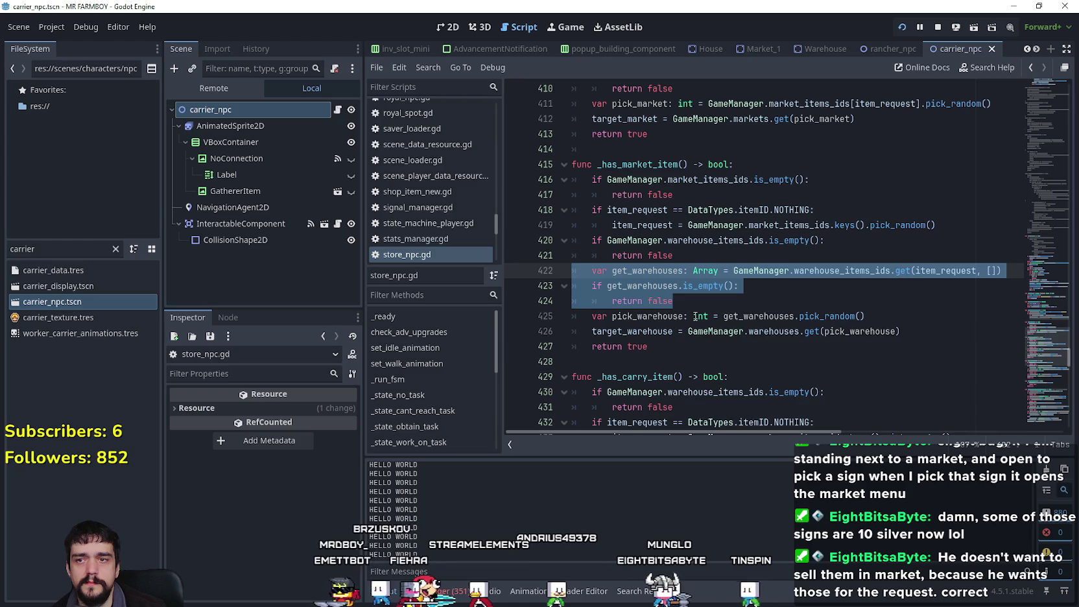
click(680, 304)
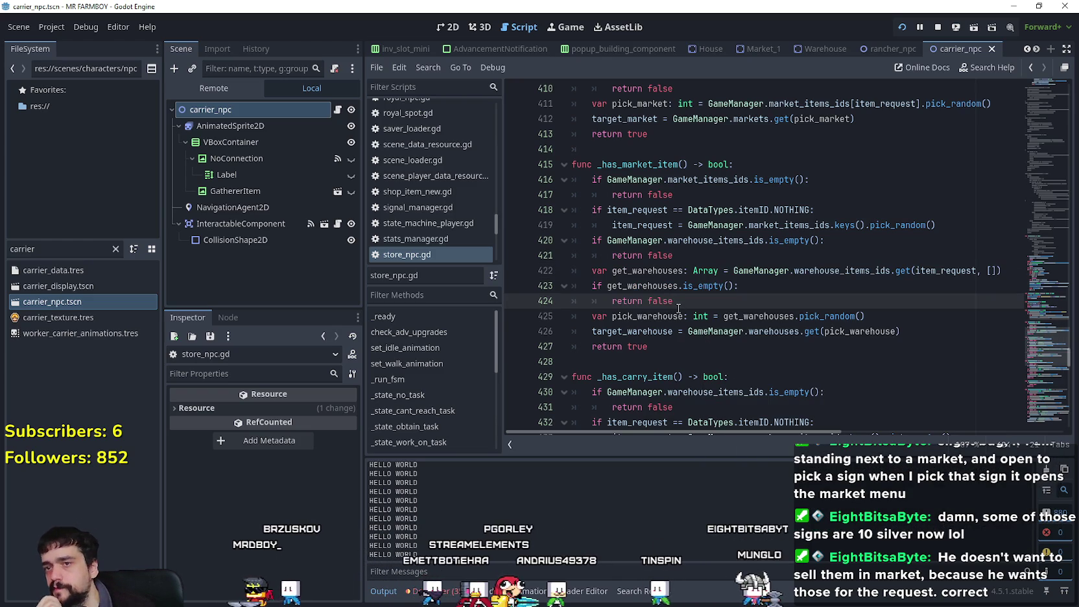
text(tru)
click(192, 86)
- Select the live GameManager node and widen the scene tree and inspector area
click(238, 295)
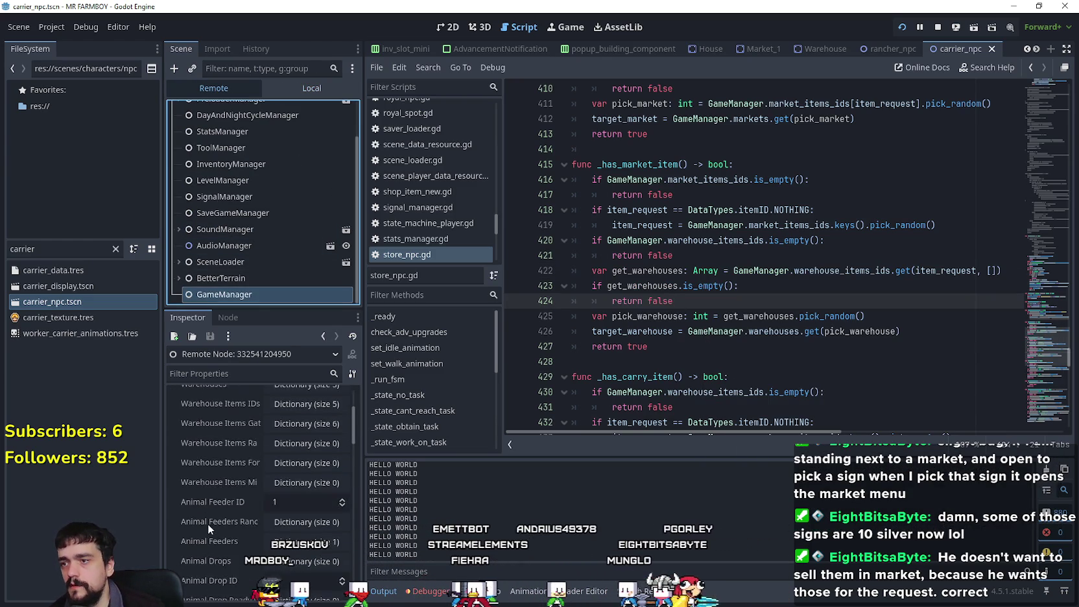
drag(361, 532, 443, 526)
scroll(260, 513, up, 2)
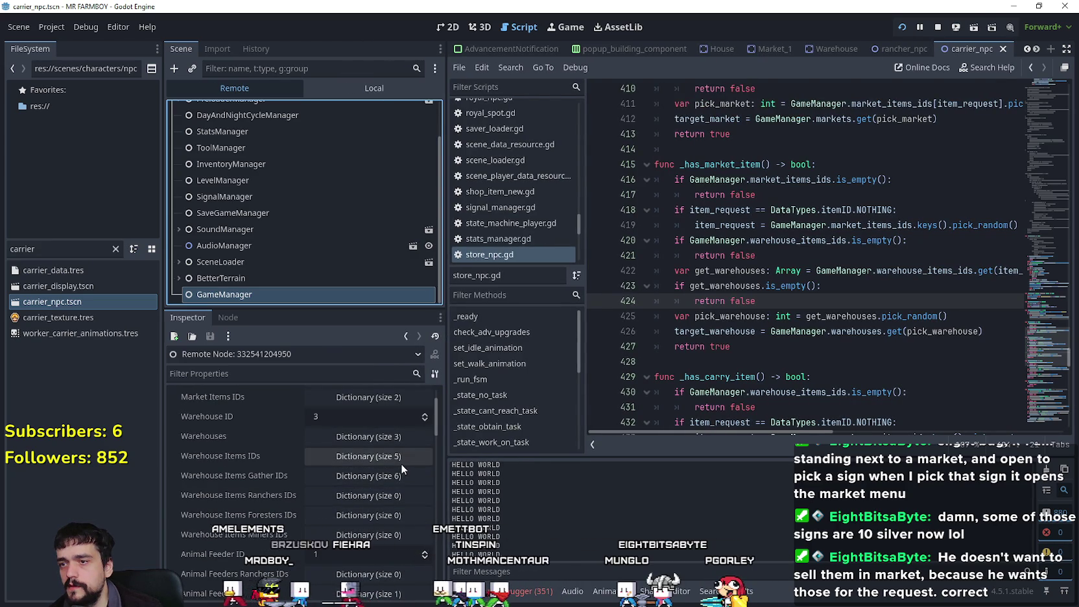
scroll(387, 471, up, 2)
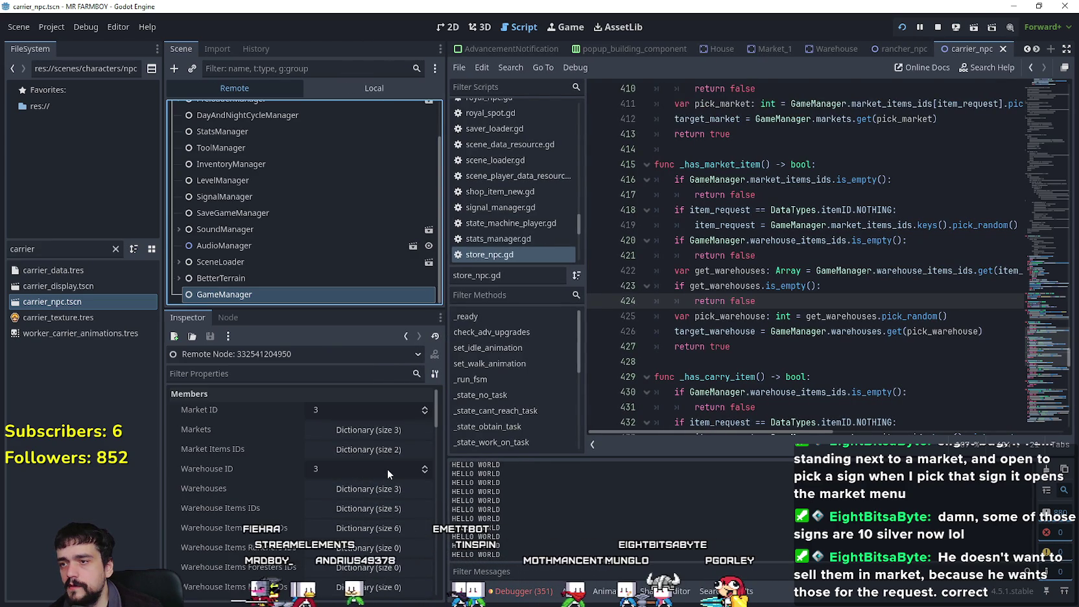
- Expand Market Items IDs and inspect the arrays stored under keys 14 and 34
click(391, 449)
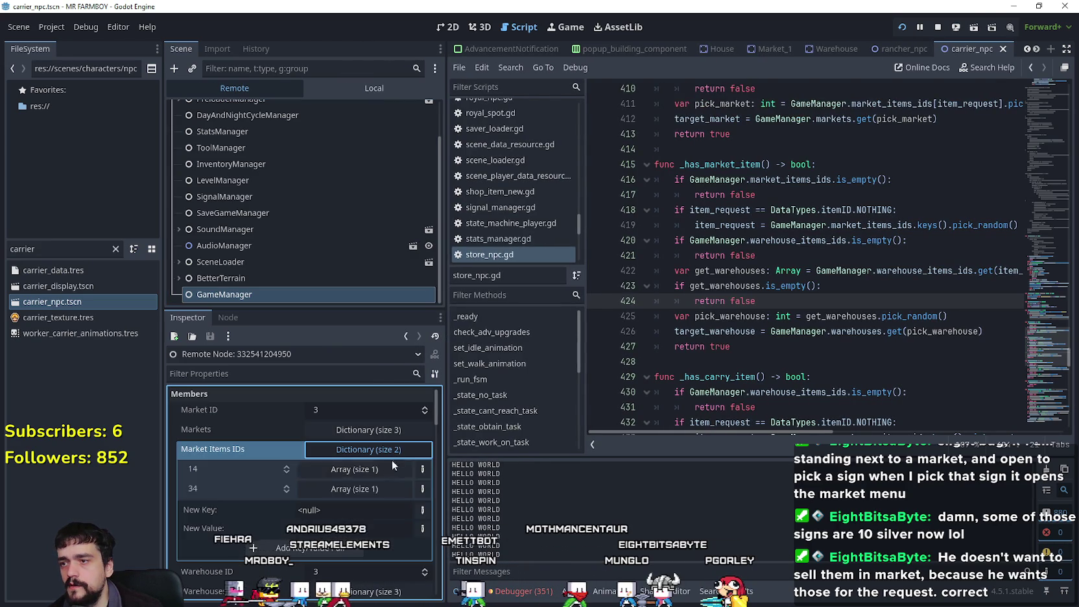
click(358, 468)
click(356, 467)
click(358, 489)
click(358, 489)
click(358, 491)
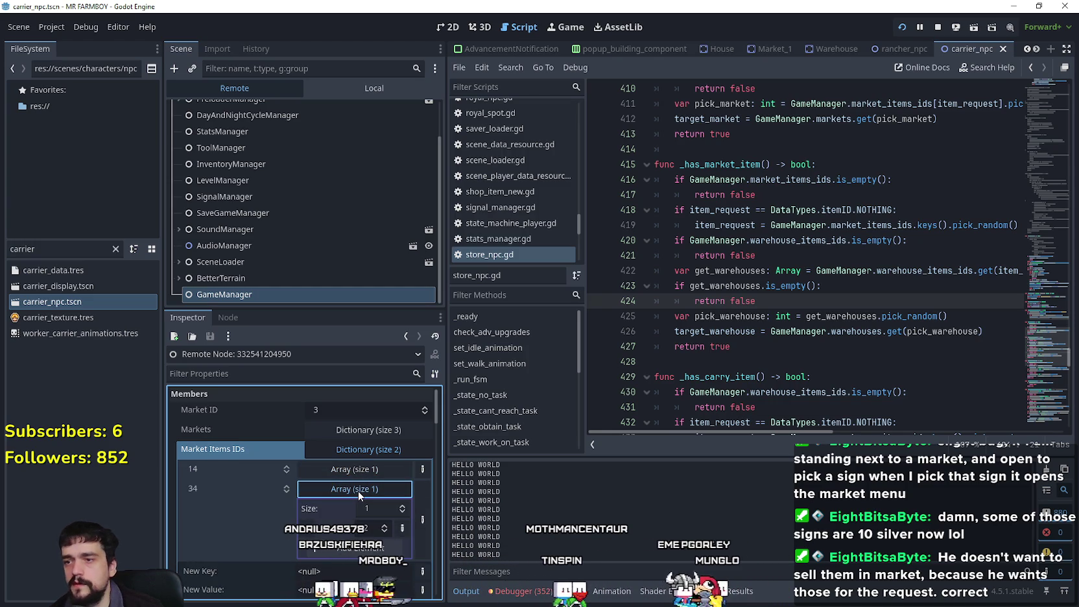
click(358, 491)
click(359, 473)
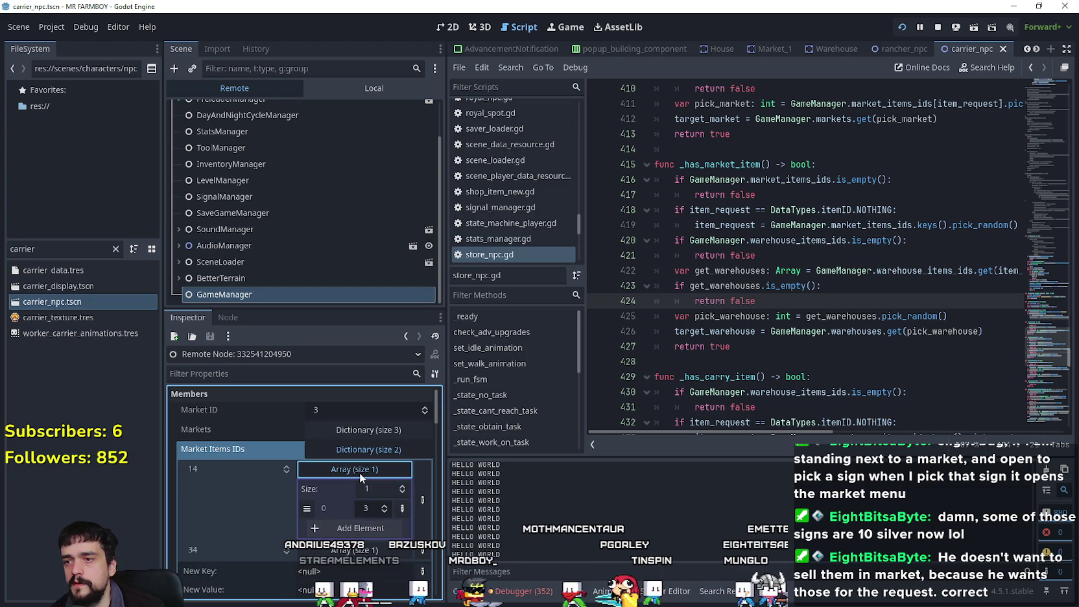
click(359, 472)
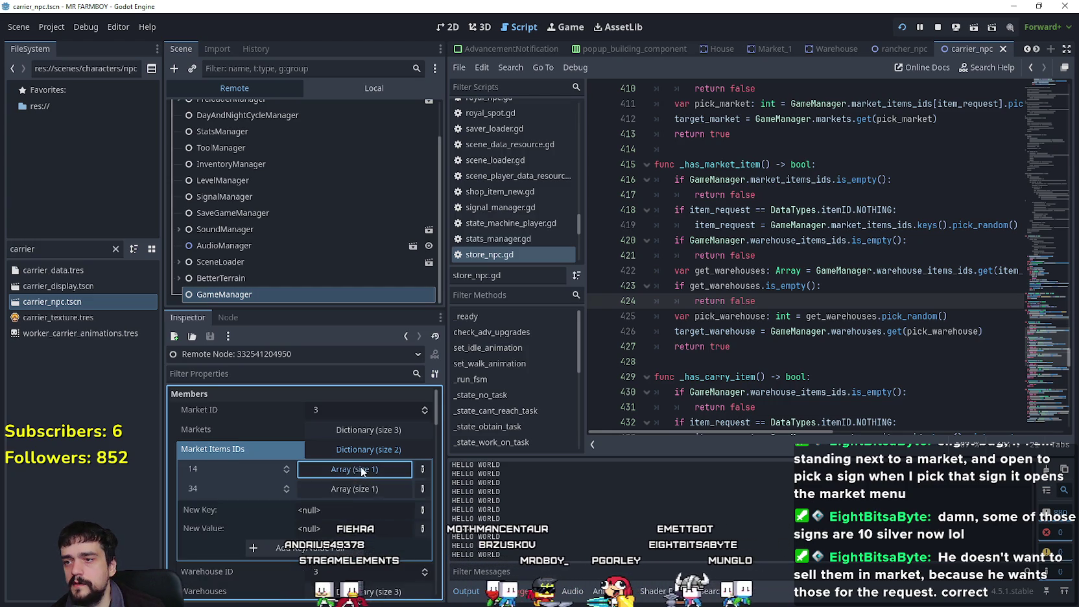
click(358, 468)
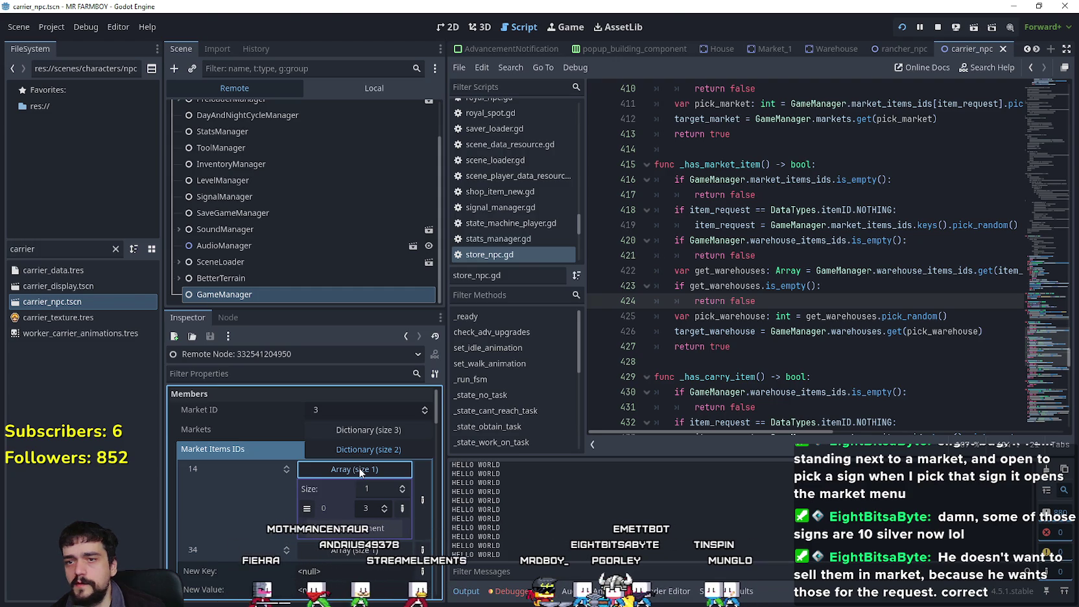
- Walk the farmer to the right-hand market and back out, then return to the market item check
key(alt+Tab)
key(d)
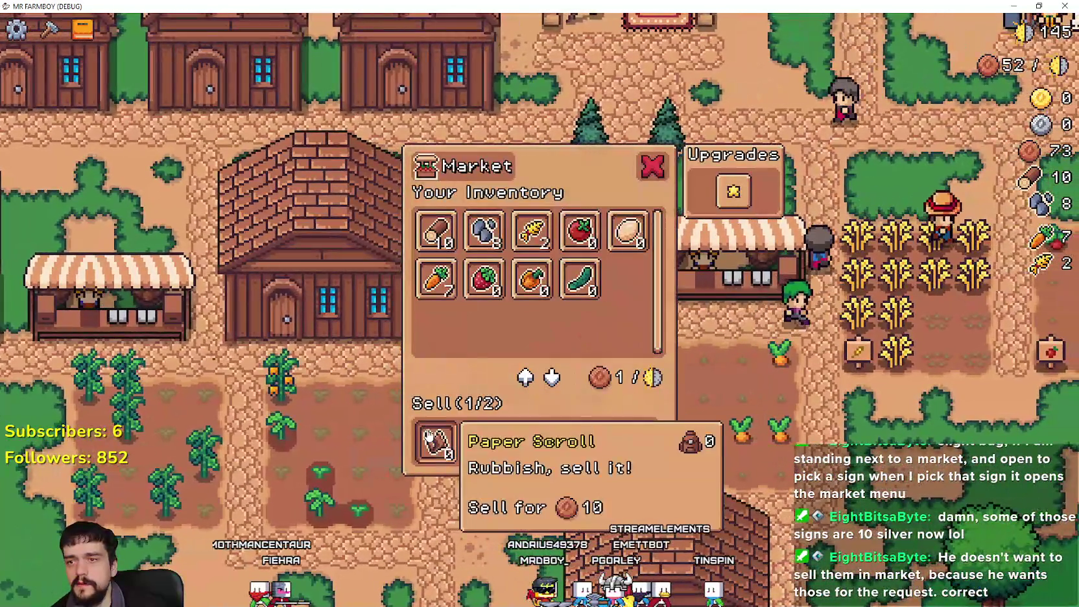
key(a)
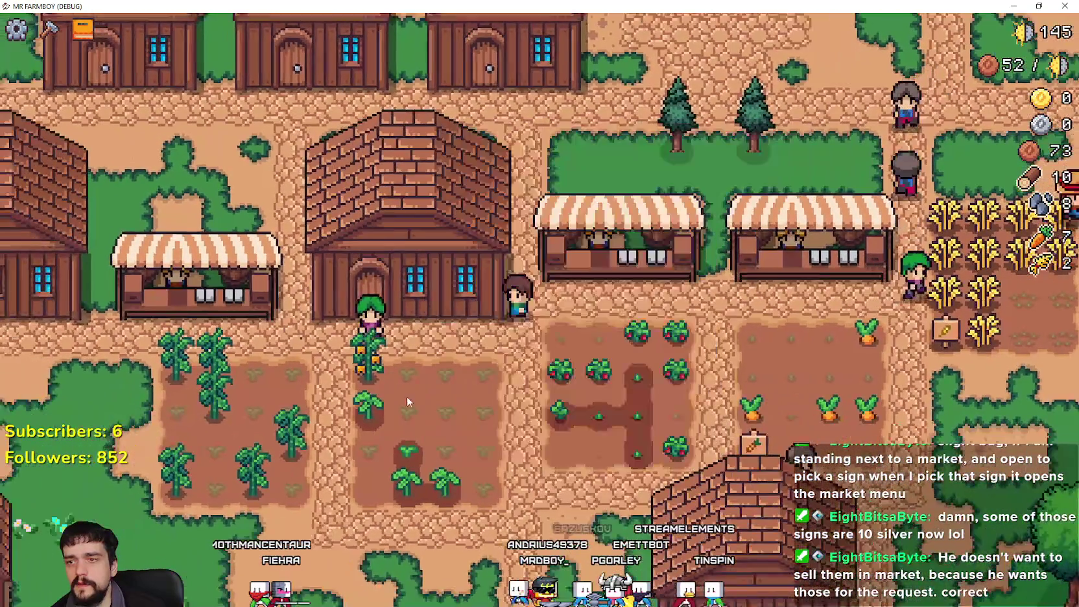
key(alt+Tab)
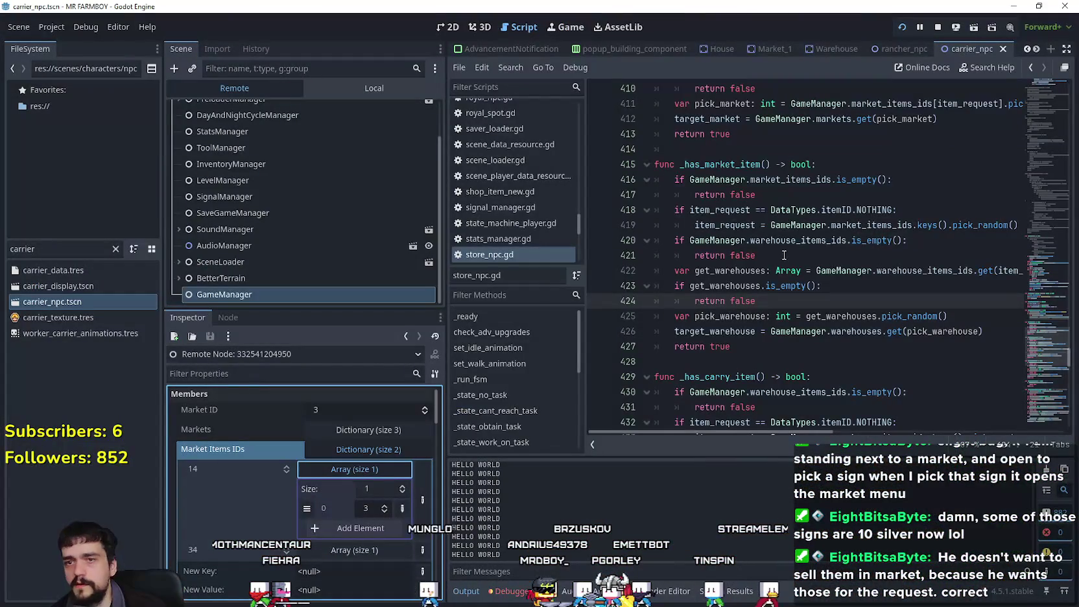
click(811, 181)
- Select market_items_ids on line 416 and the _has_market_item function name
click(809, 201)
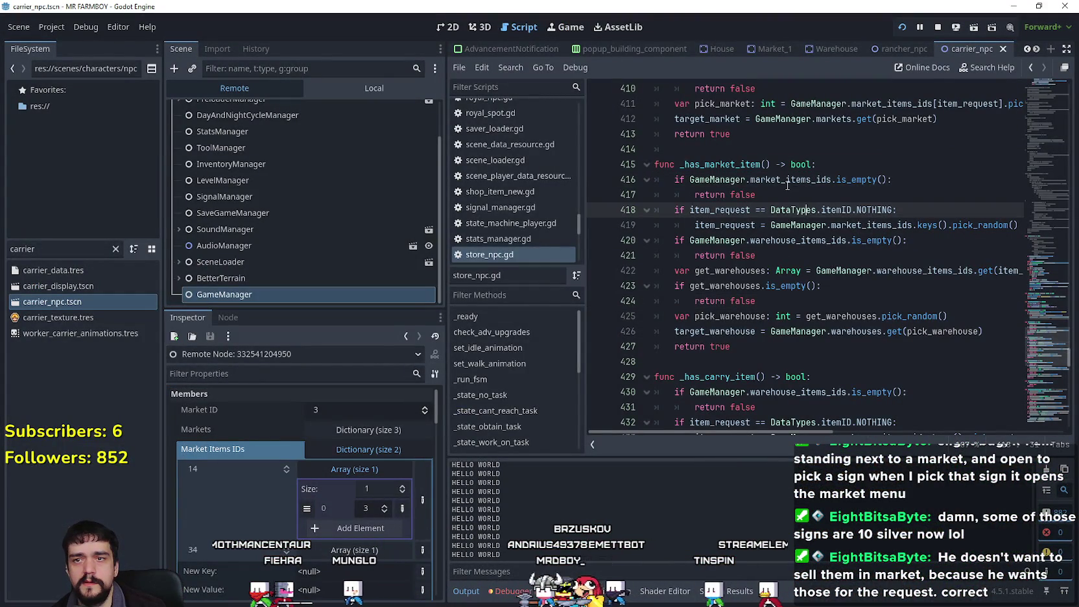
double_click(787, 186)
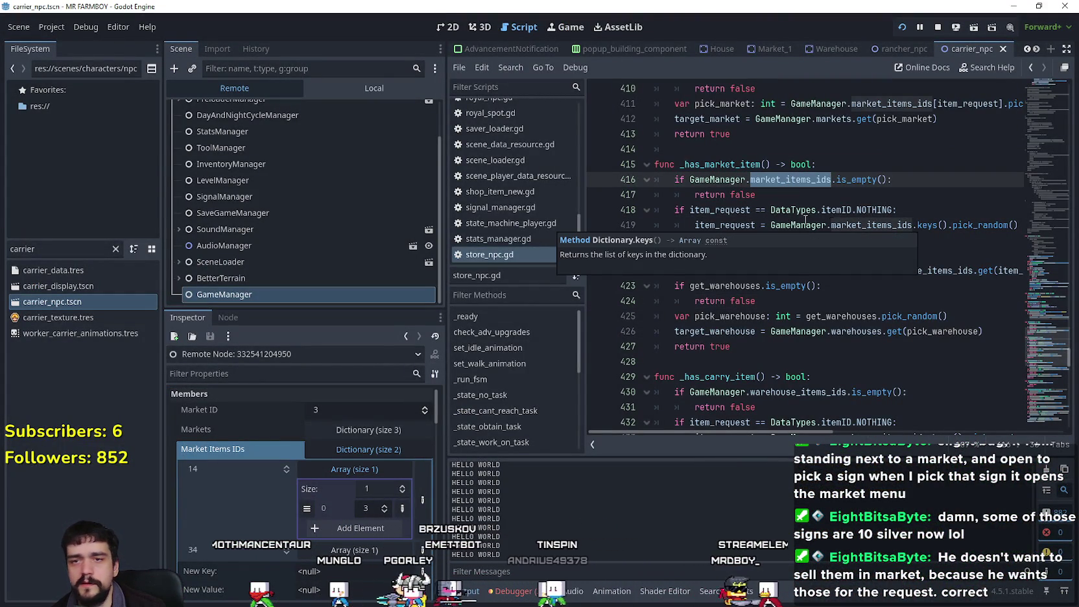
drag(696, 225, 1045, 222)
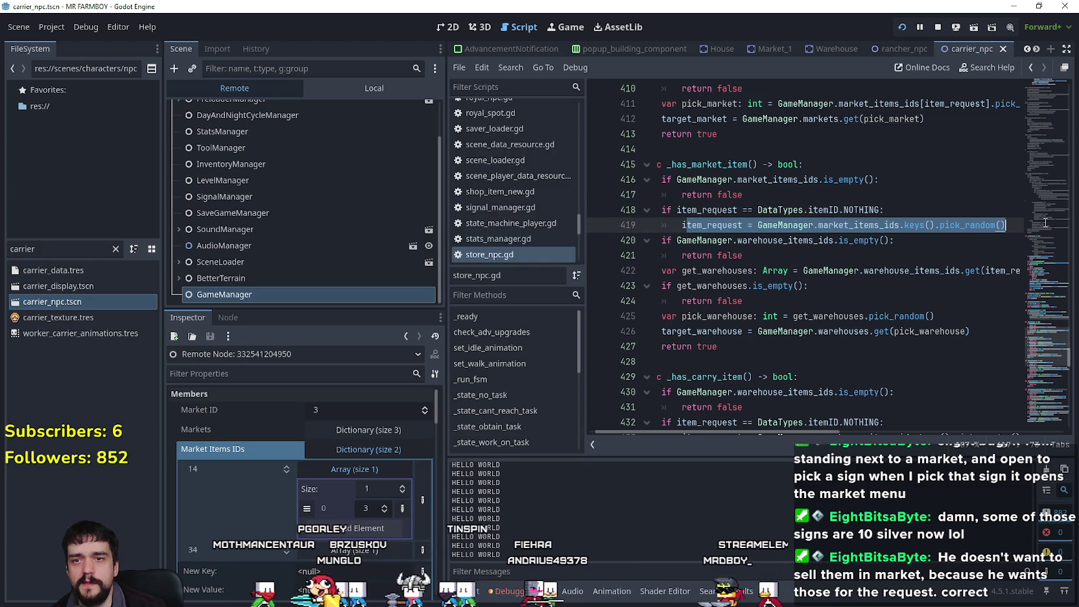
drag(919, 271, 1022, 272)
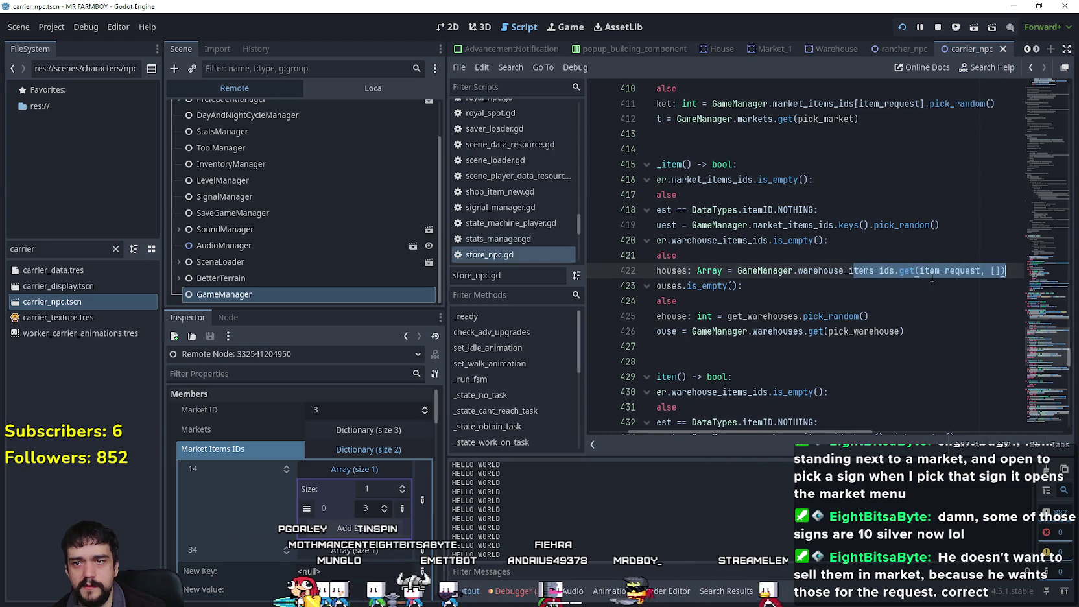
mouse_move(746, 309)
mouse_down()
mouse_move(655, 247)
mouse_move(655, 164)
mouse_up()
double_click(720, 164)
- Compare the _has_market_item and _has_carry_item function names in the script
scroll(740, 299, up, 3)
click(733, 287)
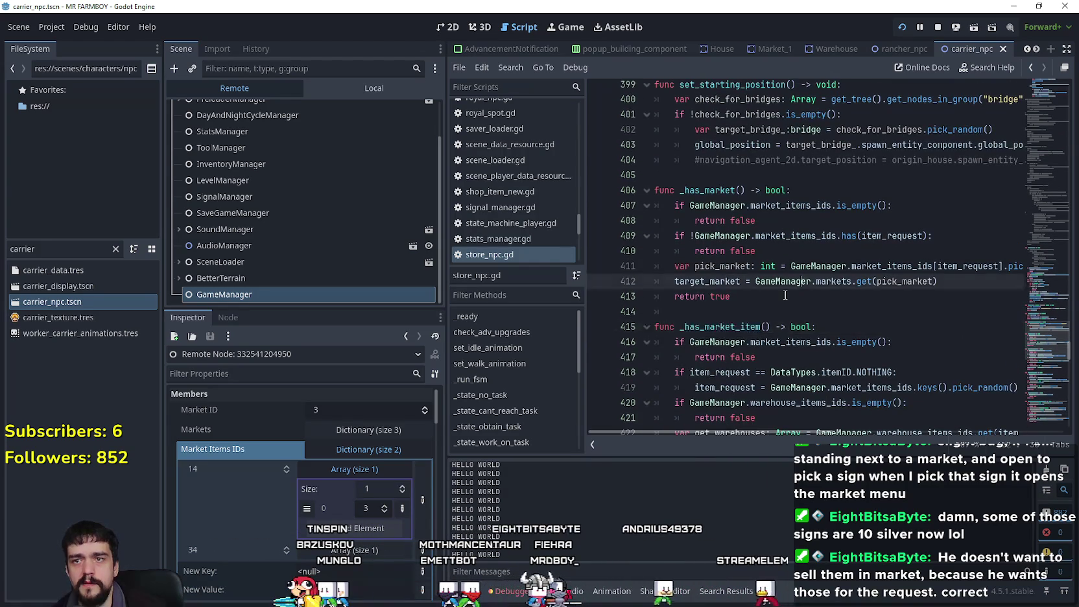
scroll(732, 286, up, 2)
key(Up)
key(Up)
key(Up)
scroll(732, 285, down, 5)
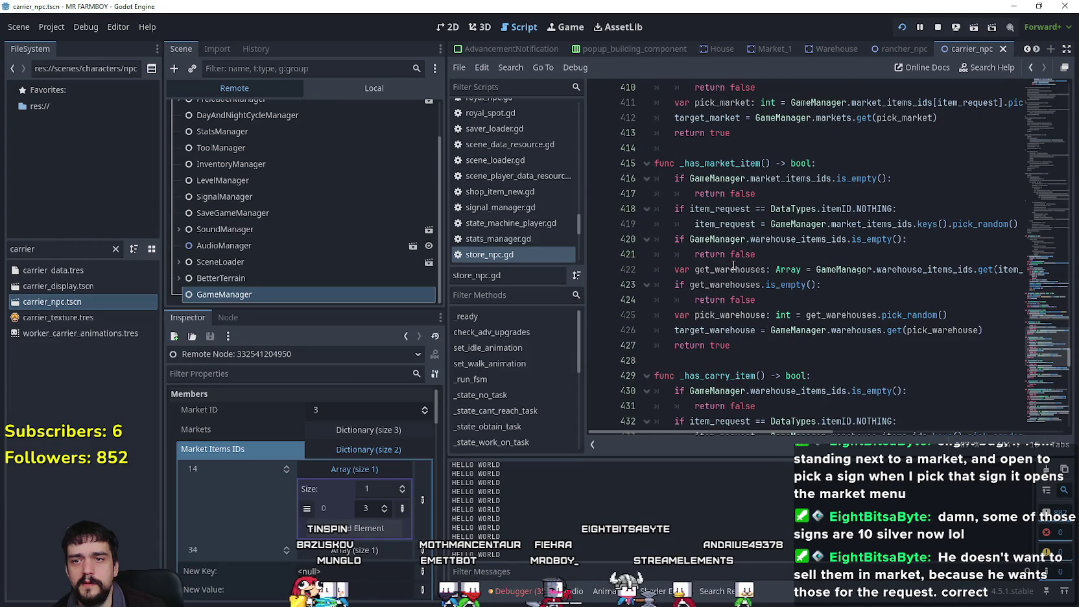
double_click(725, 167)
scroll(730, 195, down, 2)
double_click(739, 288)
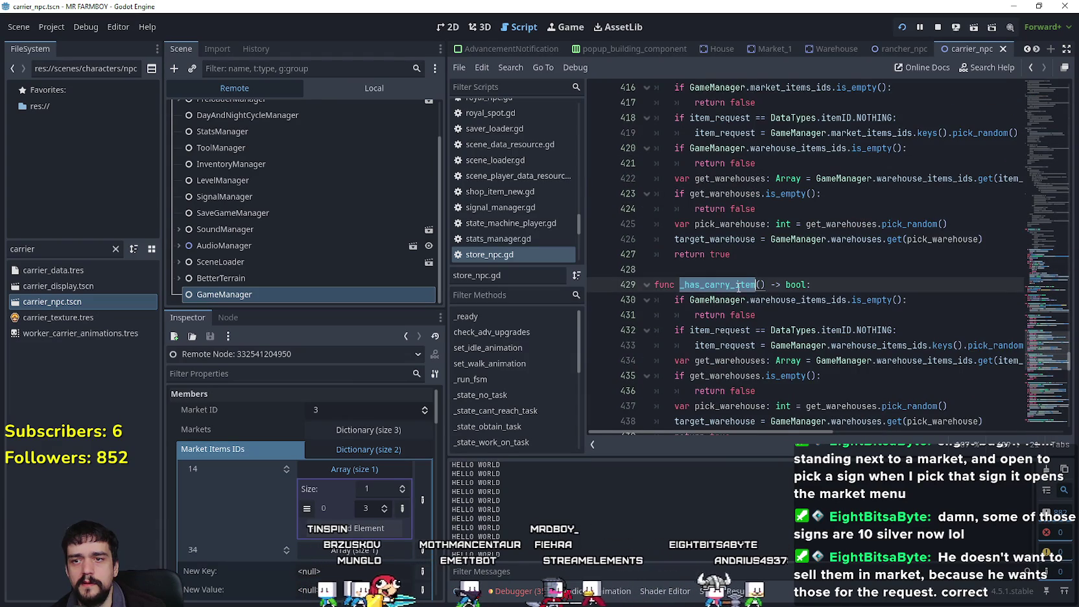
- Find _has_carry_item, then drag the minimap up to the Task.HOUSE block at line 253
key(ctrl+f)
key(Return)
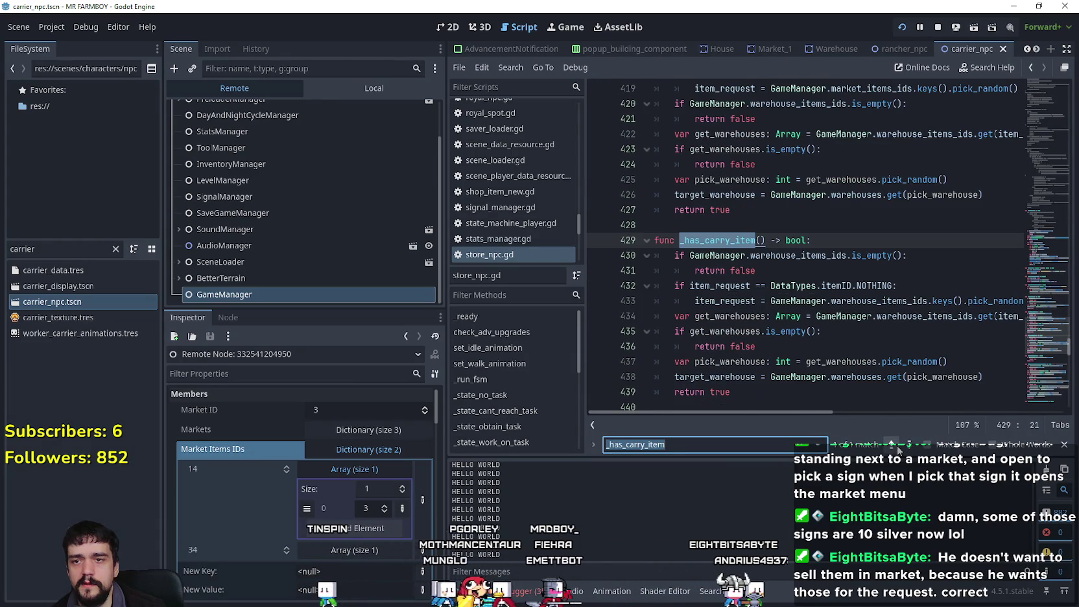
click(770, 255)
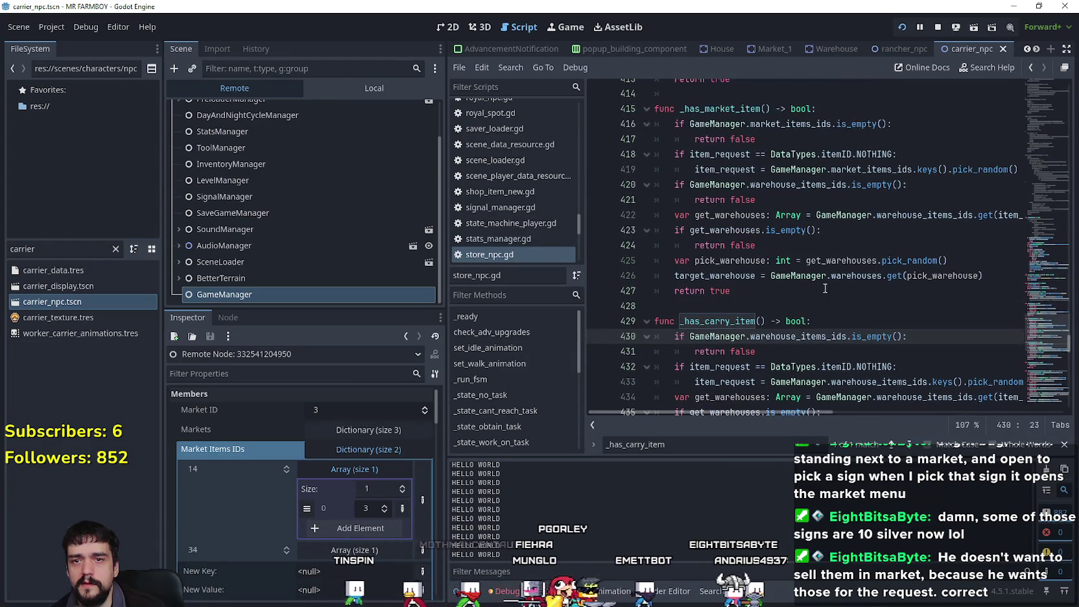
drag(1040, 331, 1045, 229)
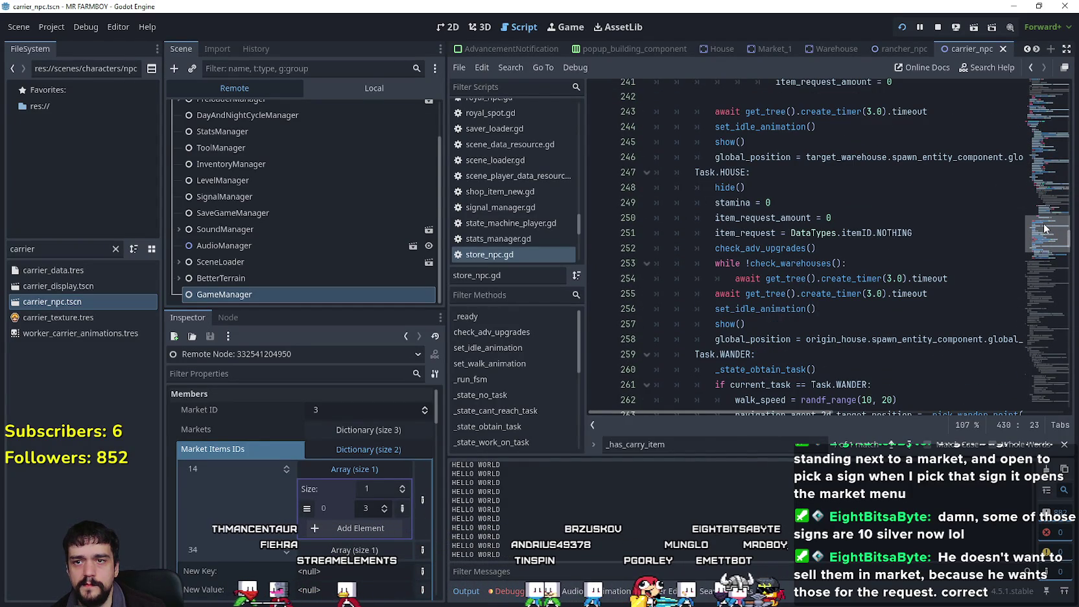
- Jump to the check_warehouses definition and select its warehouse_items_ids reference
right_click(816, 264)
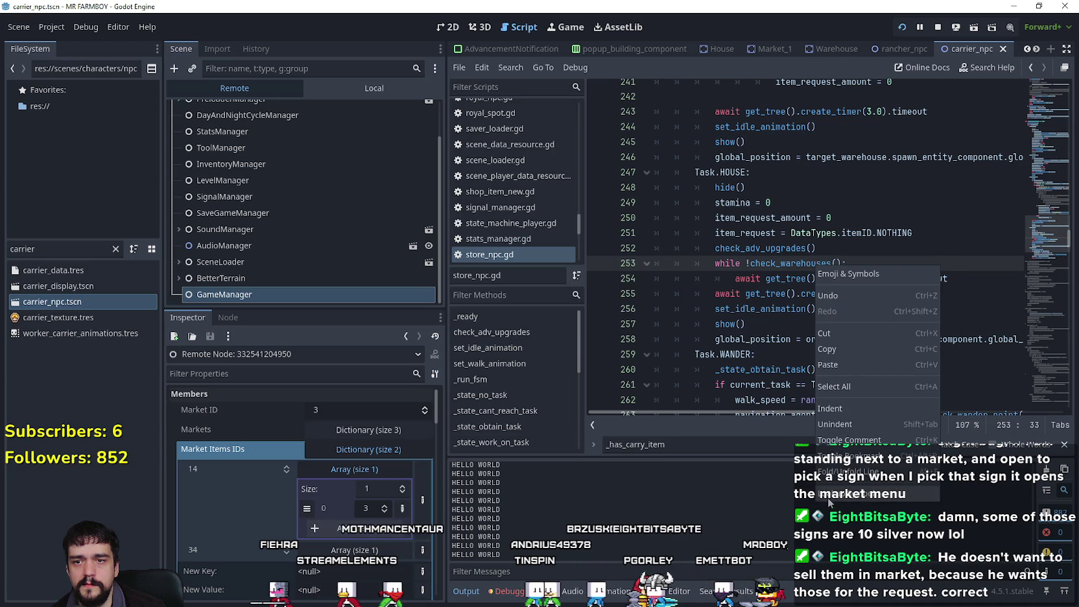
click(828, 495)
click(782, 300)
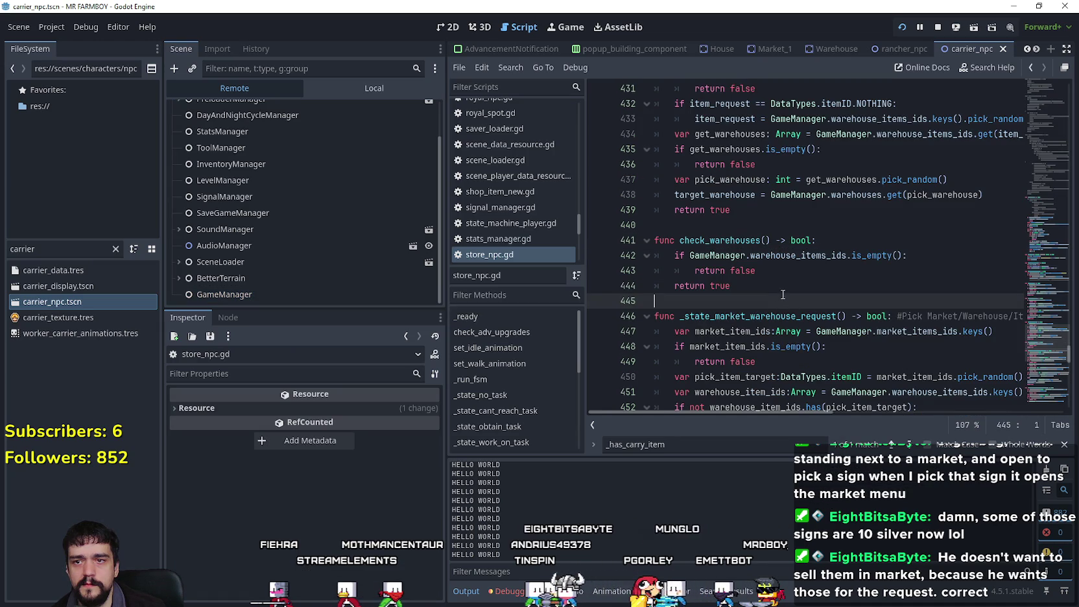
click(822, 267)
double_click(821, 255)
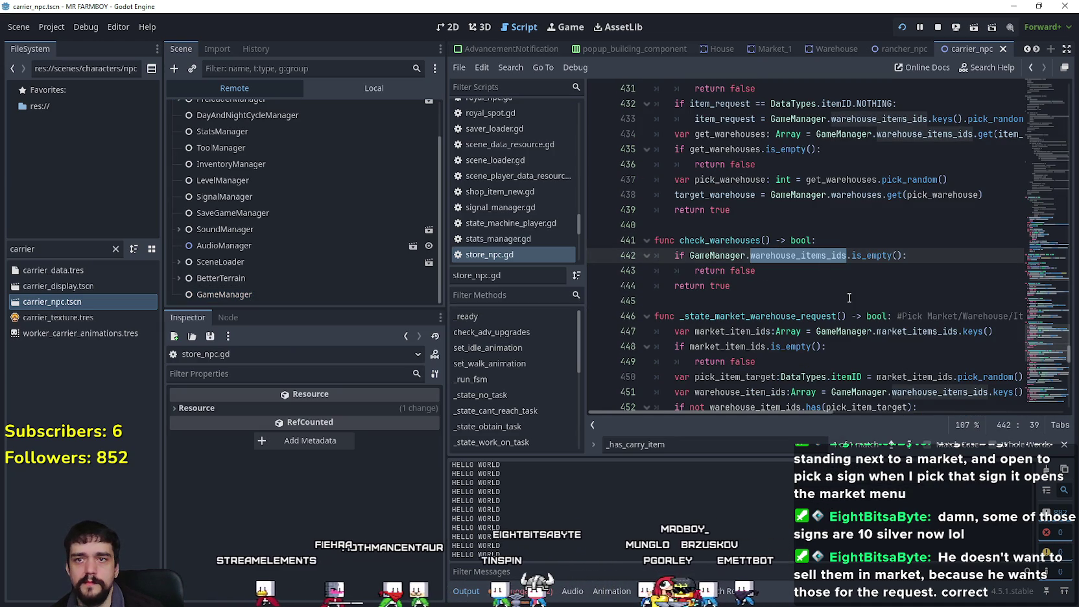
scroll(849, 298, up, 1)
scroll(843, 296, up, 1)
scroll(830, 286, down, 2)
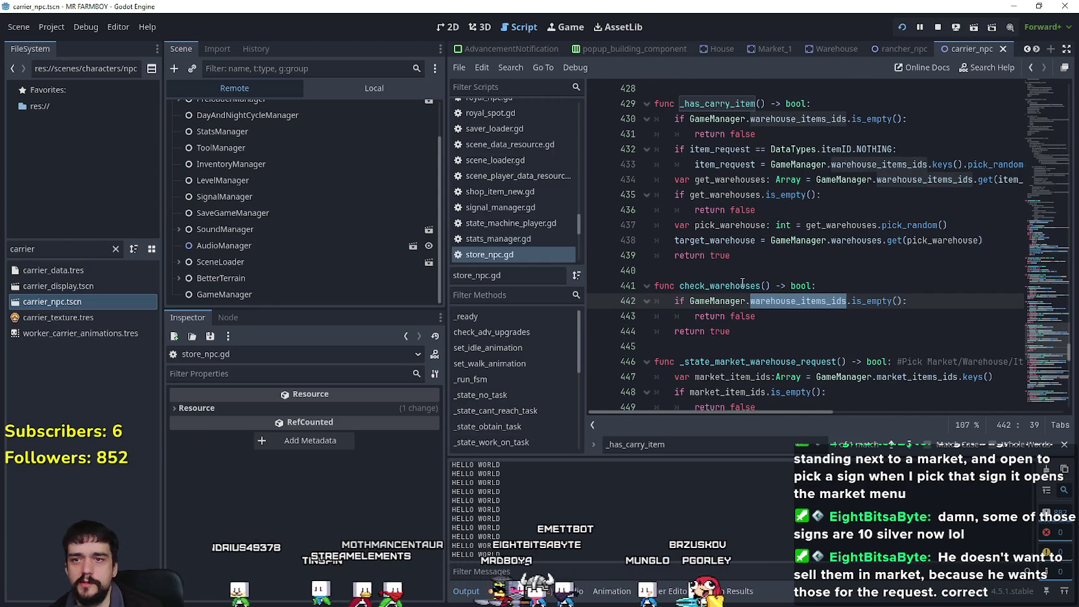
- Rename the function to check_markets so it tests market items
click(758, 286)
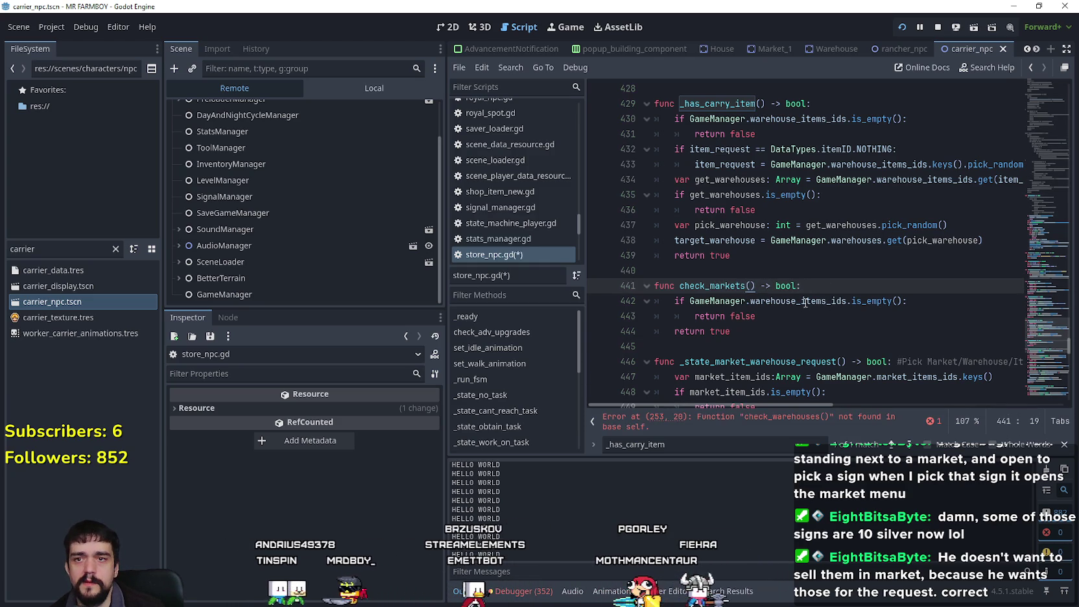
key(ctrl+z)
scroll(834, 235, up, 4)
key(ctrl+z)
key(ctrl+z)
key(ctrl+z)
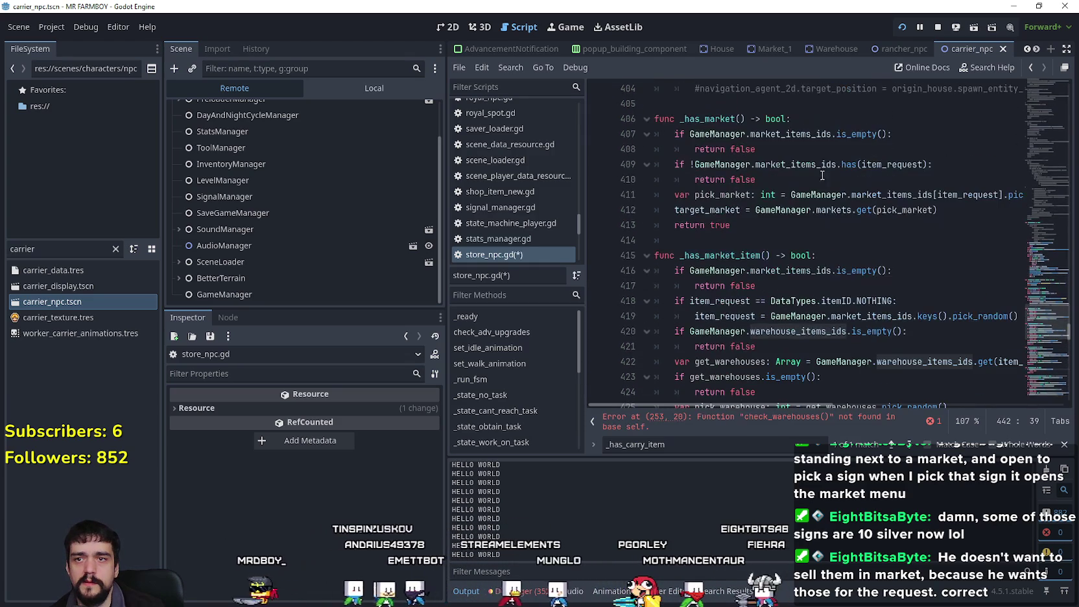
scroll(800, 305, down, 5)
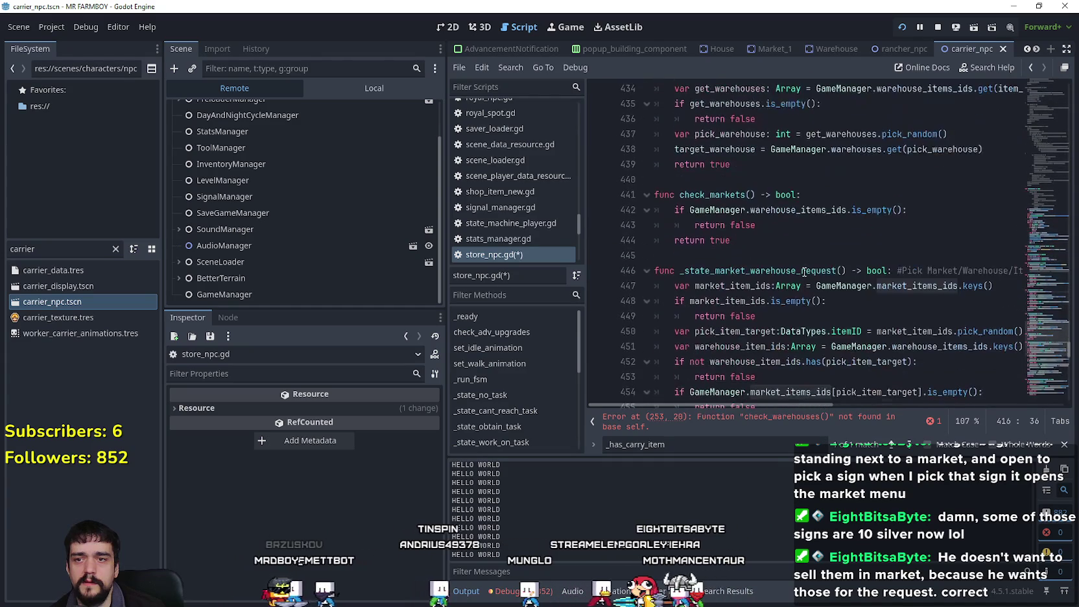
click(815, 257)
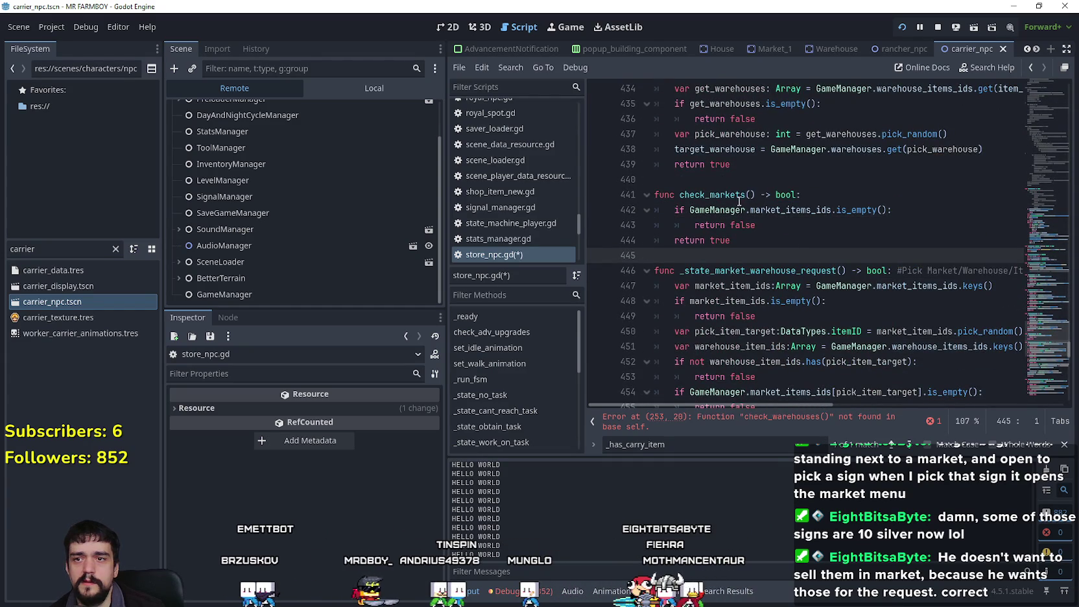
double_click(713, 196)
key(ctrl+c)
- Change the line 253 call to check_markets and save store_npc.gd
click(890, 442)
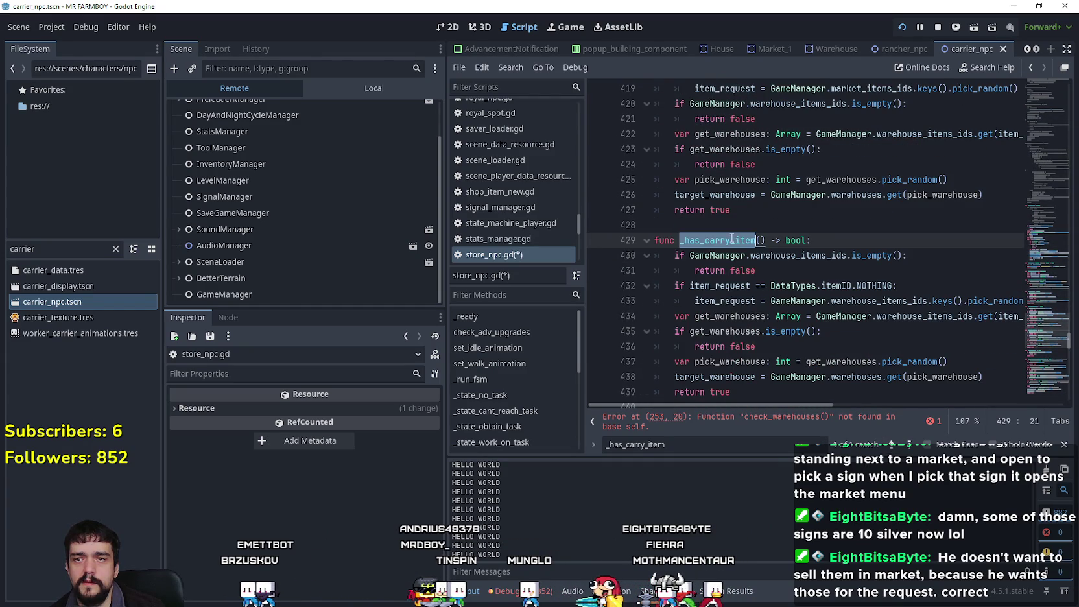
click(790, 425)
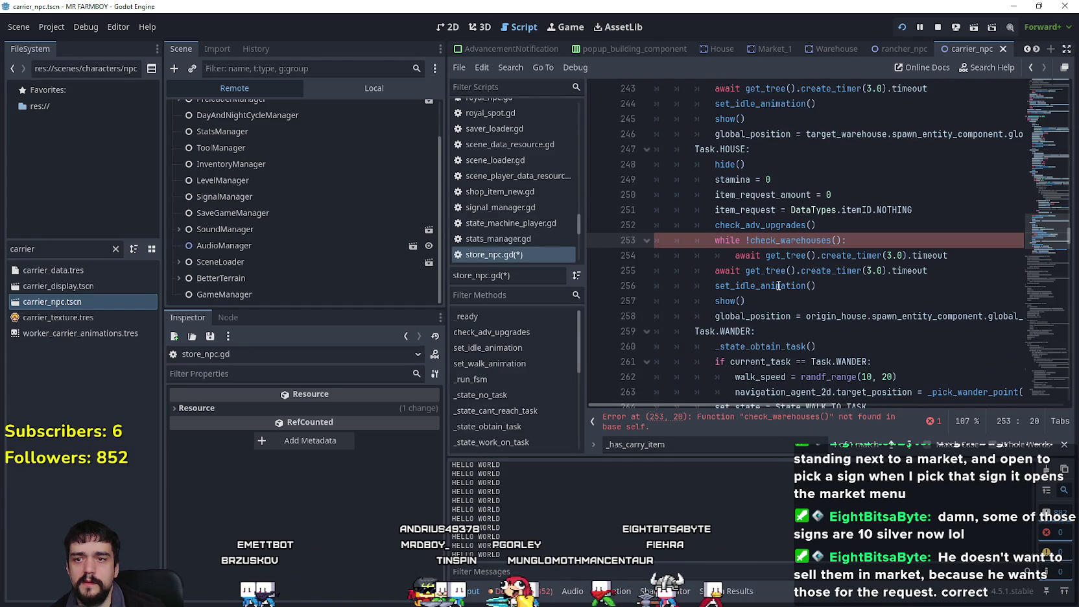
key(ctrl+v)
key(Up)
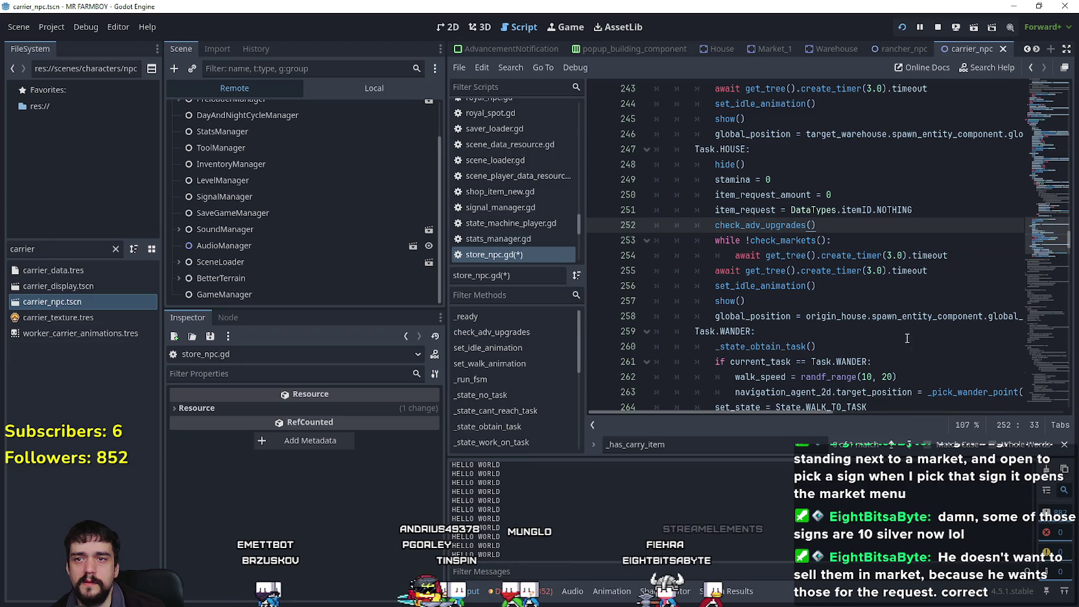
scroll(852, 313, up, 1)
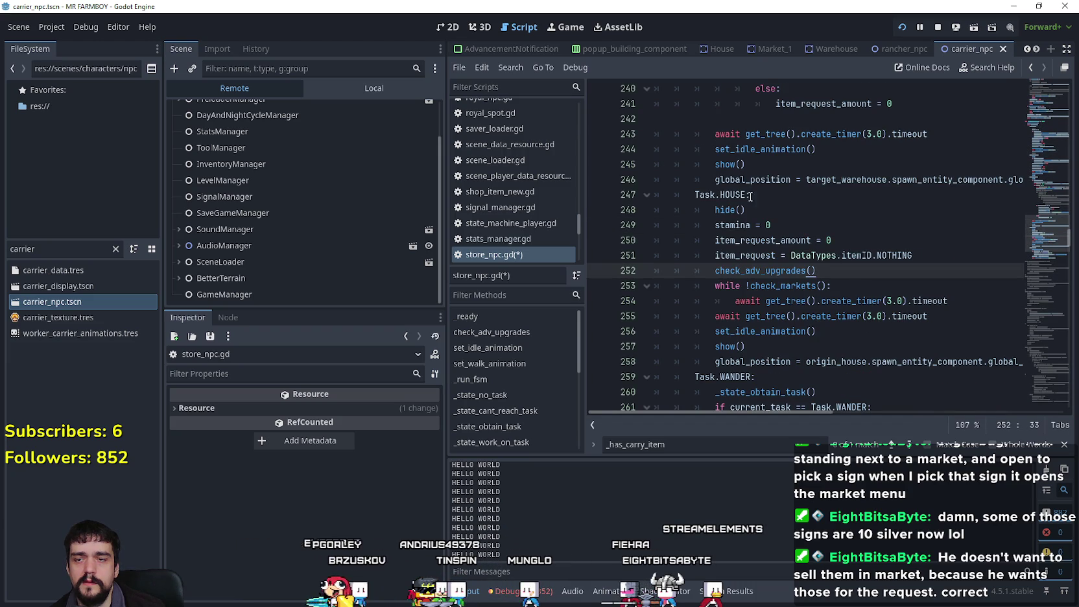
shift+click(948, 306)
click(845, 346)
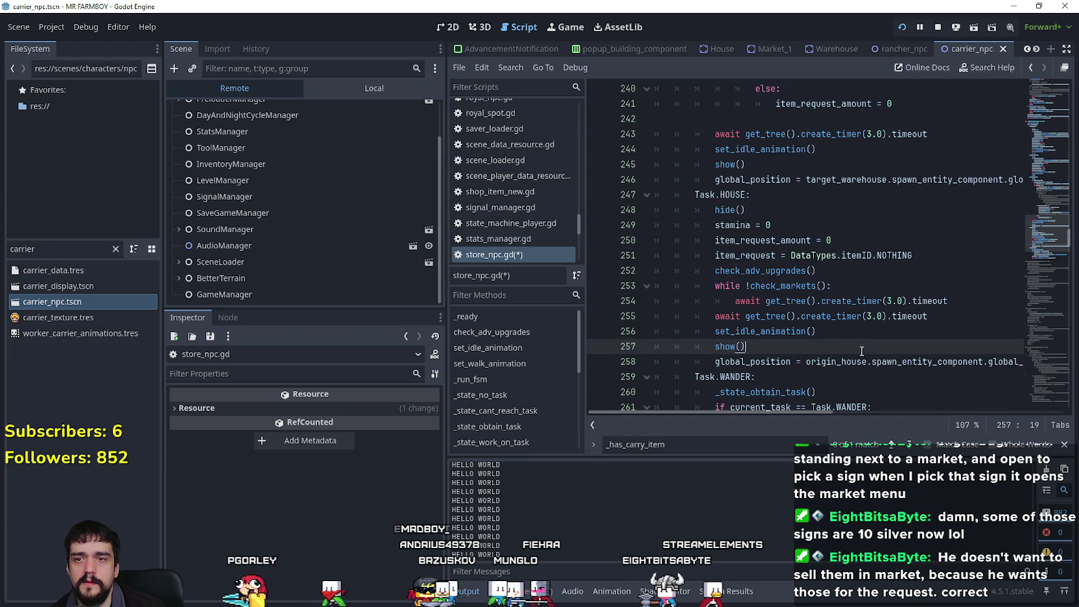
scroll(857, 342, up, 6)
mouse_move(1044, 228)
mouse_down()
mouse_move(1040, 195)
mouse_move(1028, 247)
mouse_up()
scroll(818, 172, down, 2)
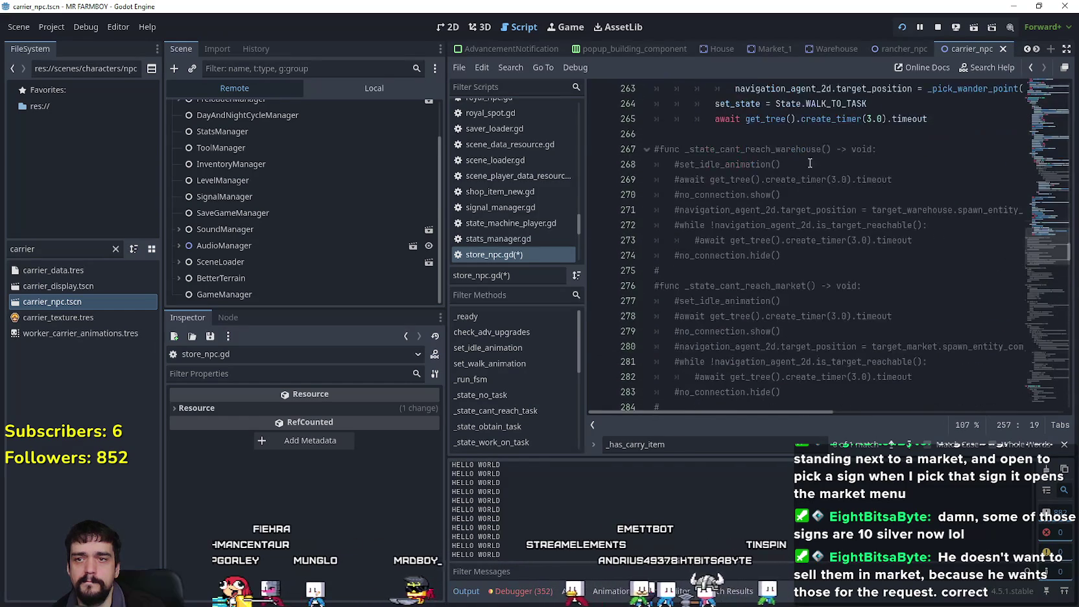
key(ctrl+s)
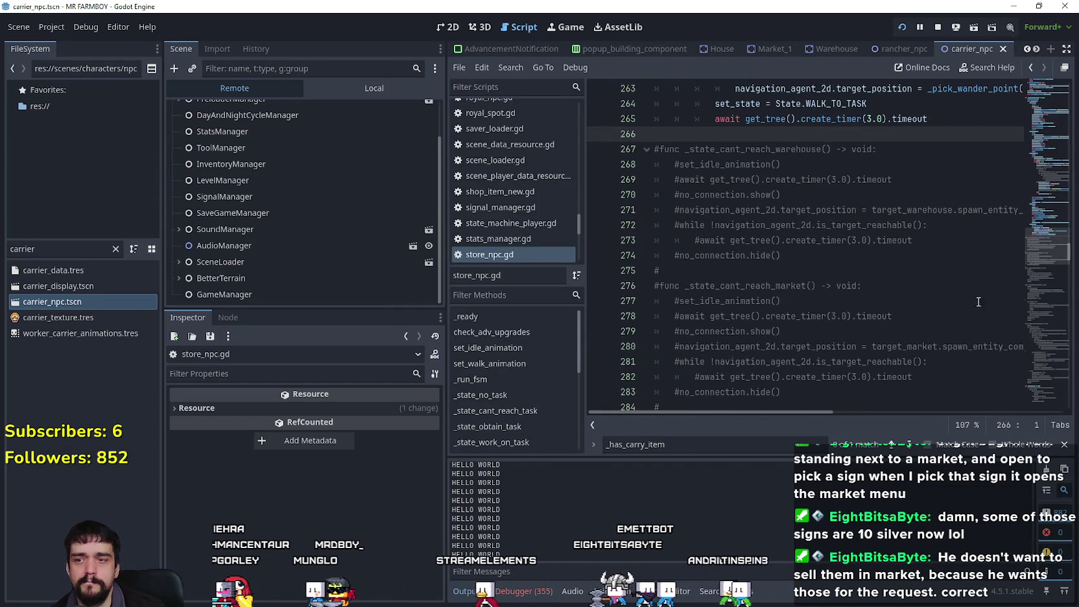
key(alt+Tab)
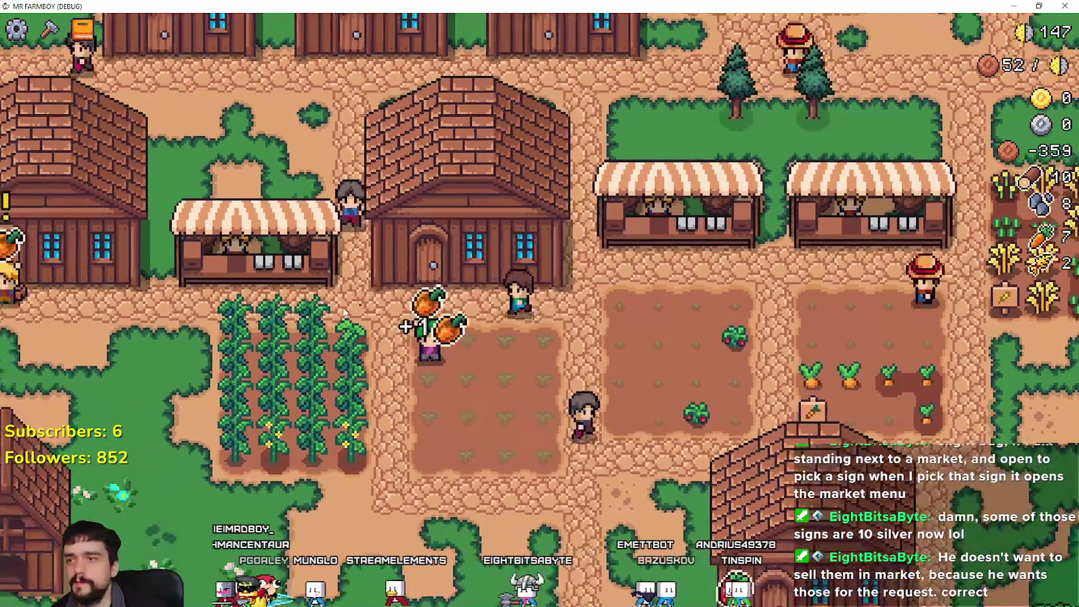
- Walk up to the house and view its workers and upgrades window
key(a)
key(w)
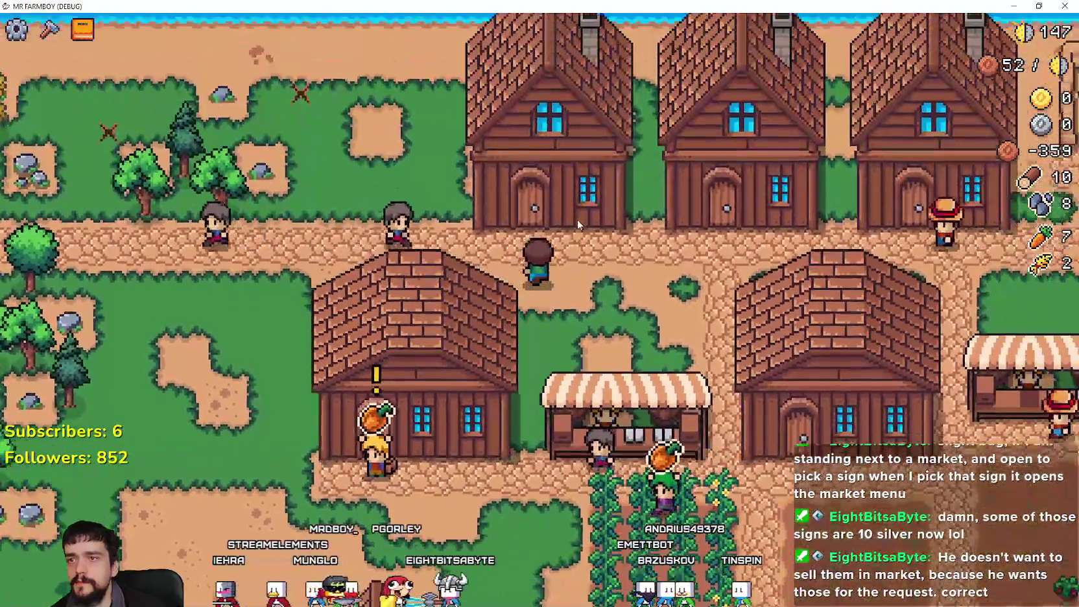
click(578, 222)
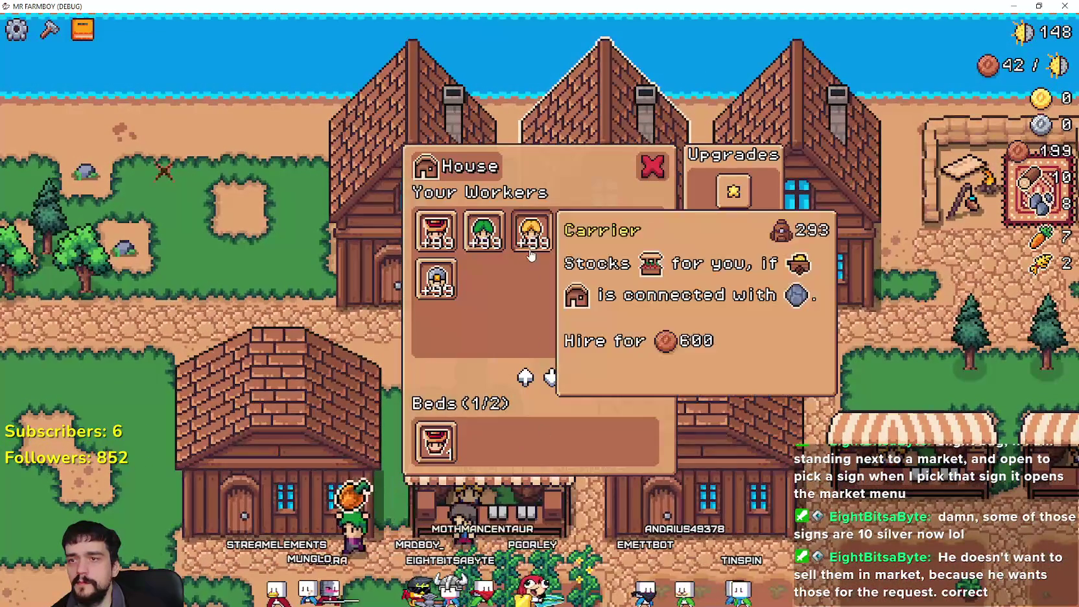
key(Escape)
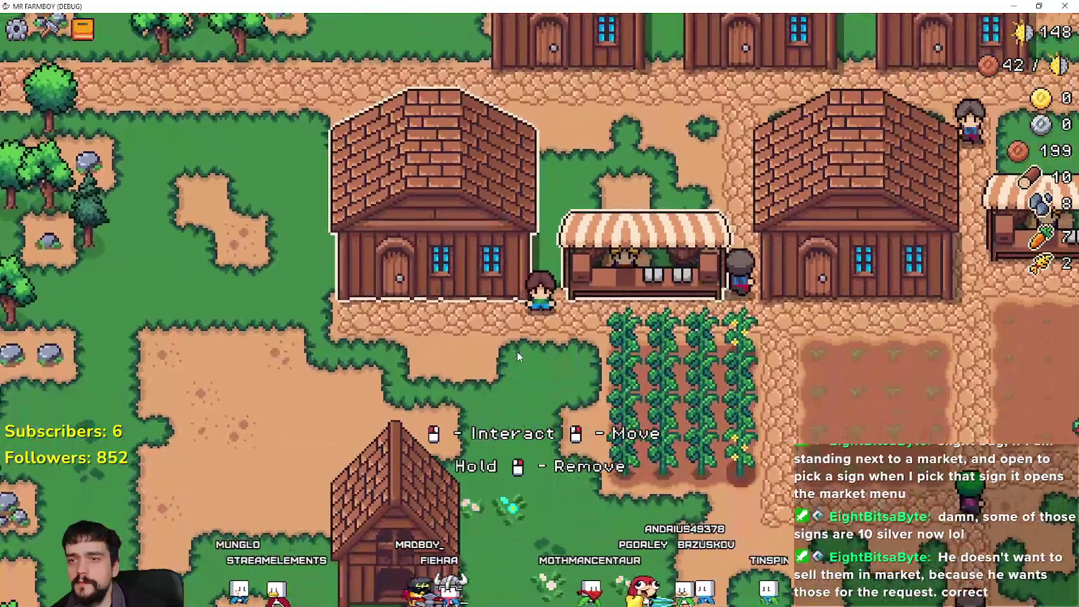
- Open the warehouse and set its stock signs to wheat and carrots
right_click(746, 129)
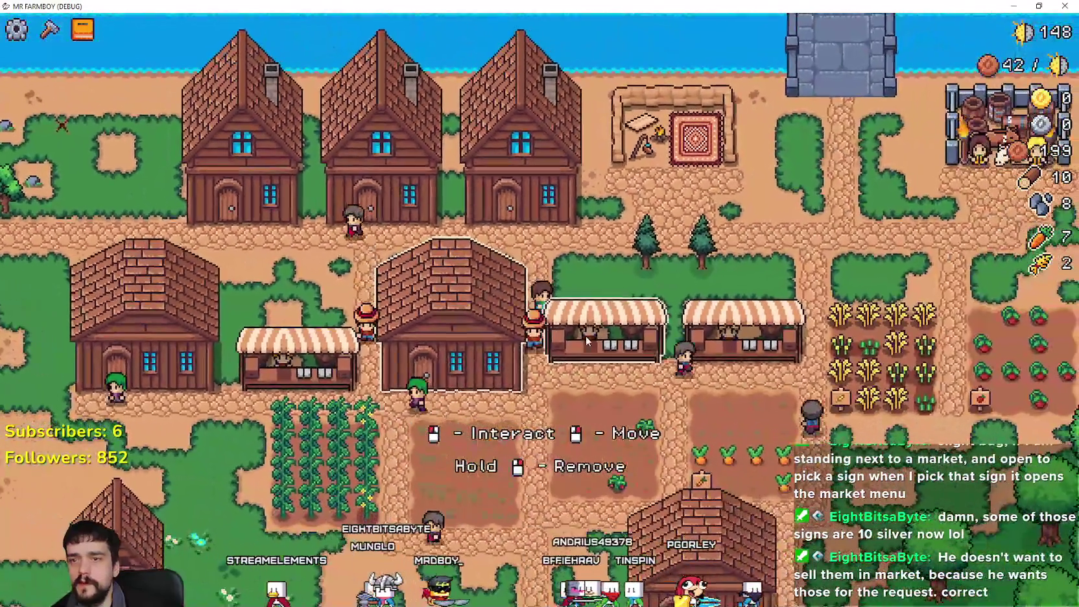
click(586, 335)
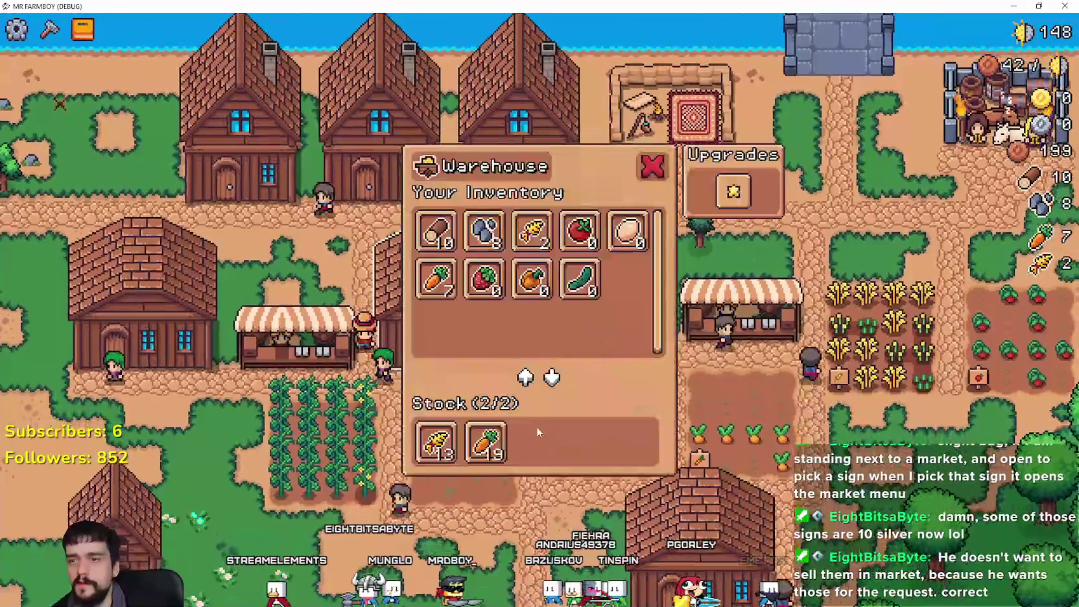
key(Escape)
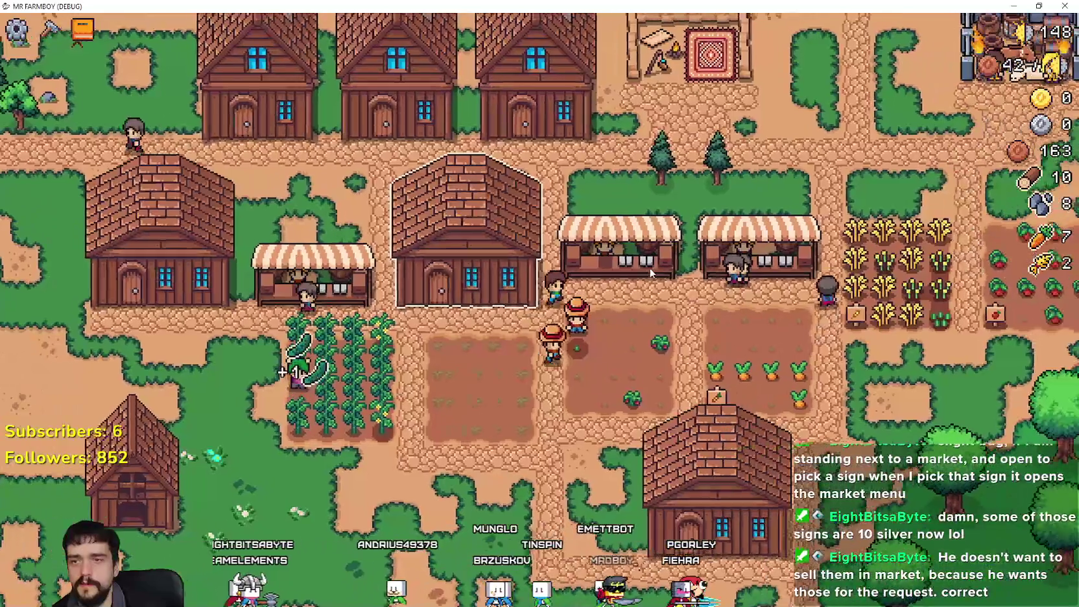
click(649, 267)
click(436, 441)
click(454, 443)
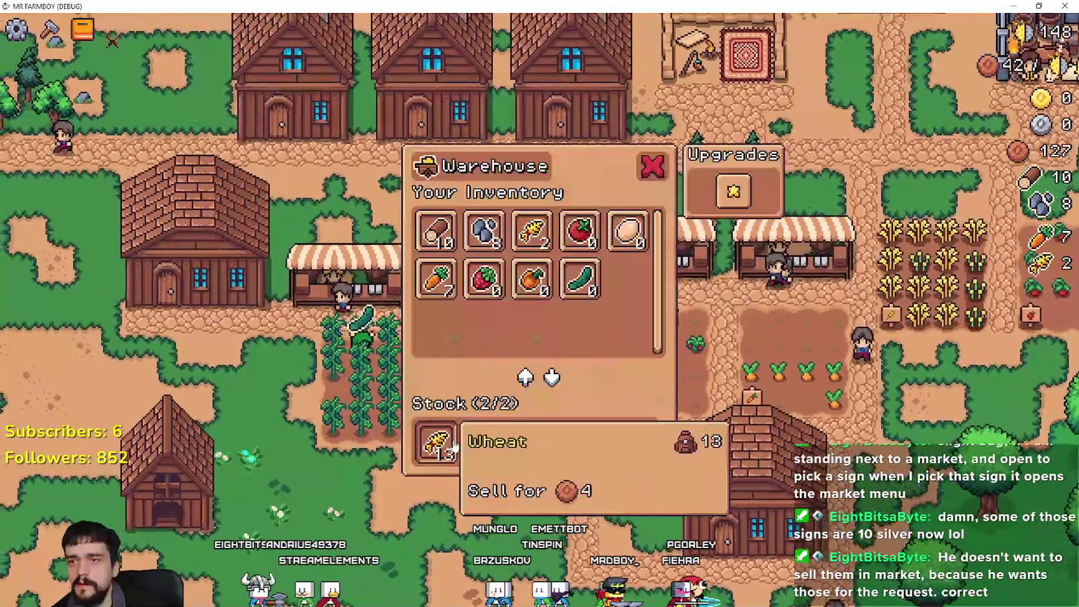
click(479, 446)
click(444, 458)
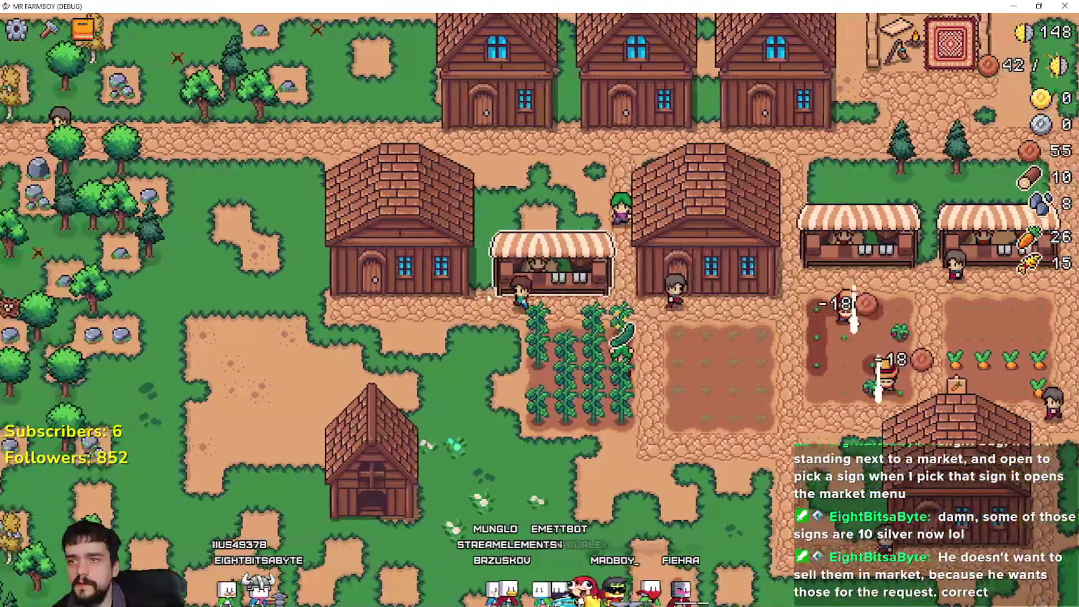
- Put cucumbers and carrots up for sale in the market's Sell slots
click(490, 298)
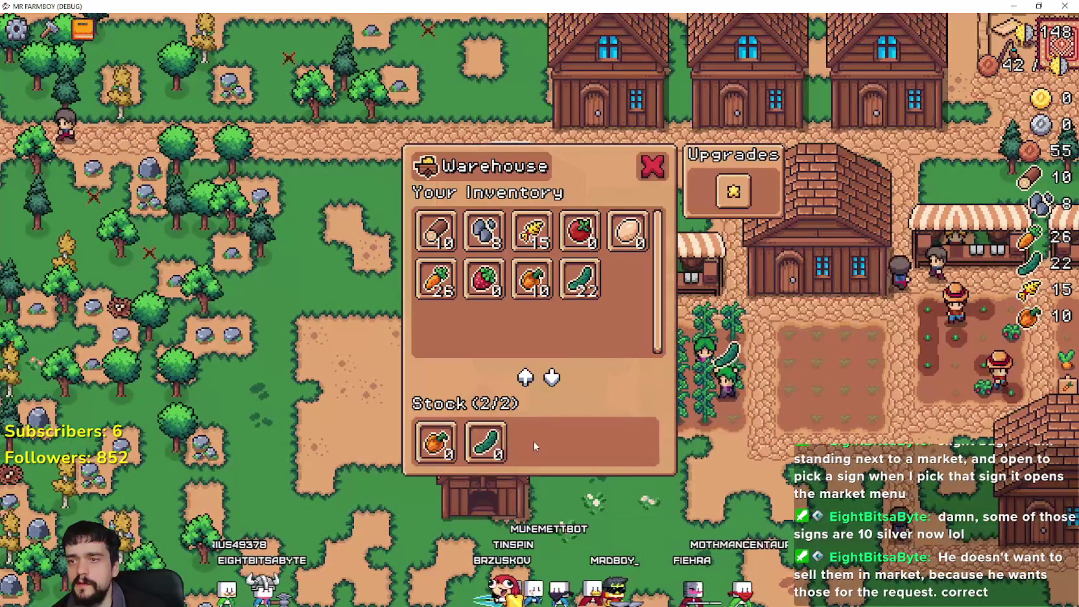
click(699, 256)
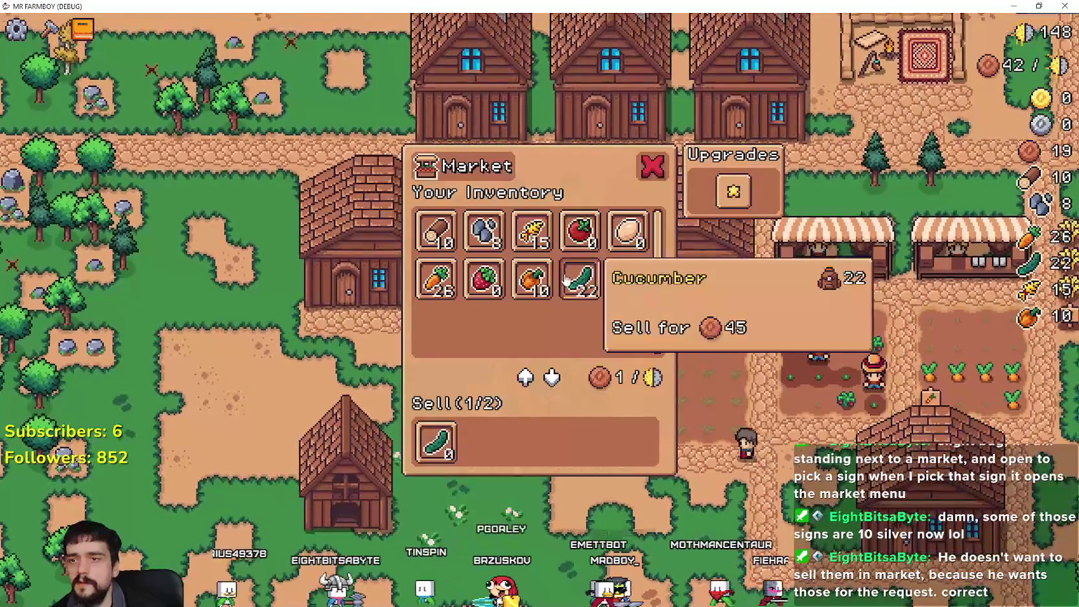
click(567, 280)
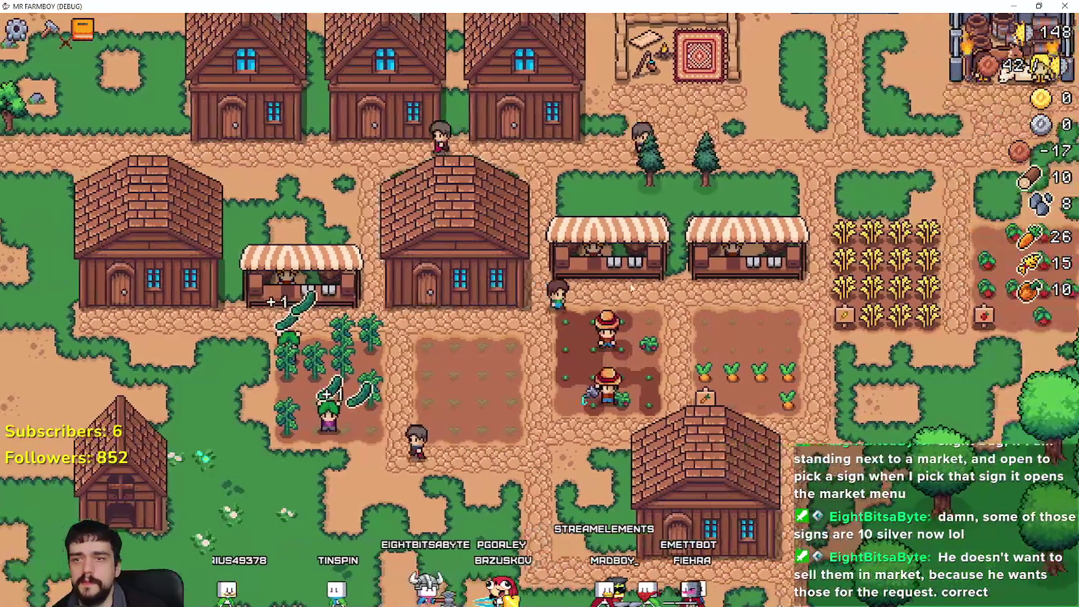
click(632, 289)
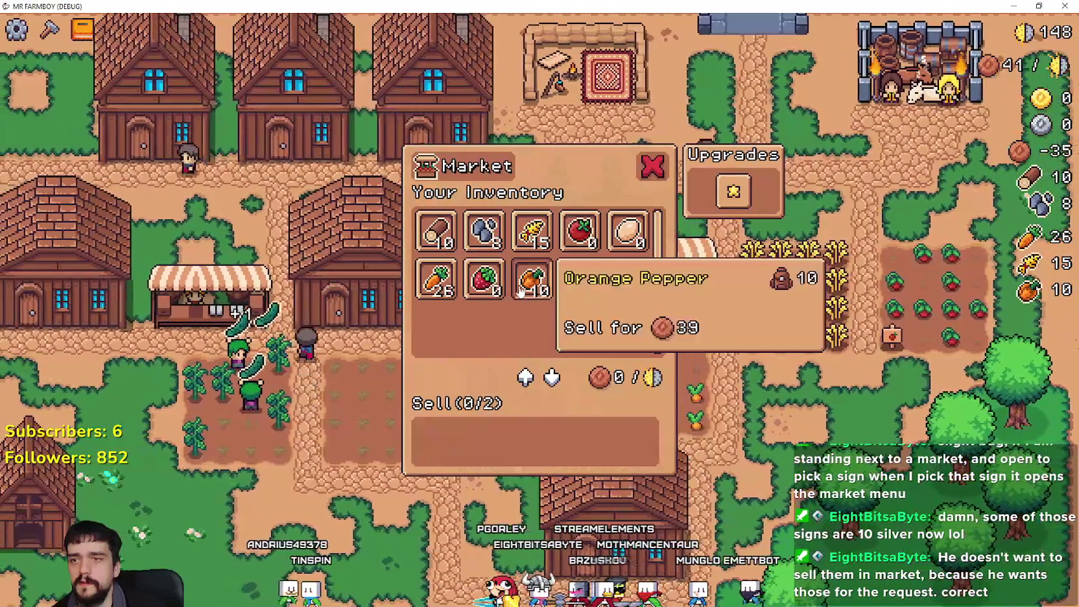
click(436, 279)
click(568, 259)
click(568, 259)
click(435, 279)
click(521, 357)
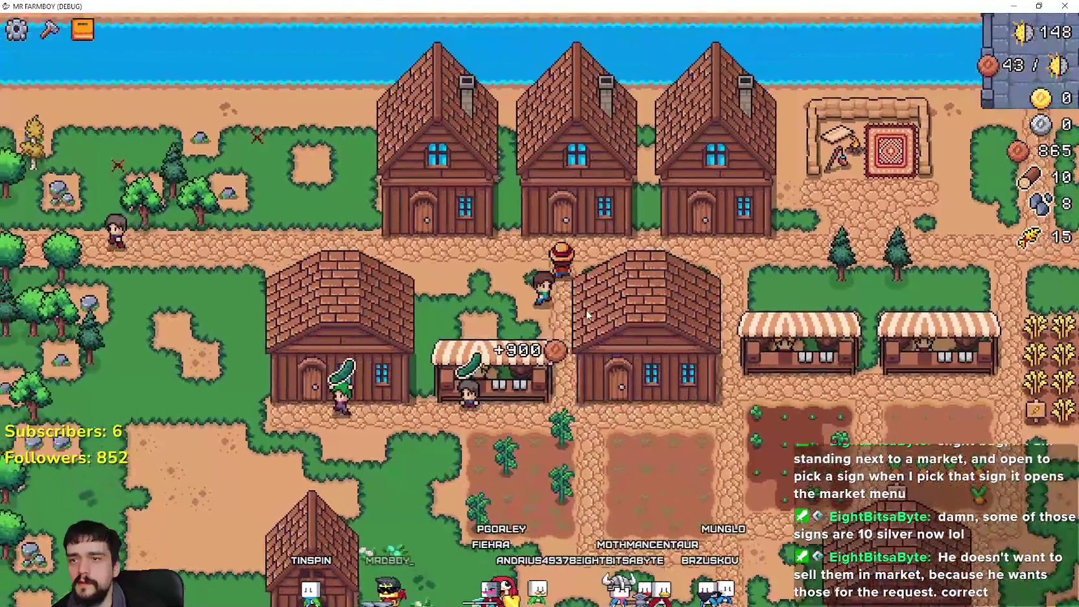
click(495, 368)
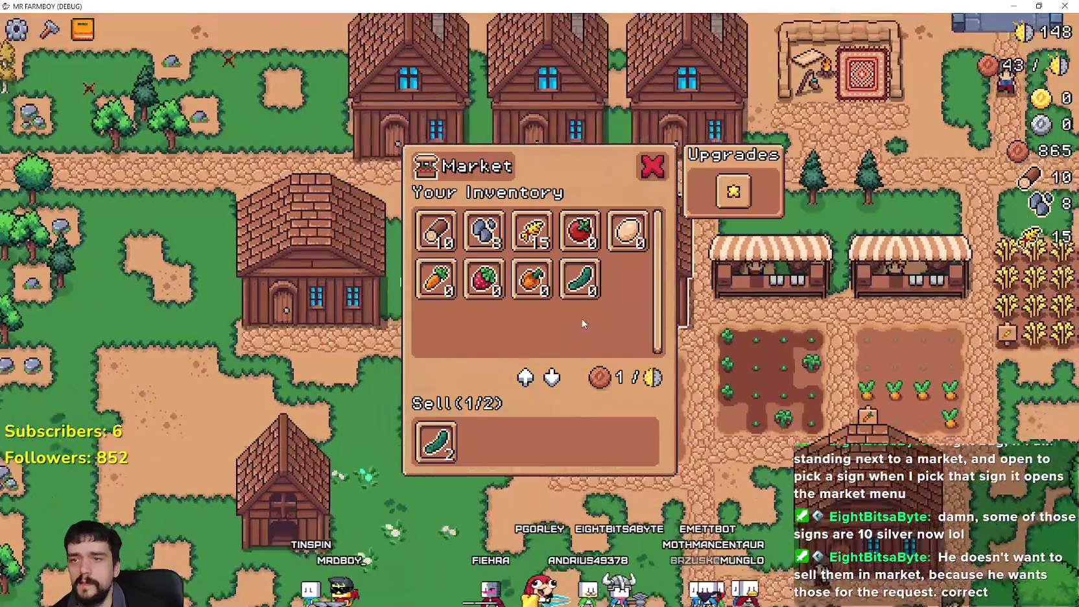
click(617, 277)
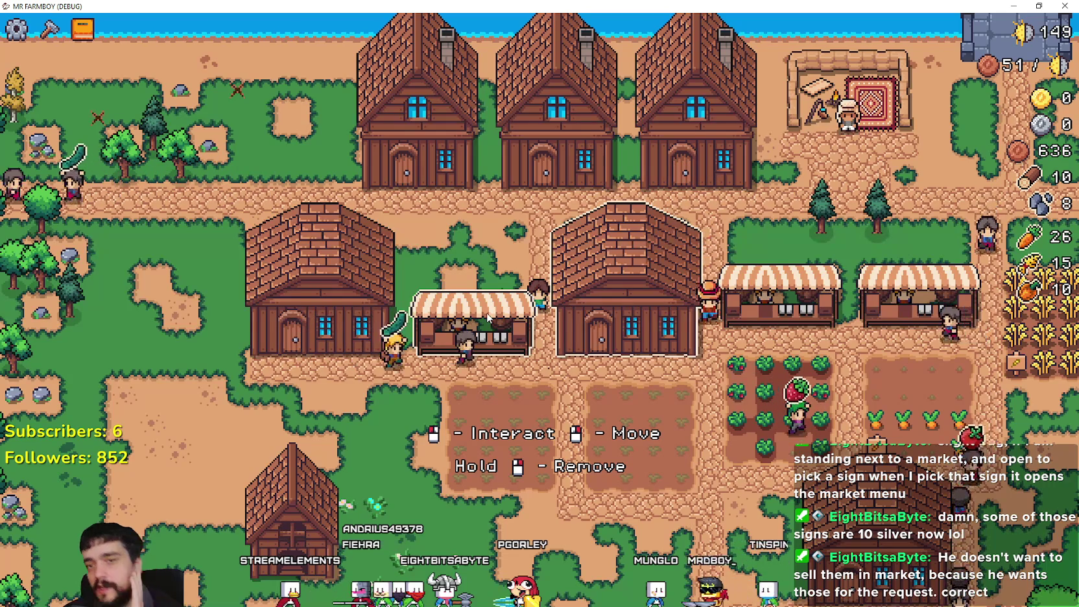
key(d)
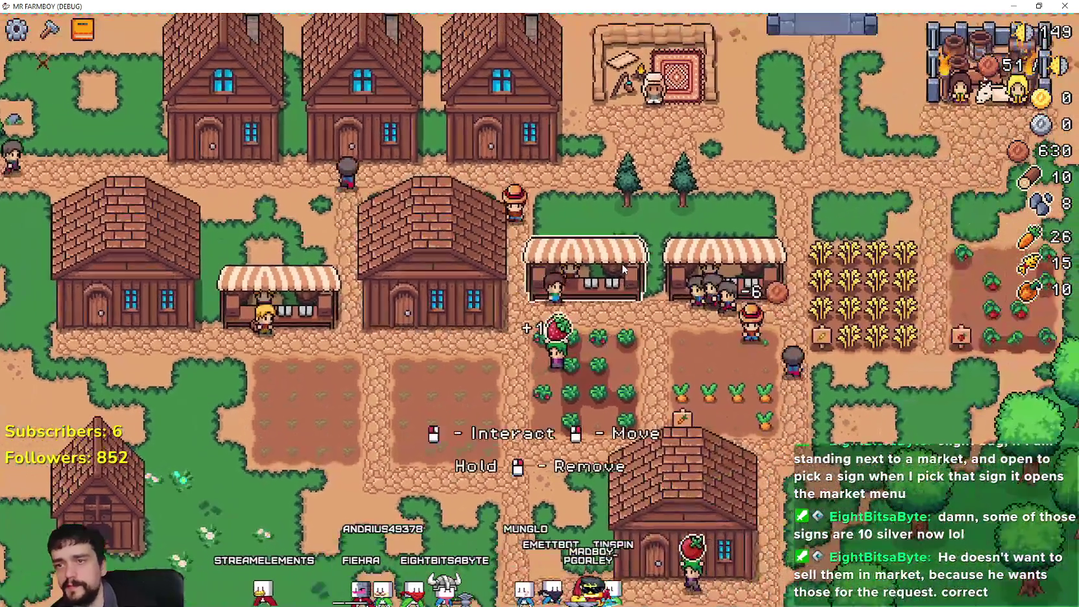
click(622, 263)
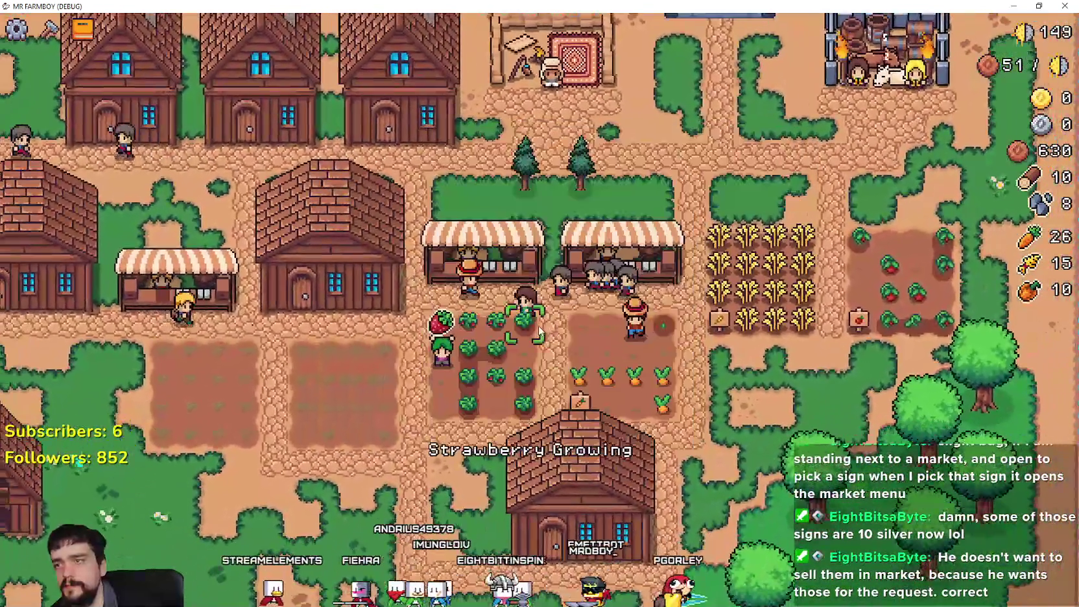
key(a)
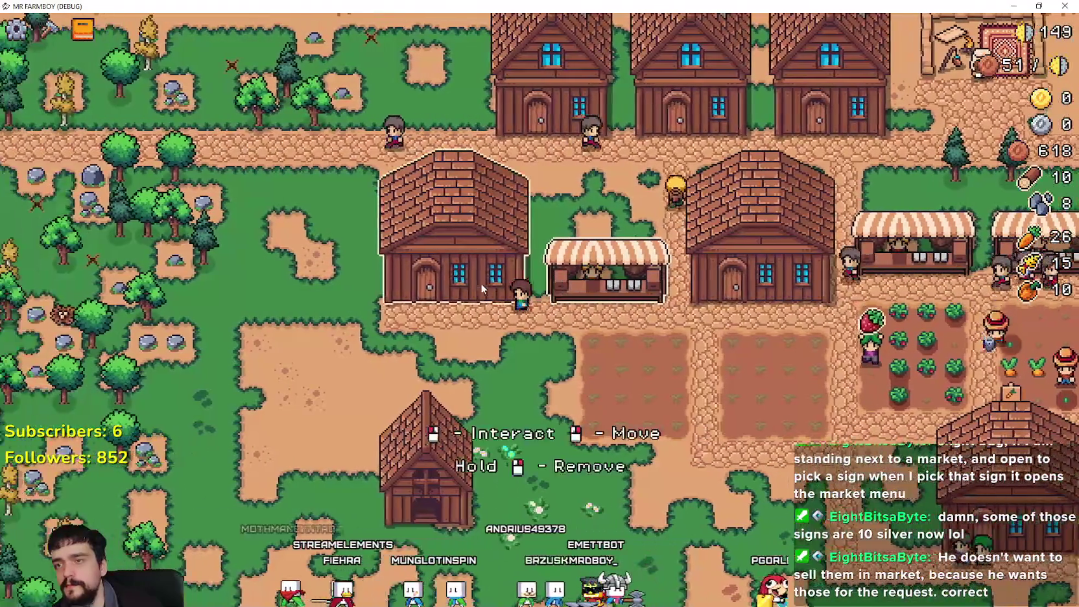
click(481, 283)
key(Escape)
key(d)
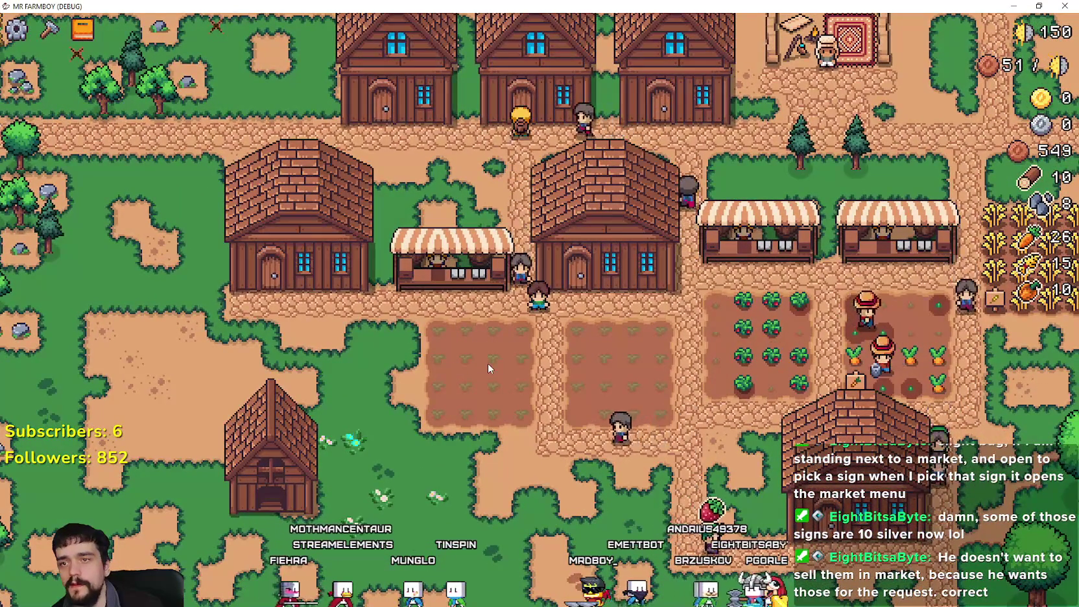
- Walk the farmer into the forest, toward the cabin, and back beside the market stall
key(s)
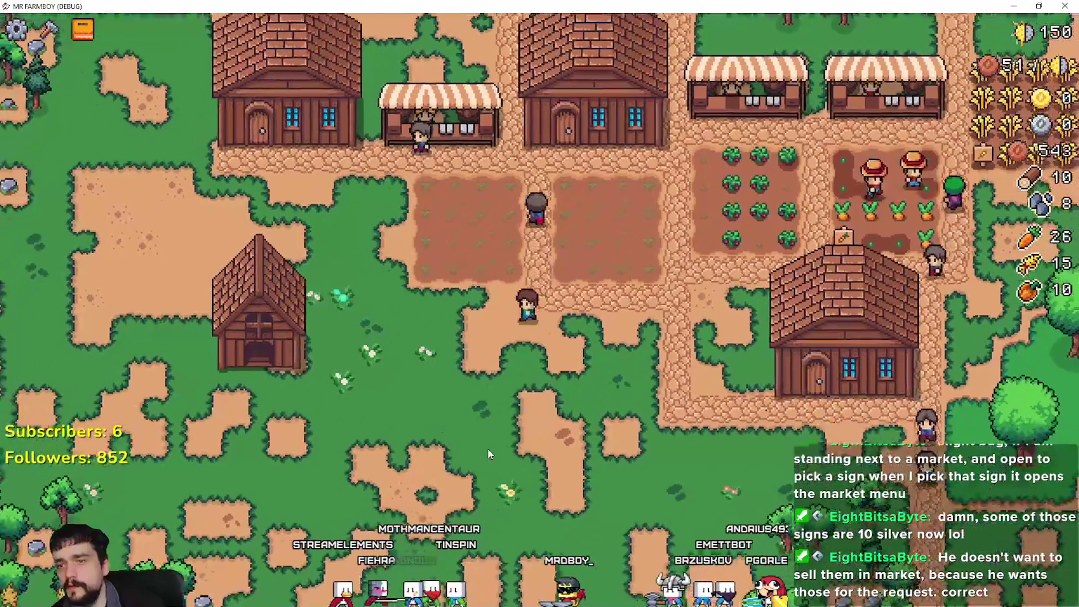
scroll(488, 445, down, 5)
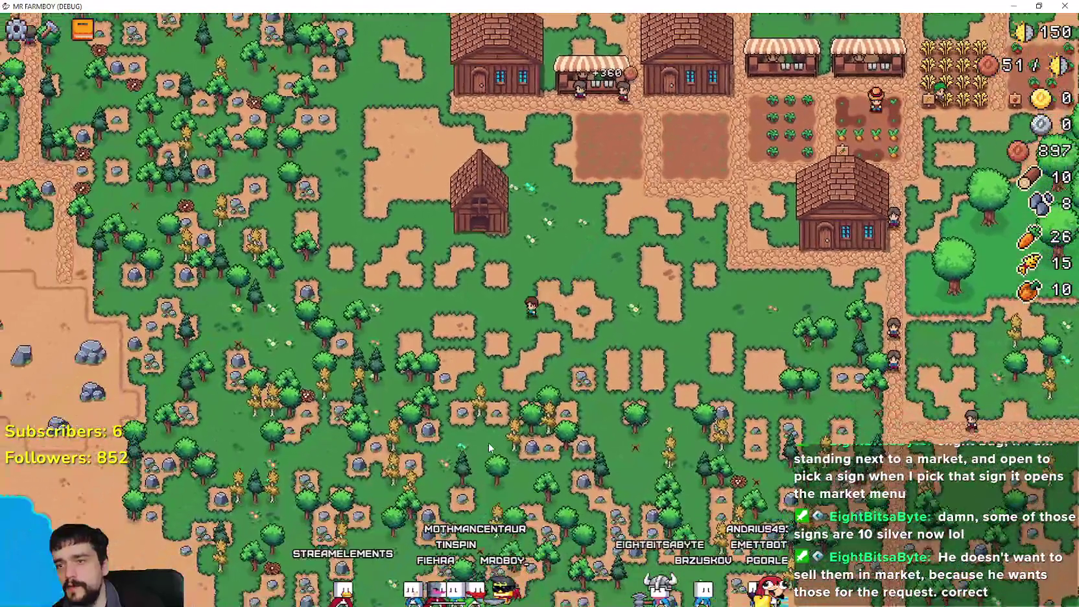
scroll(488, 447, up, 5)
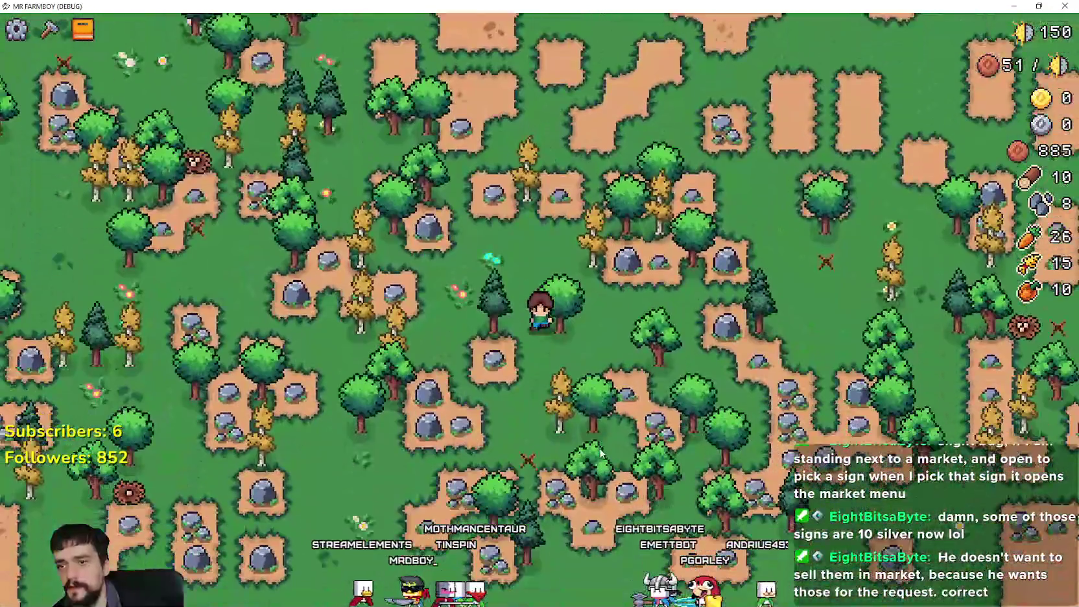
scroll(601, 454, down, 4)
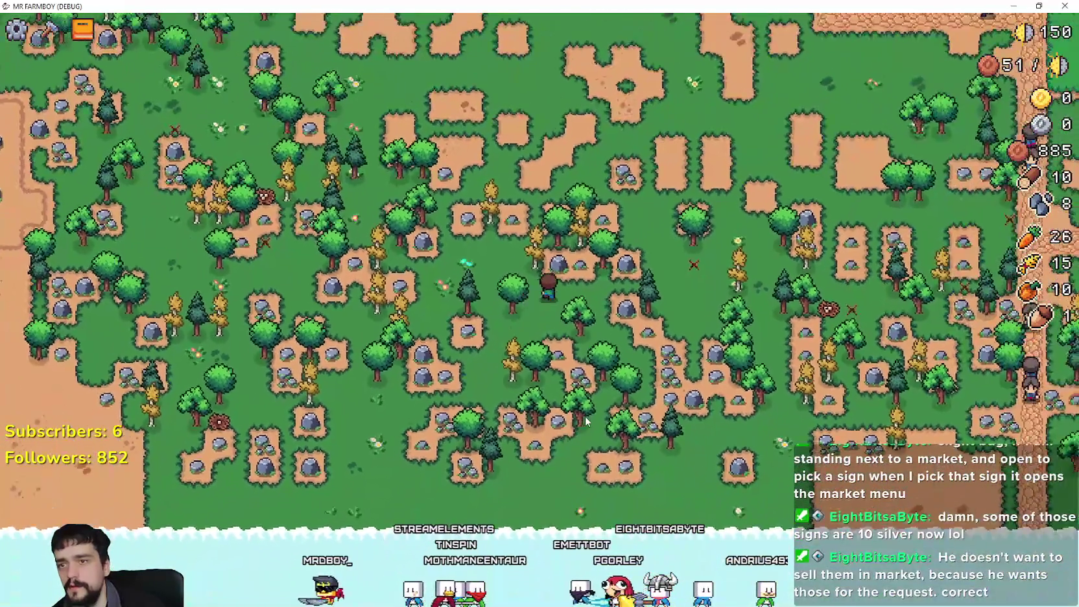
key(d)
key(w)
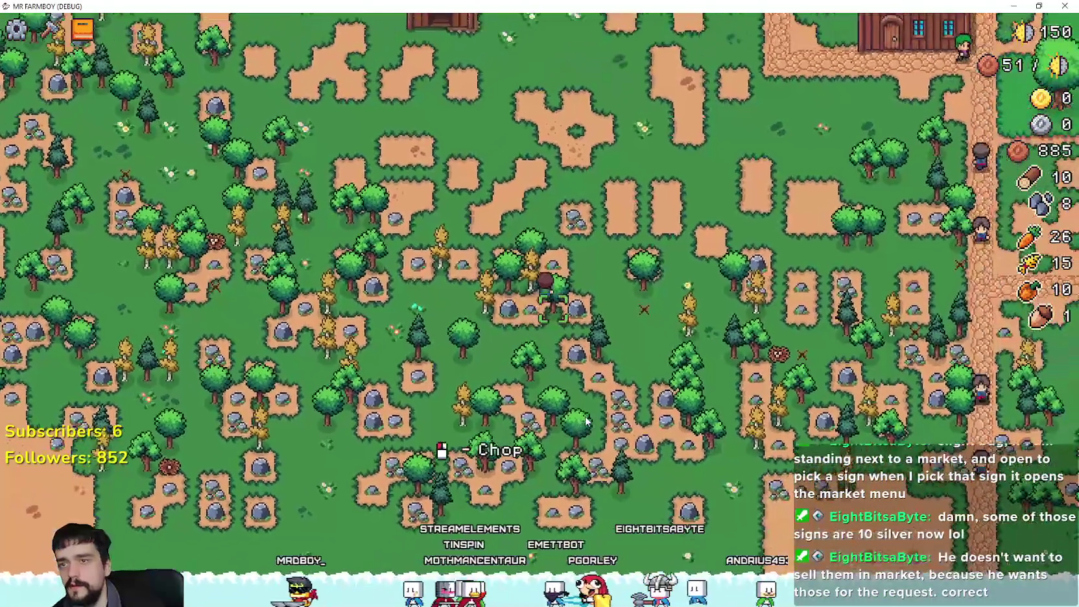
key(d)
key(s)
key(w)
key(a)
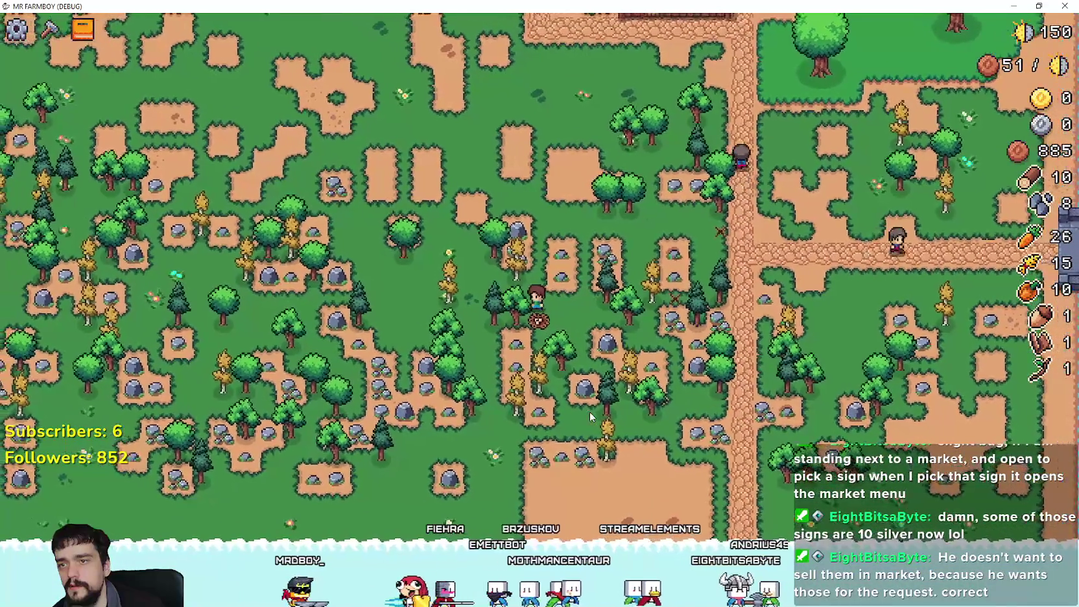
key(w)
key(a)
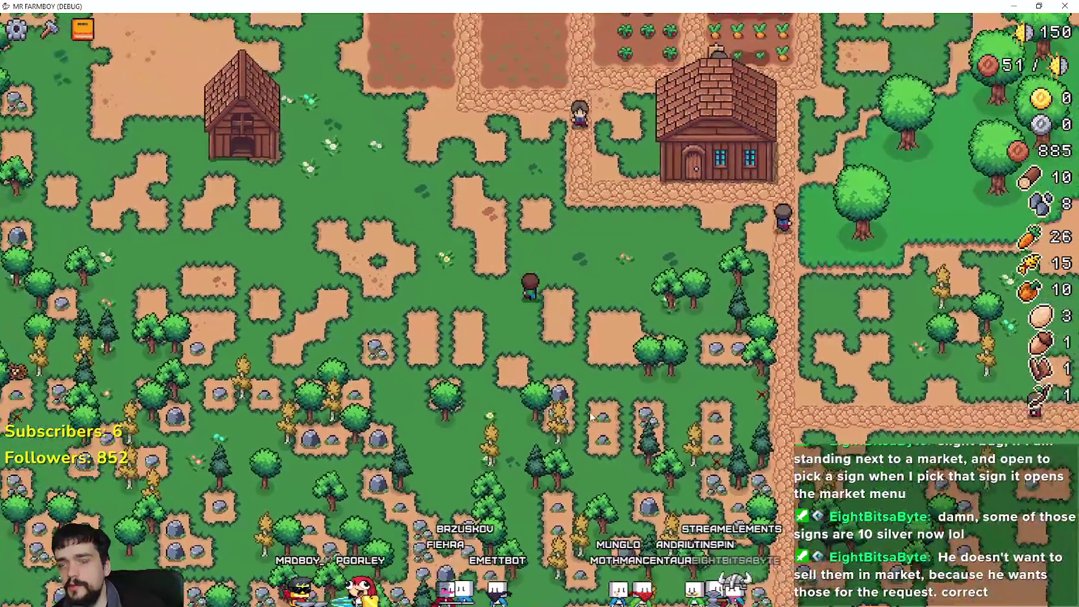
key(w)
scroll(529, 302, up, 3)
key(w)
key(a)
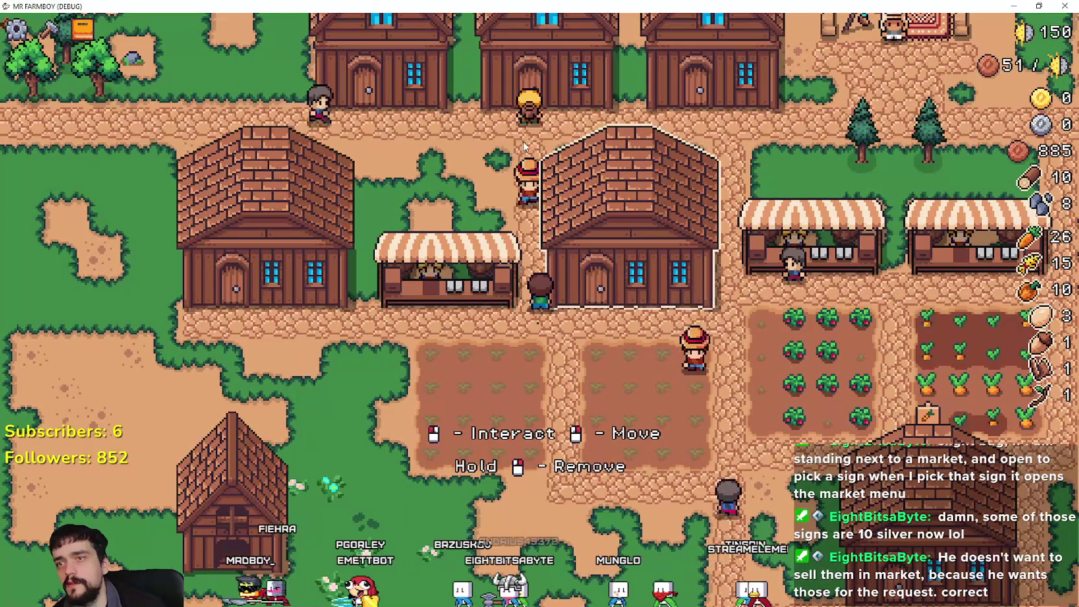
- Check the warehouse and market windows, then return to store_npc.gd in Godot
click(572, 187)
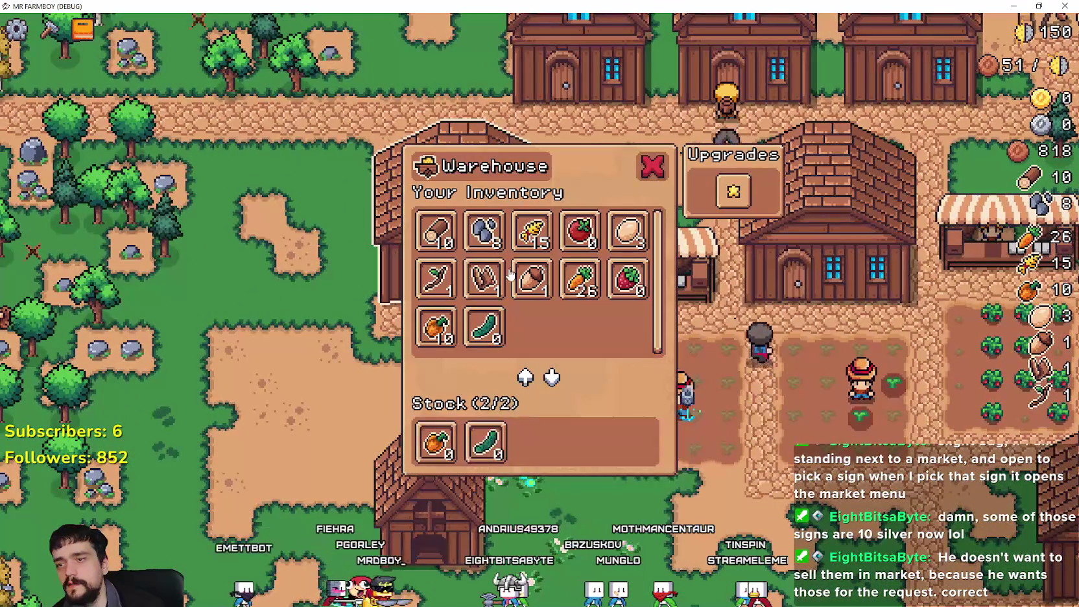
key(Escape)
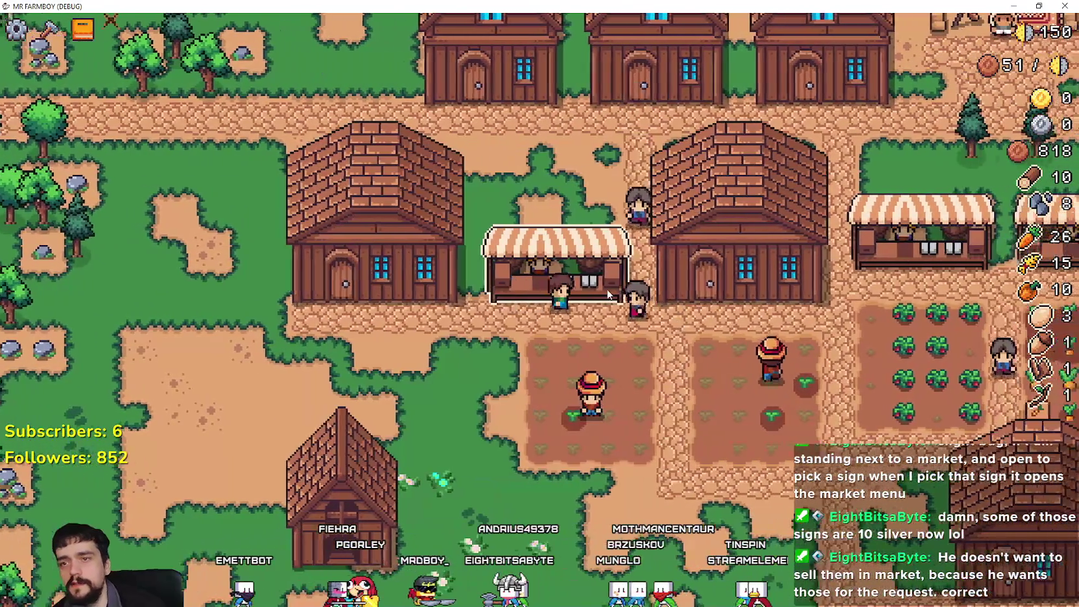
key(d)
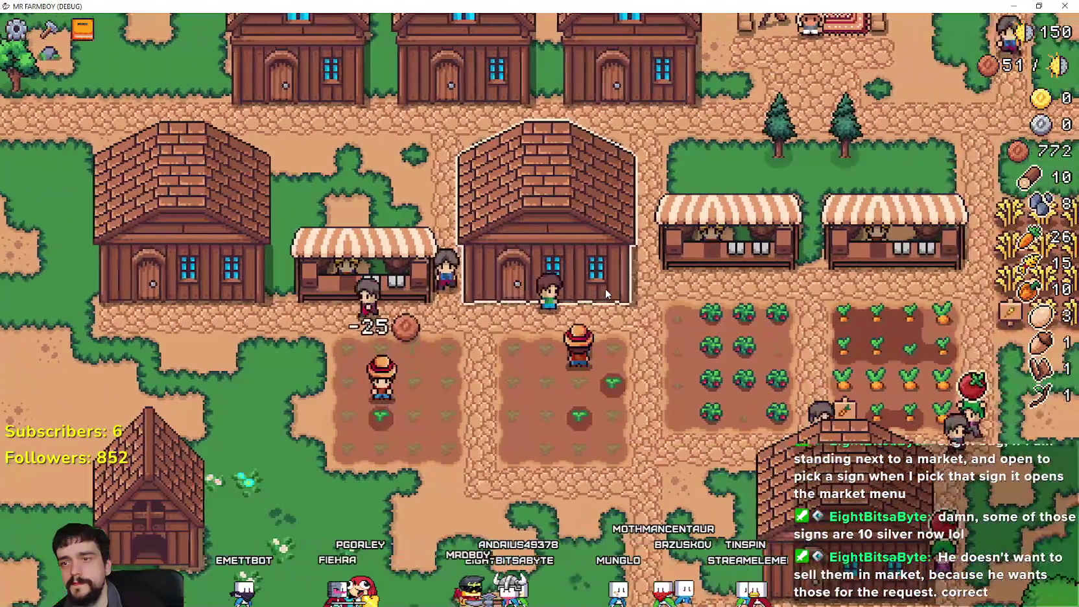
key(a)
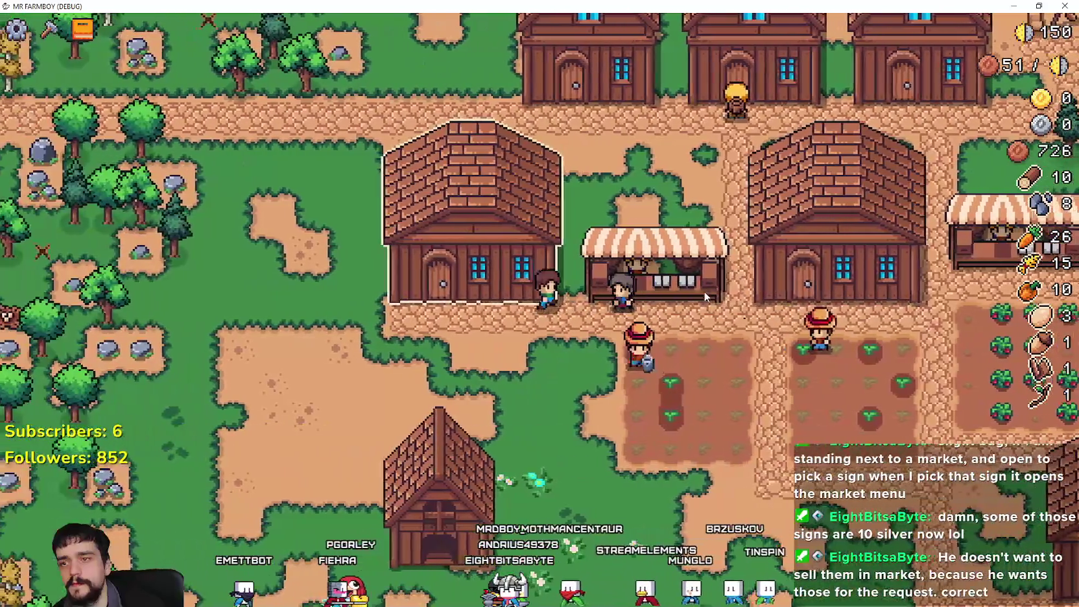
key(d)
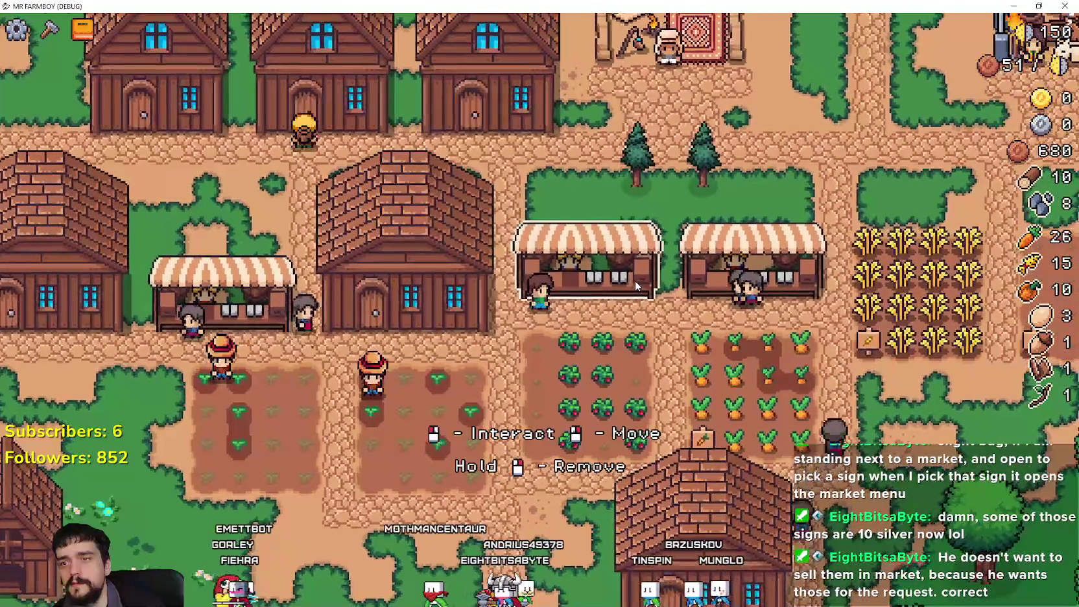
click(635, 280)
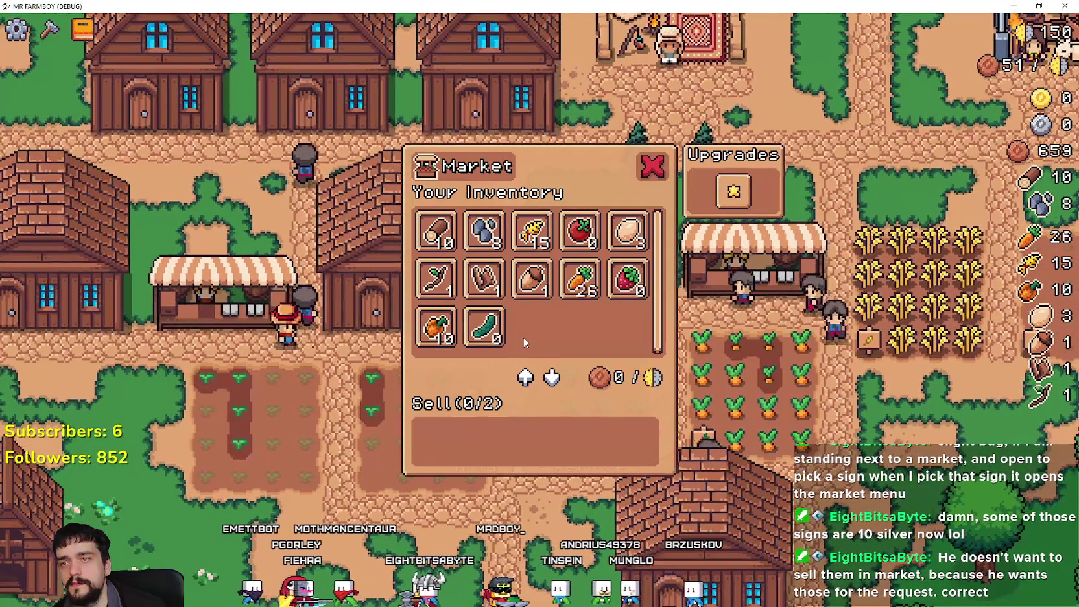
key(Escape)
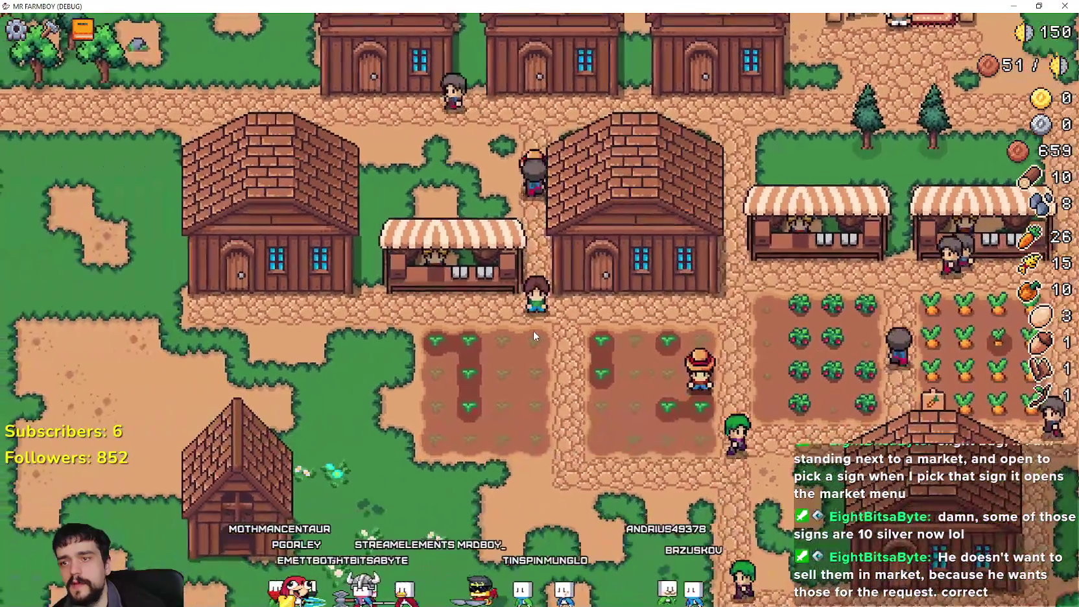
key(alt+Tab)
scroll(782, 283, up, 5)
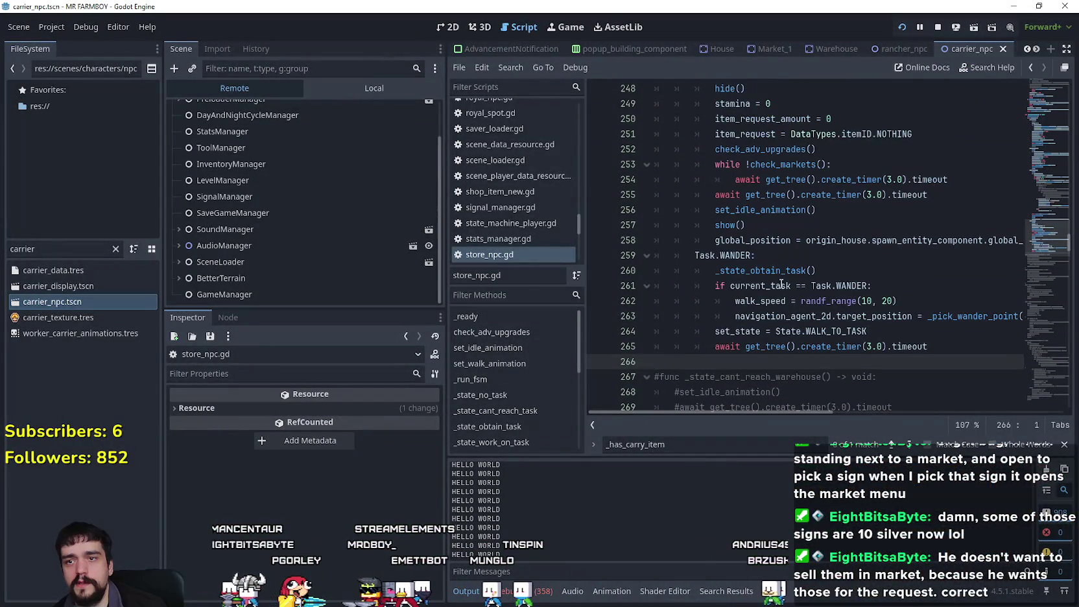
- Find the check_markets function definition and rename it to check_warehouses
scroll(789, 280, down, 1)
scroll(804, 318, up, 5)
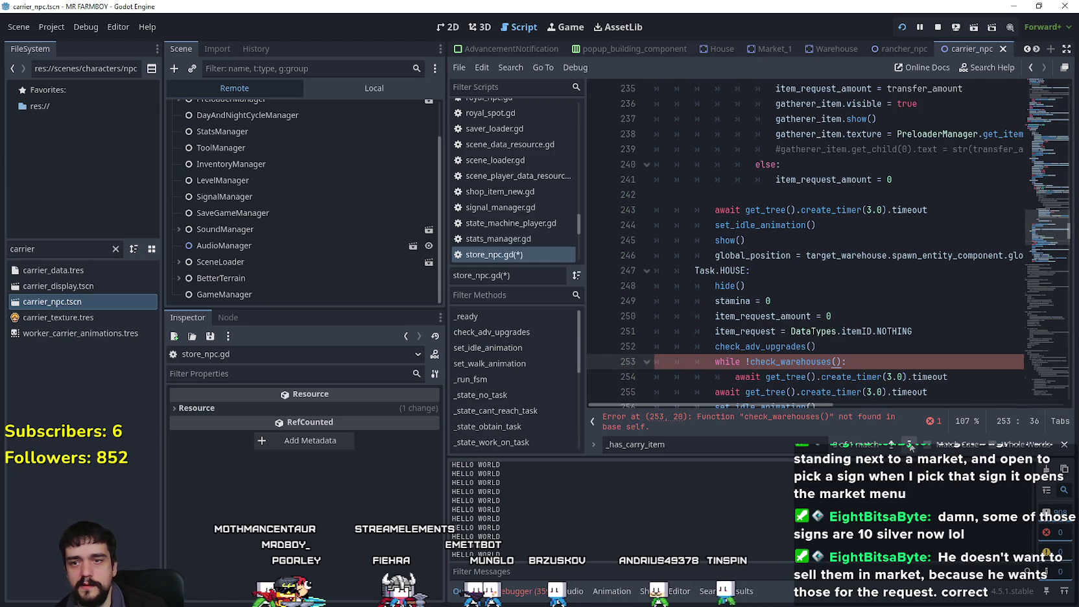
text(chec)
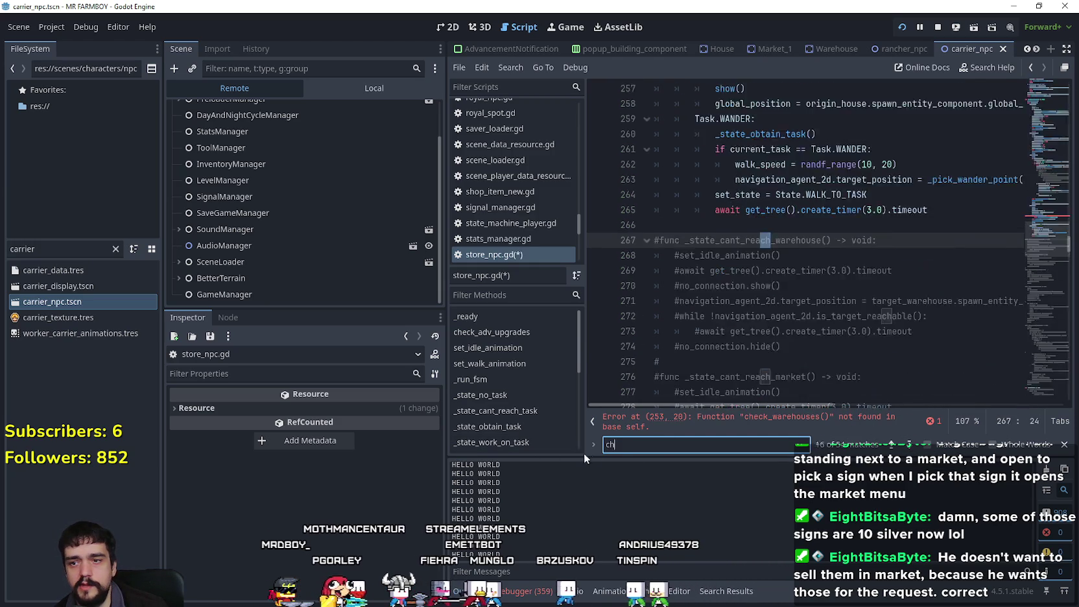
click(909, 446)
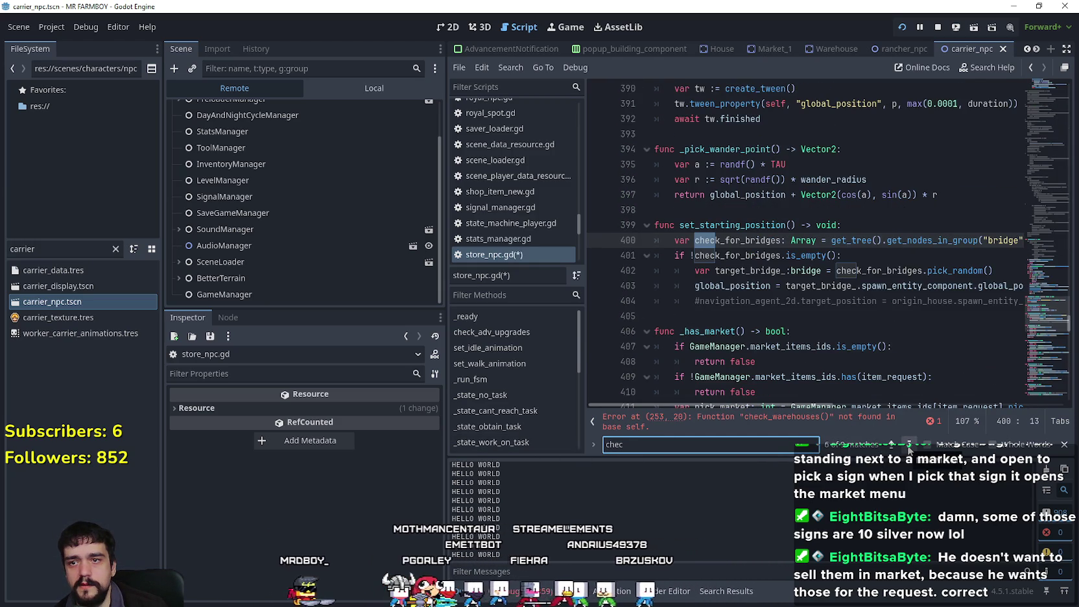
click(909, 446)
click(909, 445)
click(909, 446)
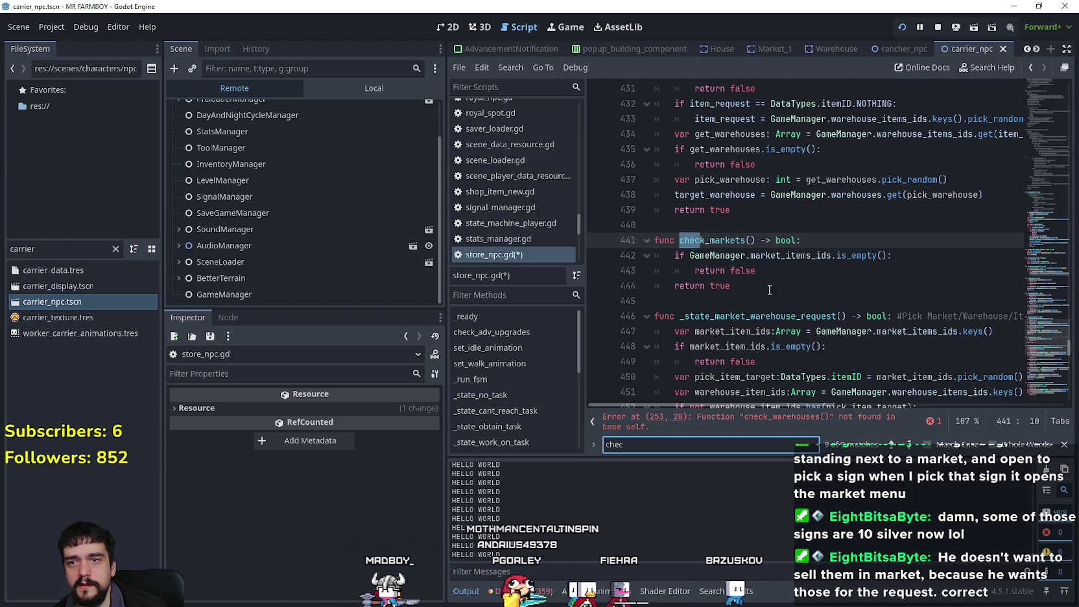
click(731, 239)
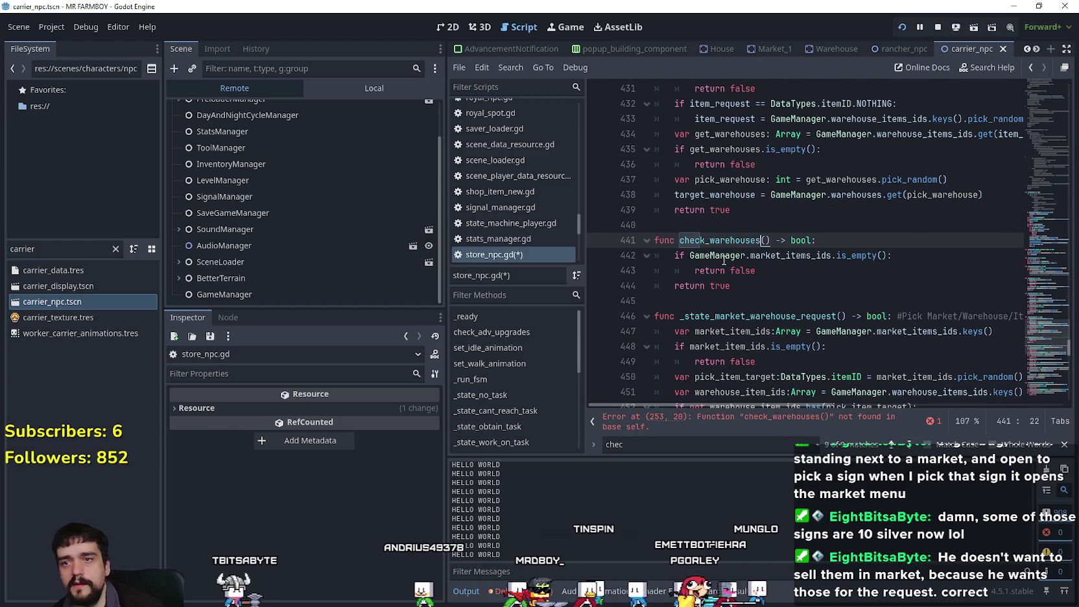
click(796, 256)
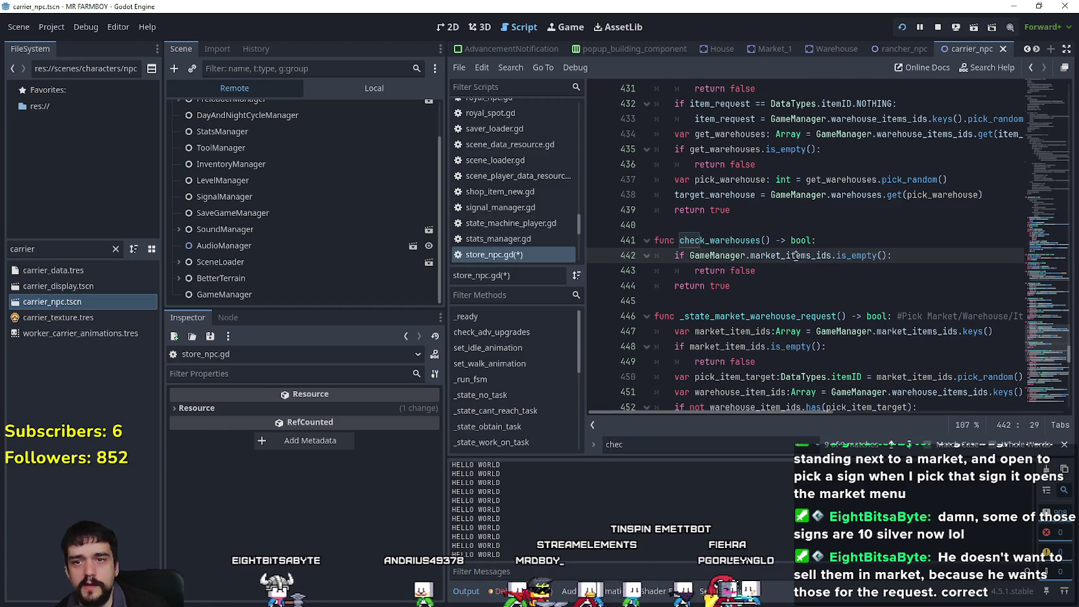
double_click(711, 240)
- Replace market_items_ids with GameManager.warehouse_items_ids in the function's first check
click(792, 255)
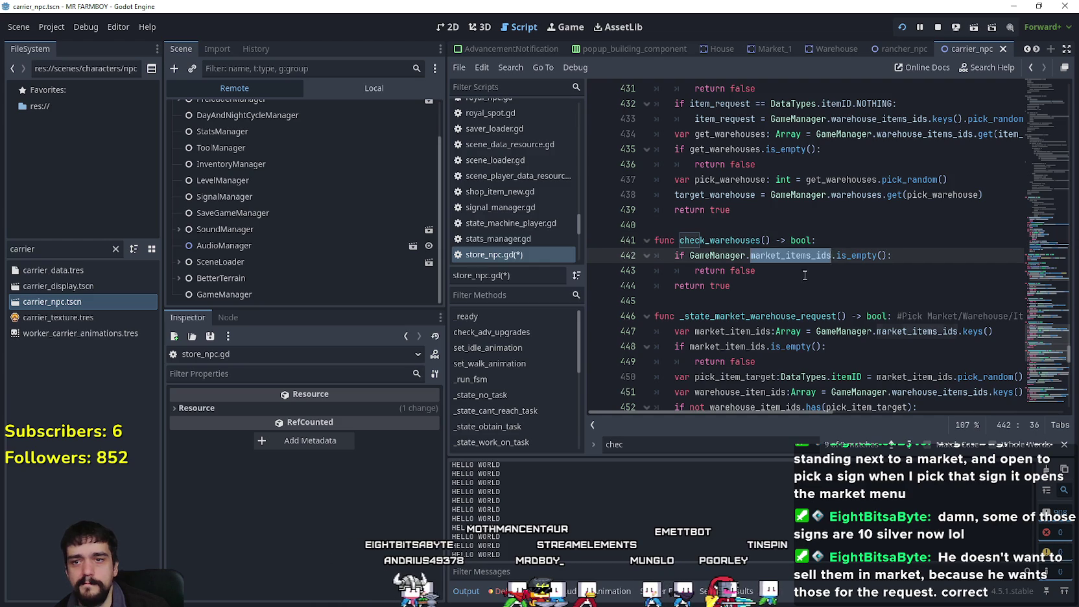
click(800, 277)
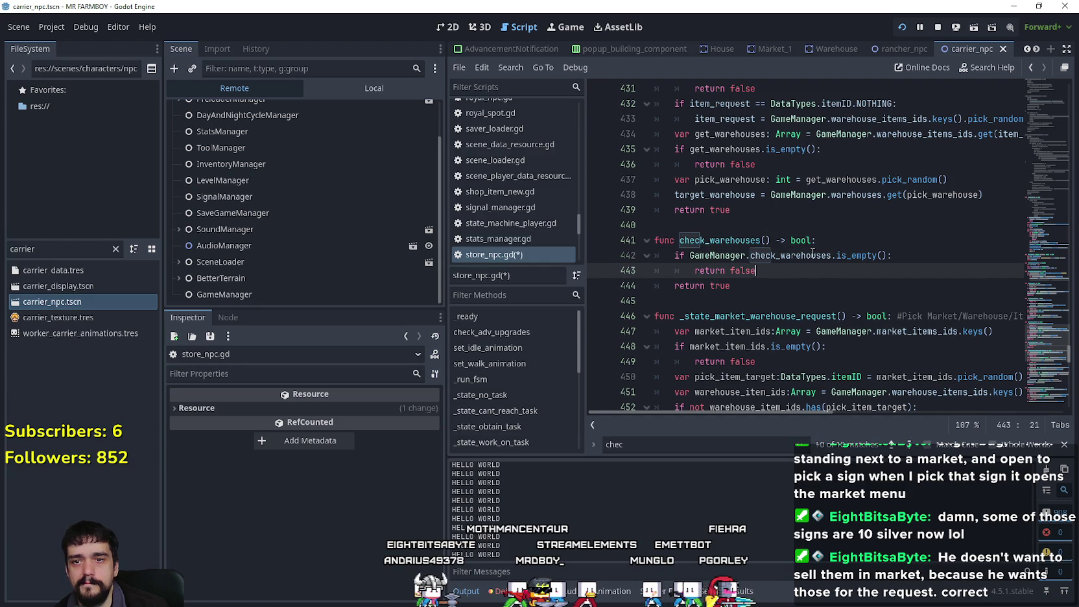
double_click(812, 254)
double_click(738, 240)
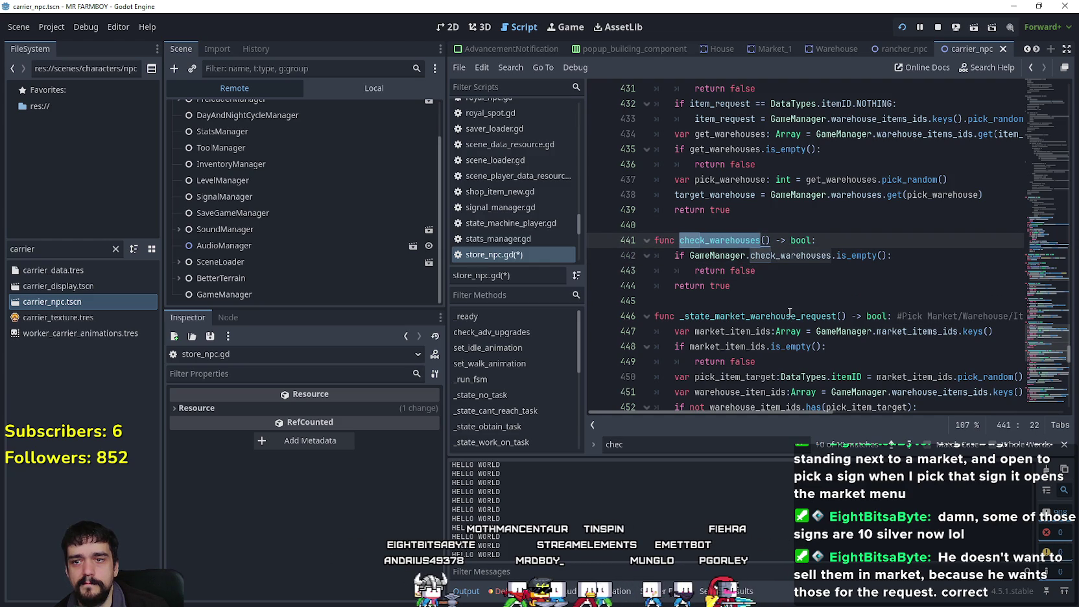
click(800, 256)
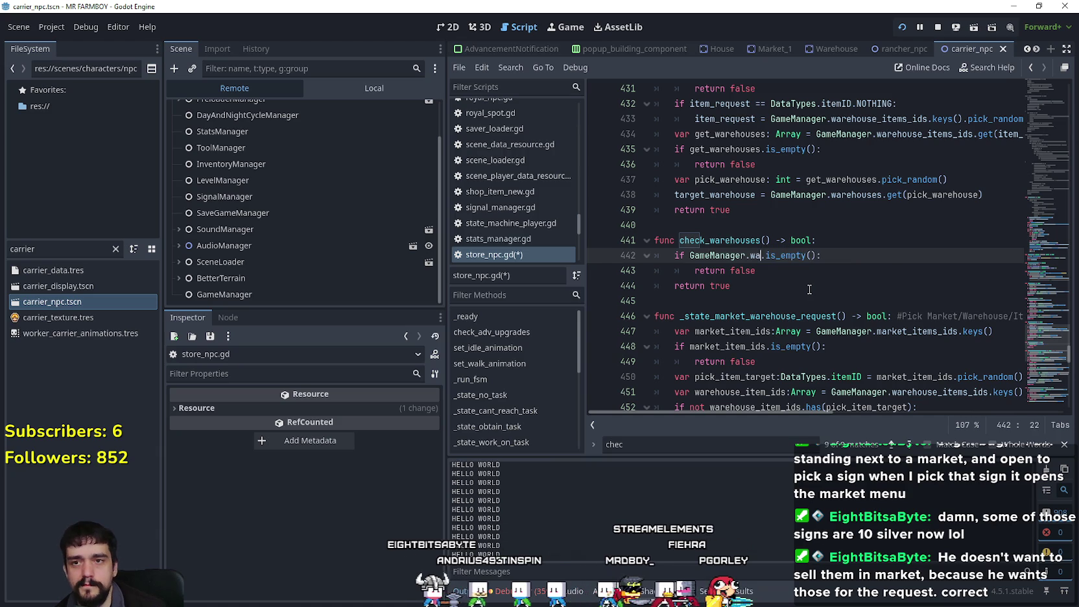
text(rehouses)
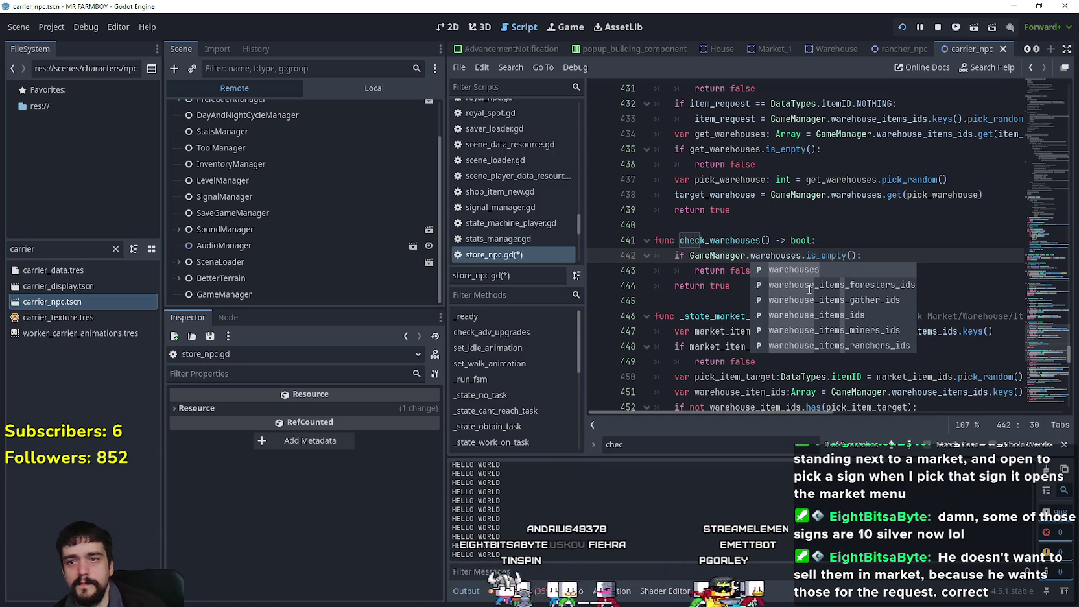
key(Return)
- Add a new indented line after the return false in check_warehouses
click(810, 289)
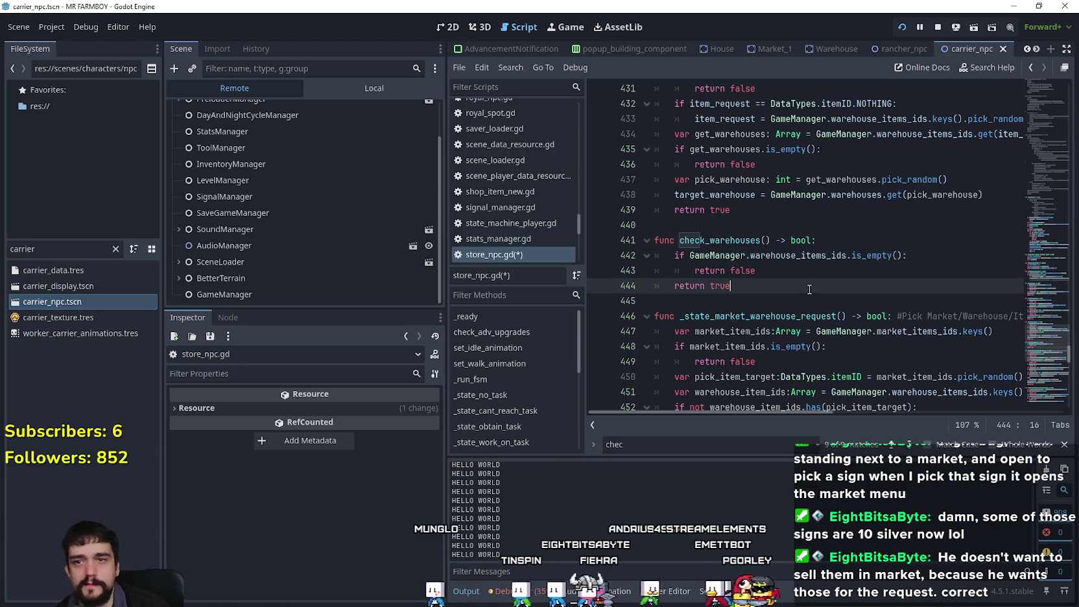
key(Up)
key(End)
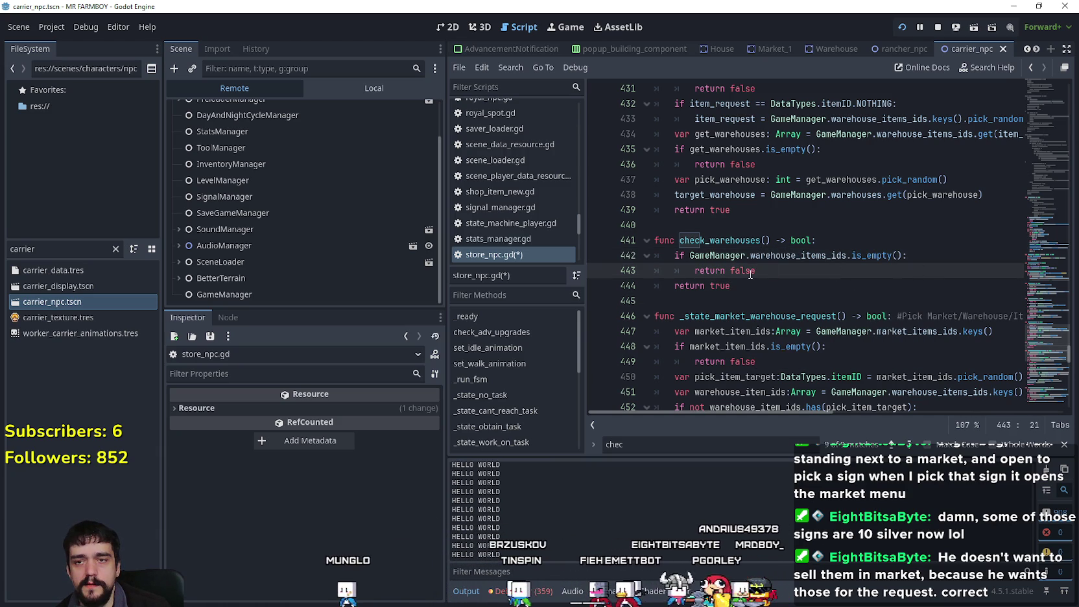
key(shift+Up)
key(shift+Home)
click(788, 273)
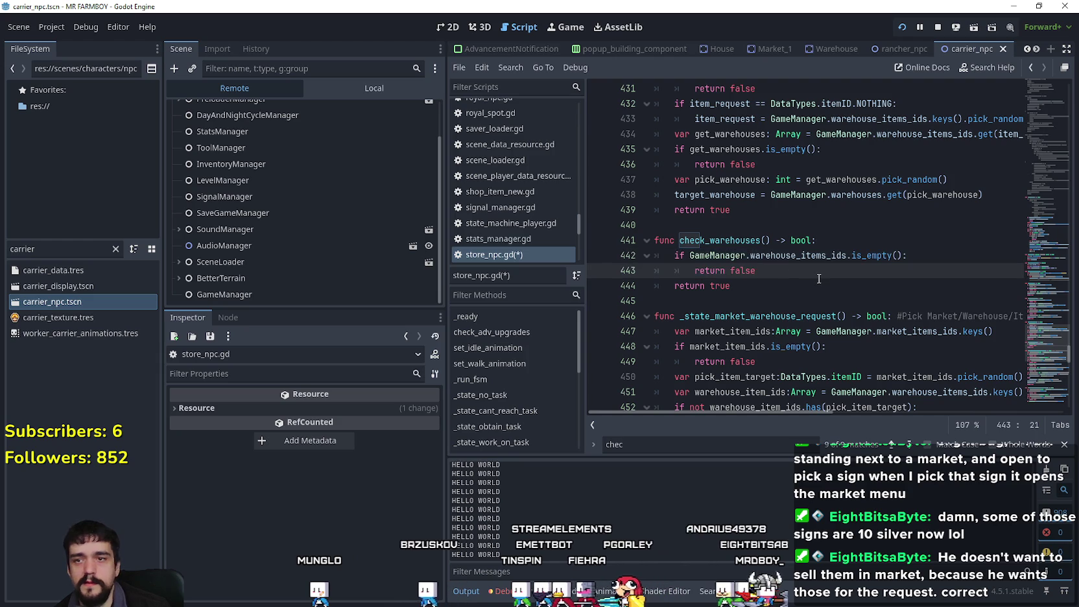
key(Return)
- Copy the get_warehouses lookup from _has_carry_item and paste it into check_warehouses
scroll(819, 279, up, 2)
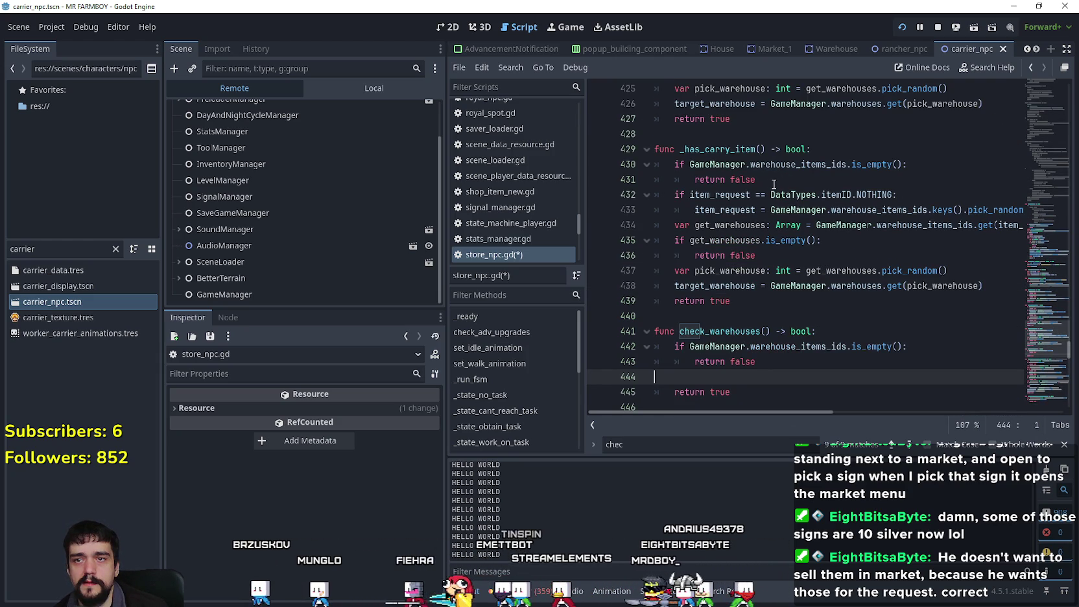
drag(843, 255, 643, 225)
mouse_move(821, 414)
mouse_down()
mouse_move(897, 411)
mouse_move(774, 411)
mouse_move(843, 419)
mouse_move(872, 415)
mouse_move(773, 407)
mouse_move(922, 423)
mouse_move(775, 415)
mouse_up()
scroll(745, 320, down, 1)
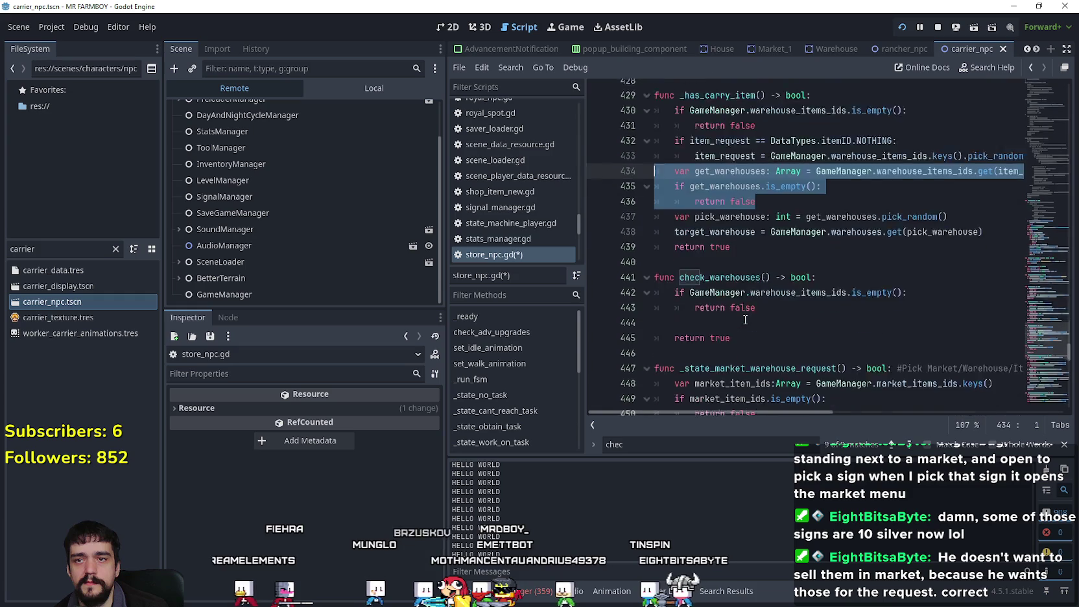
key(ctrl+c)
scroll(745, 320, down, 2)
click(777, 240)
key(ctrl+v)
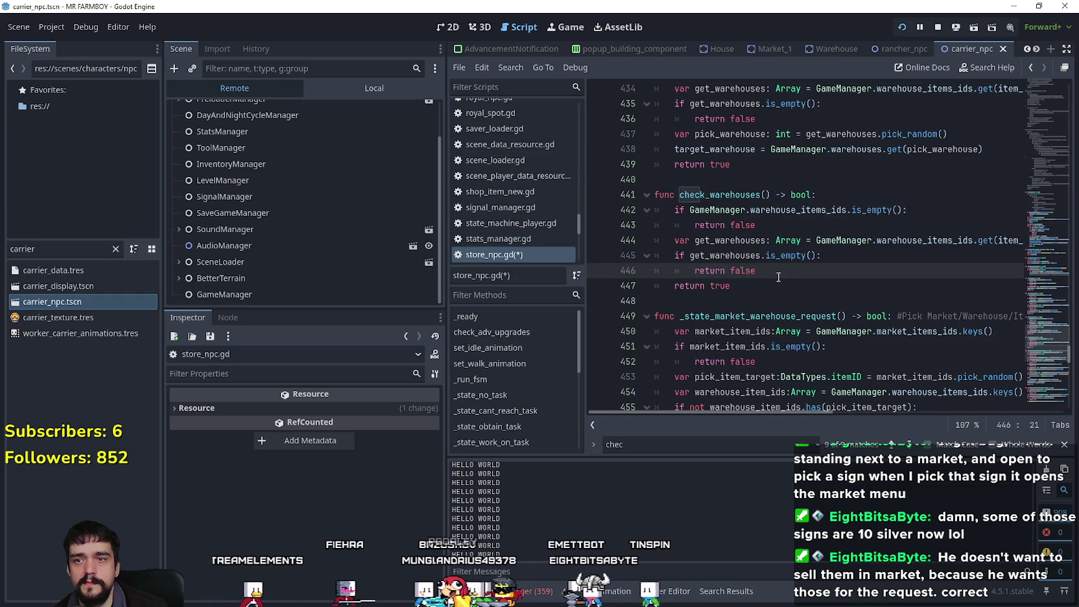
mouse_move(799, 411)
mouse_down()
mouse_move(847, 411)
mouse_move(776, 391)
mouse_up()
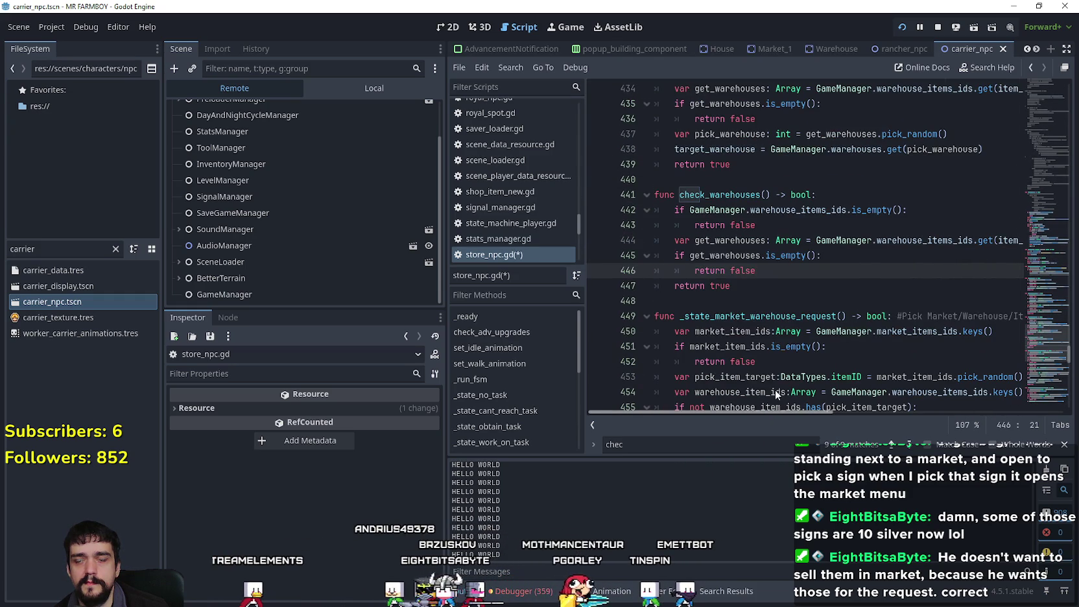
key(Down)
key(Down)
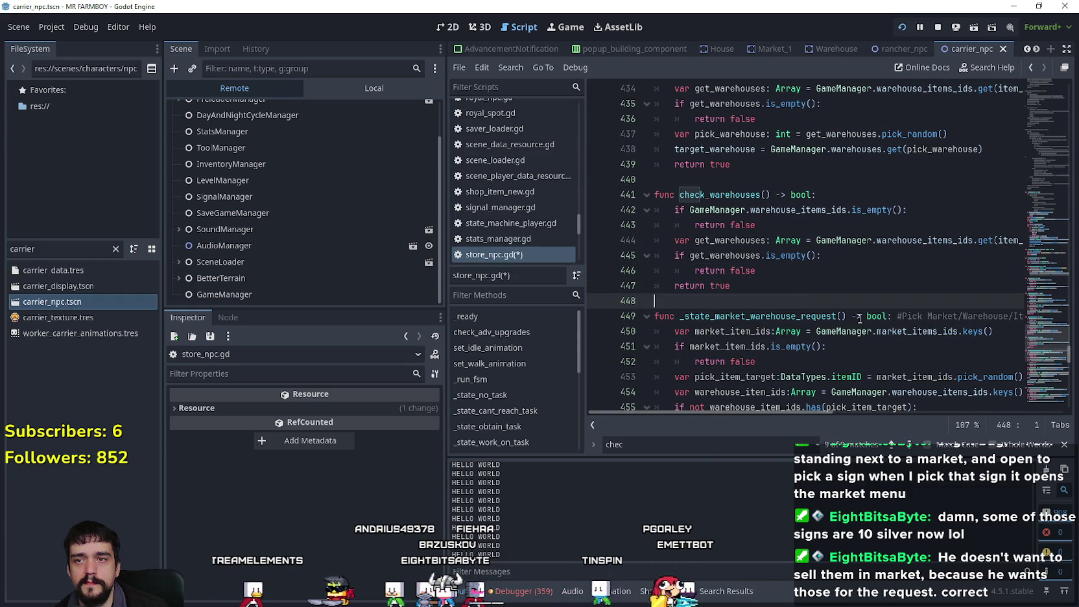
- Close the search bar, tidy the lines after check_warehouses, and save store_npc.gd
click(1065, 444)
drag(816, 431, 839, 431)
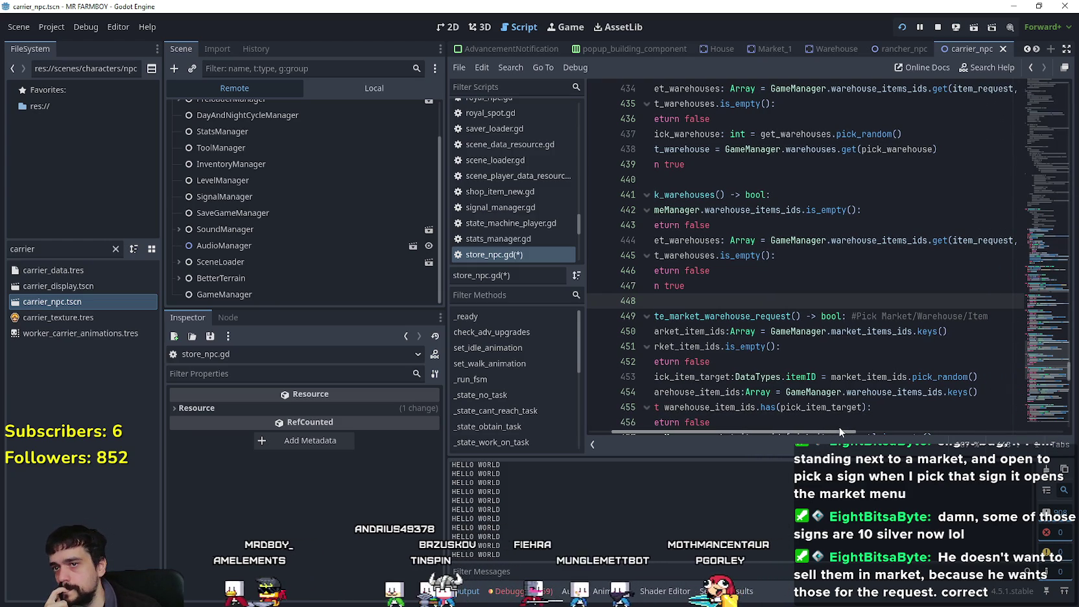
drag(839, 427, 810, 420)
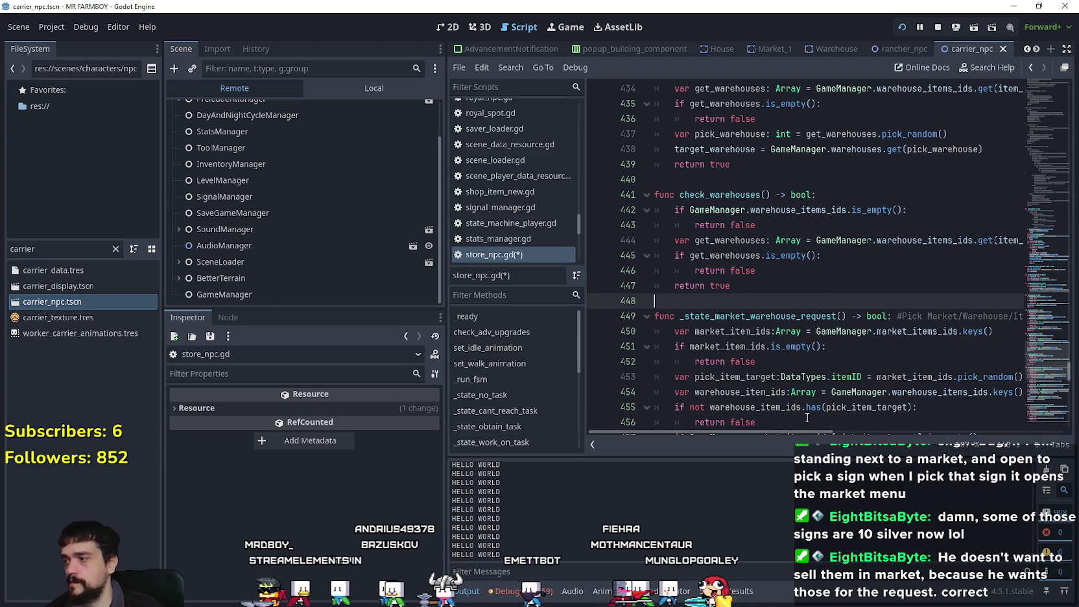
mouse_move(809, 405)
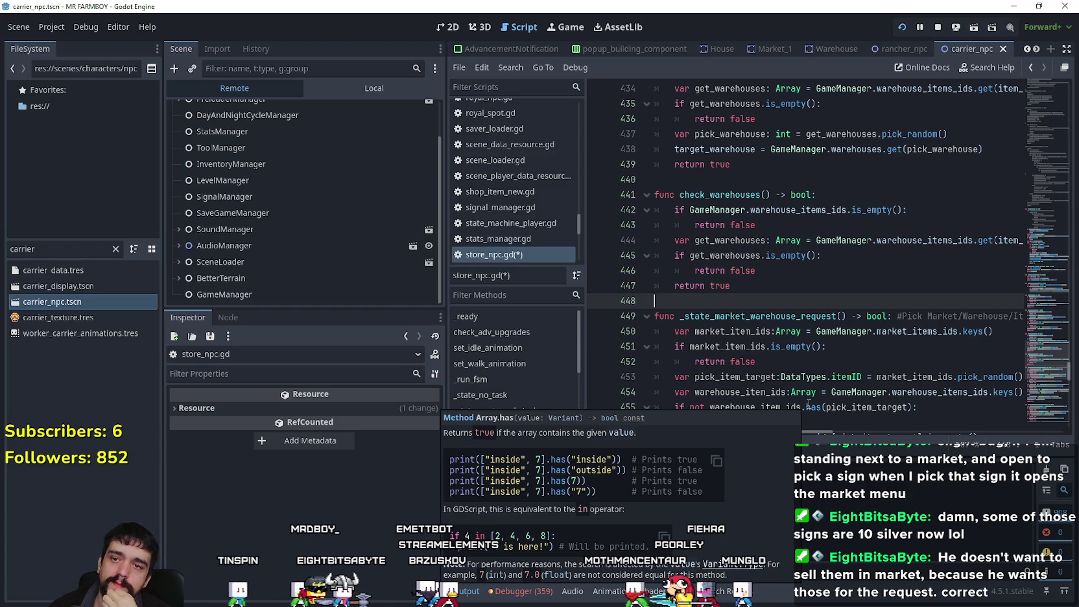
scroll(858, 220, up, 3)
scroll(857, 219, down, 3)
click(782, 313)
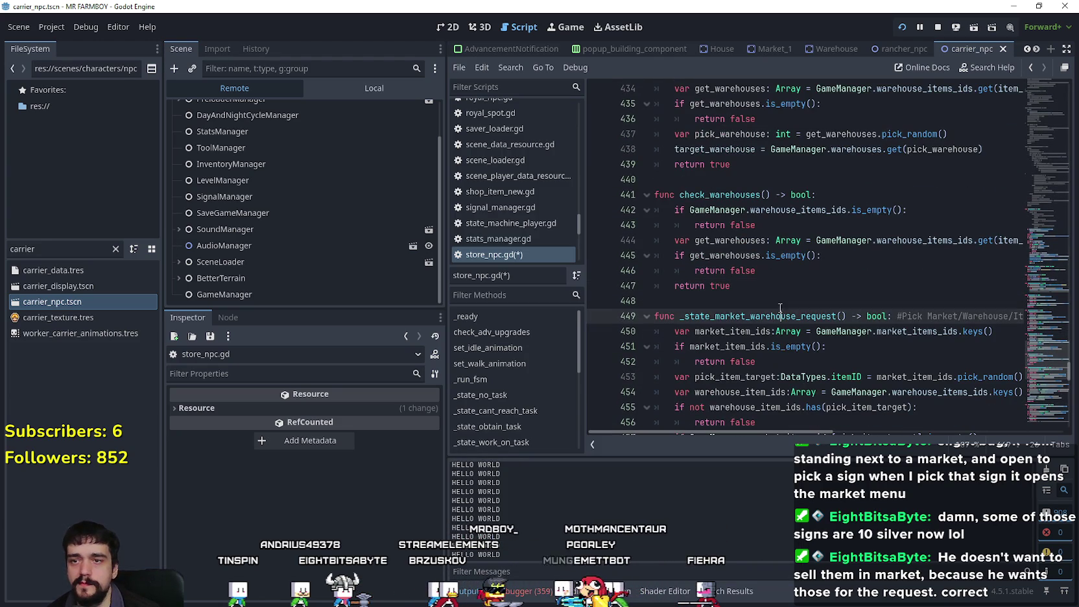
click(773, 298)
mouse_move(800, 432)
mouse_down()
mouse_move(855, 433)
mouse_move(730, 404)
mouse_up()
click(1008, 244)
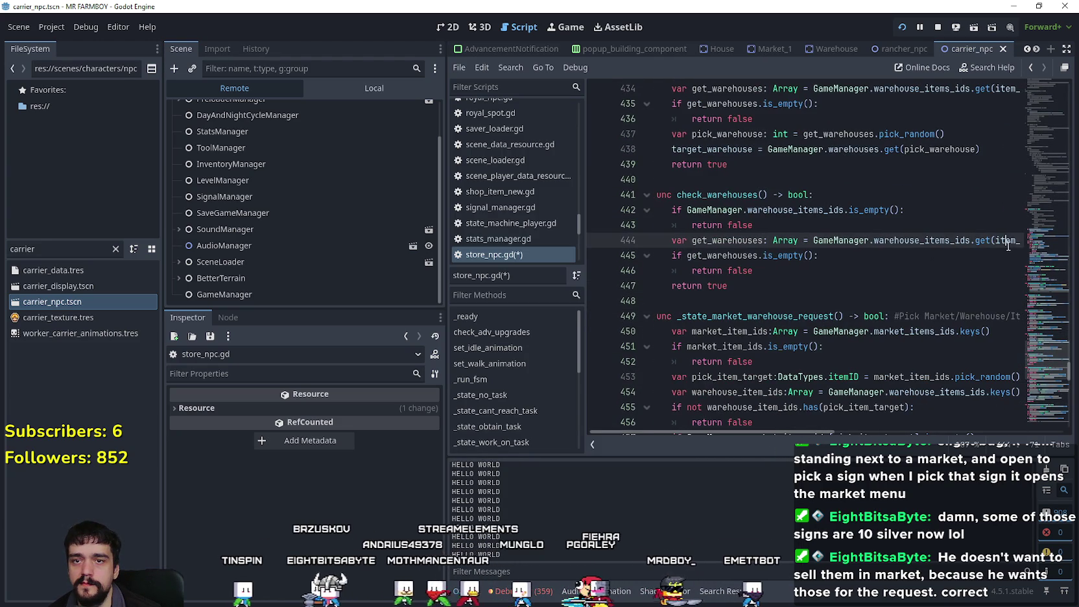
key(ctrl+a)
key(ctrl+s)
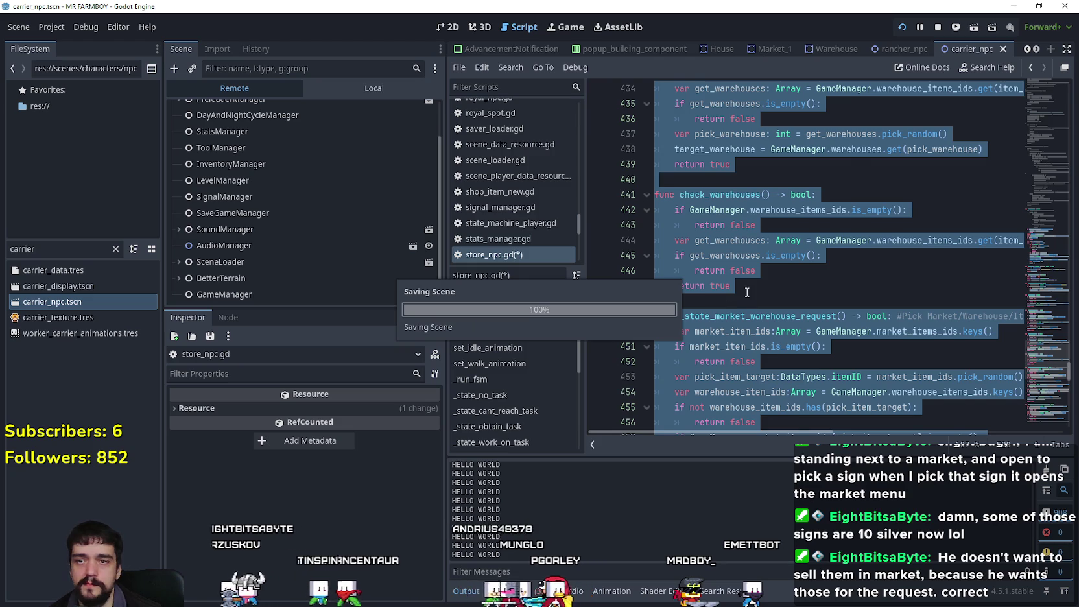
- Check the middle house's workers panel and the warehouse panel in the running game
click(747, 292)
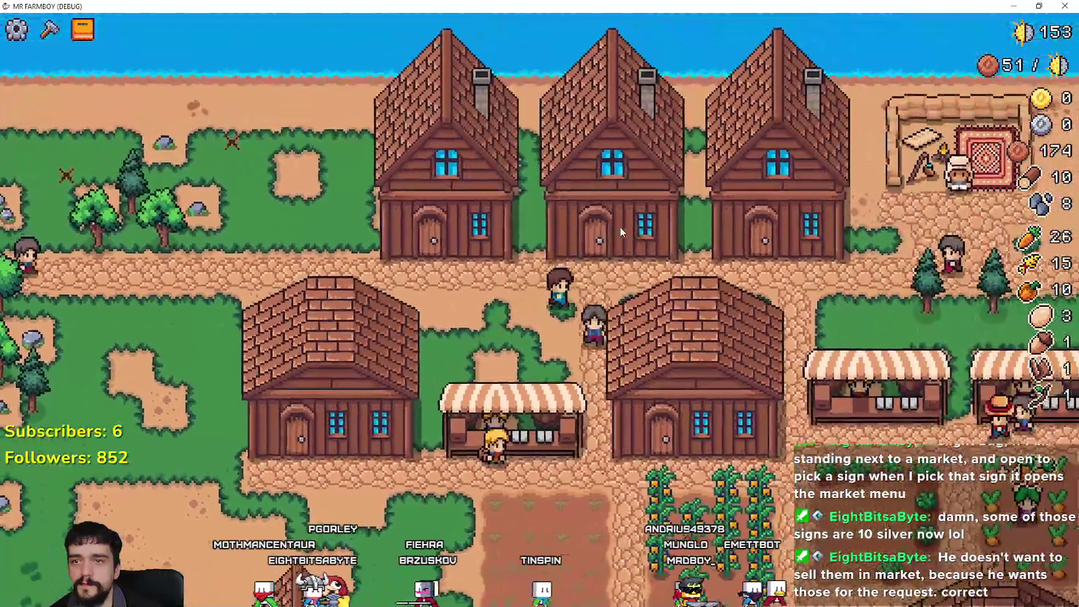
click(621, 228)
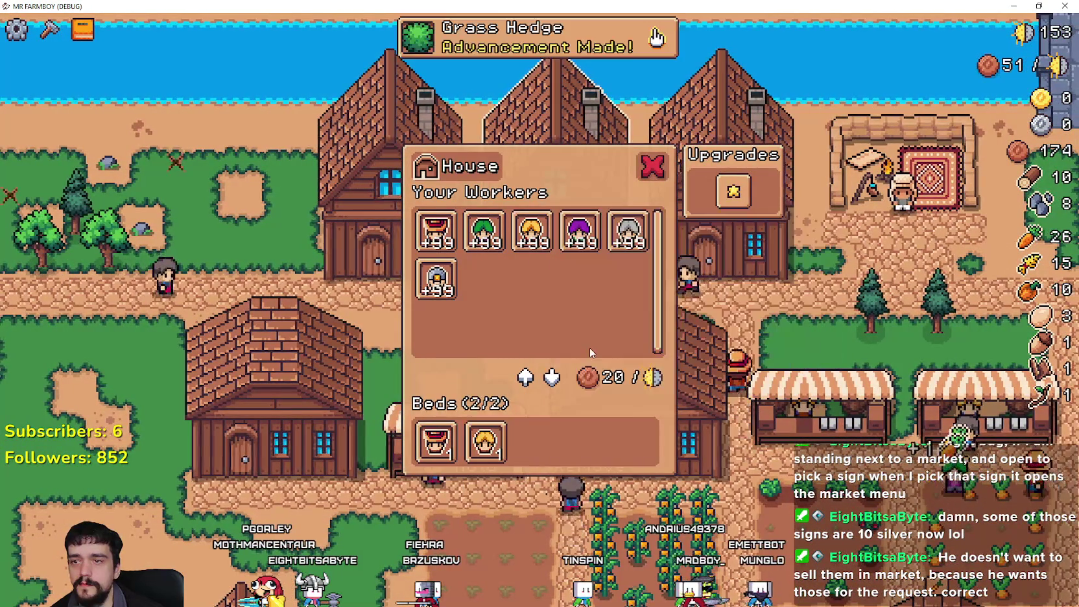
key(Escape)
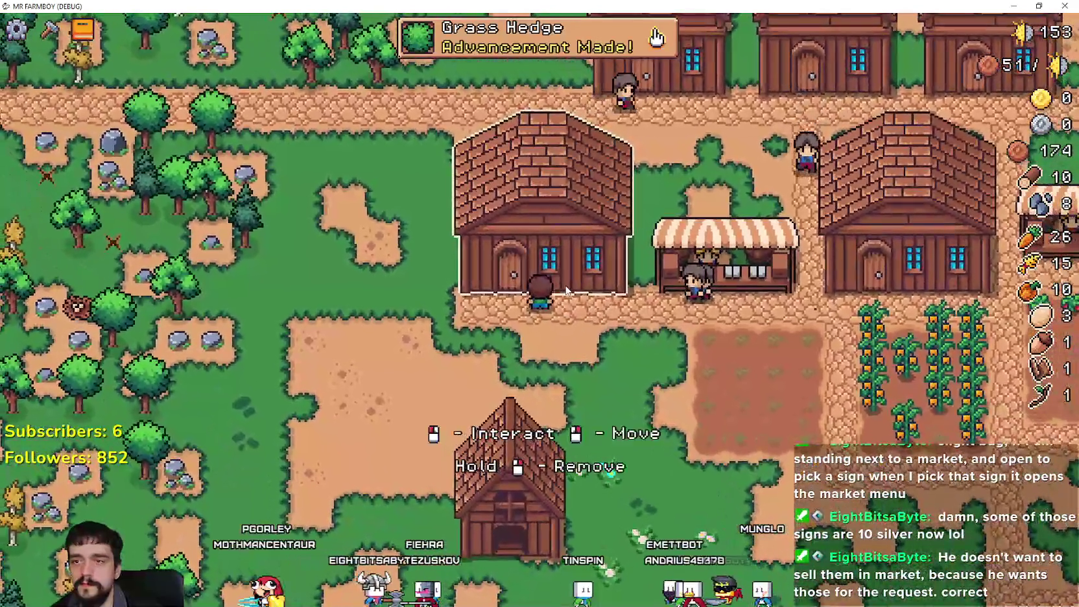
click(566, 291)
key(Escape)
- Check the market stalls' panels for the Strawberry sale, then walk the farmer left onto the field
click(578, 300)
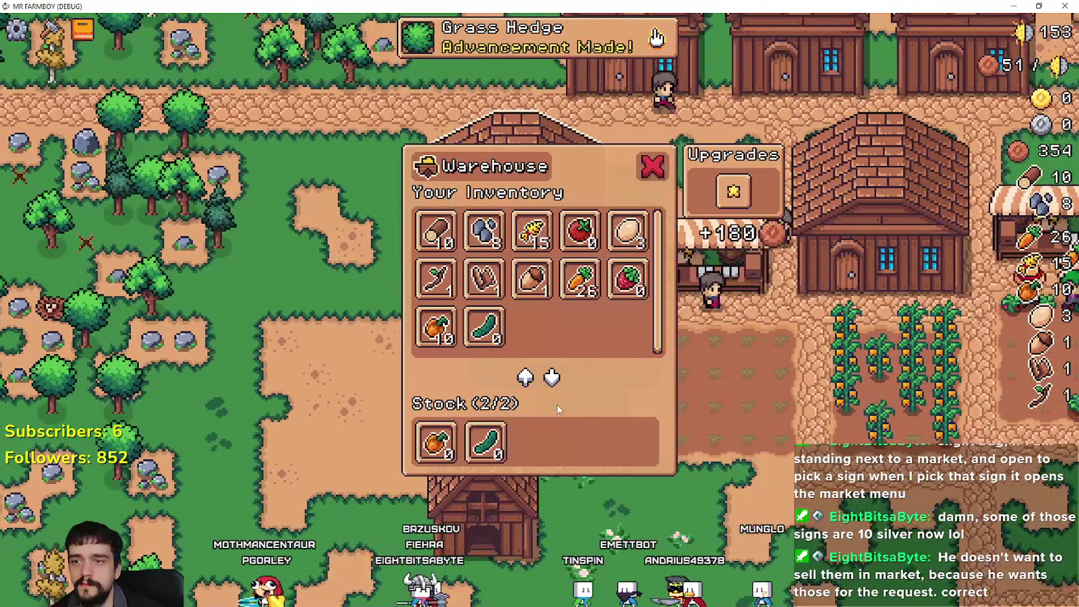
key(Escape)
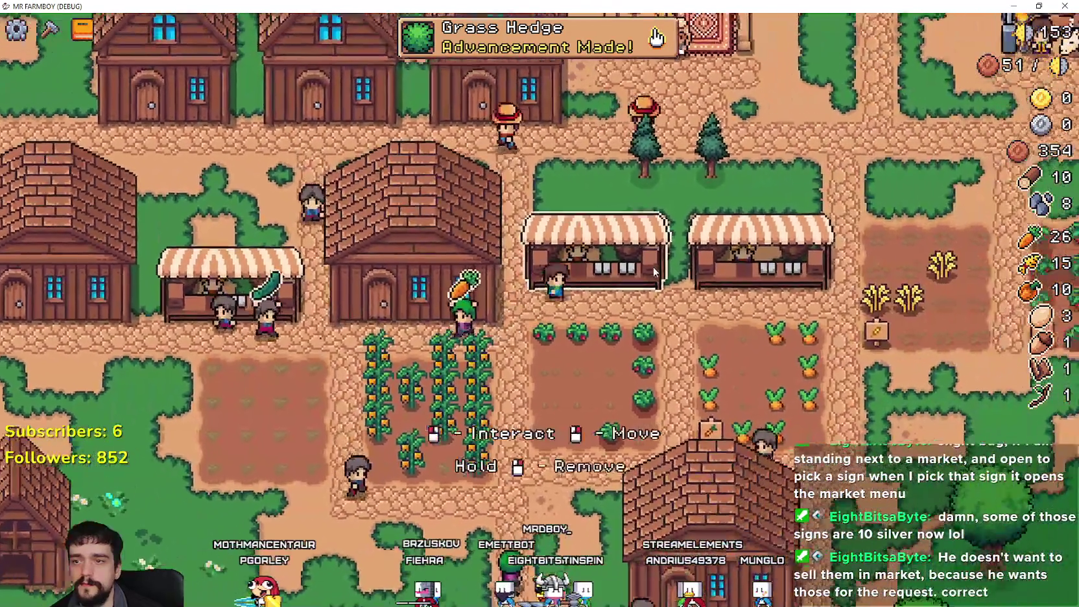
click(654, 267)
key(Escape)
click(628, 279)
key(Escape)
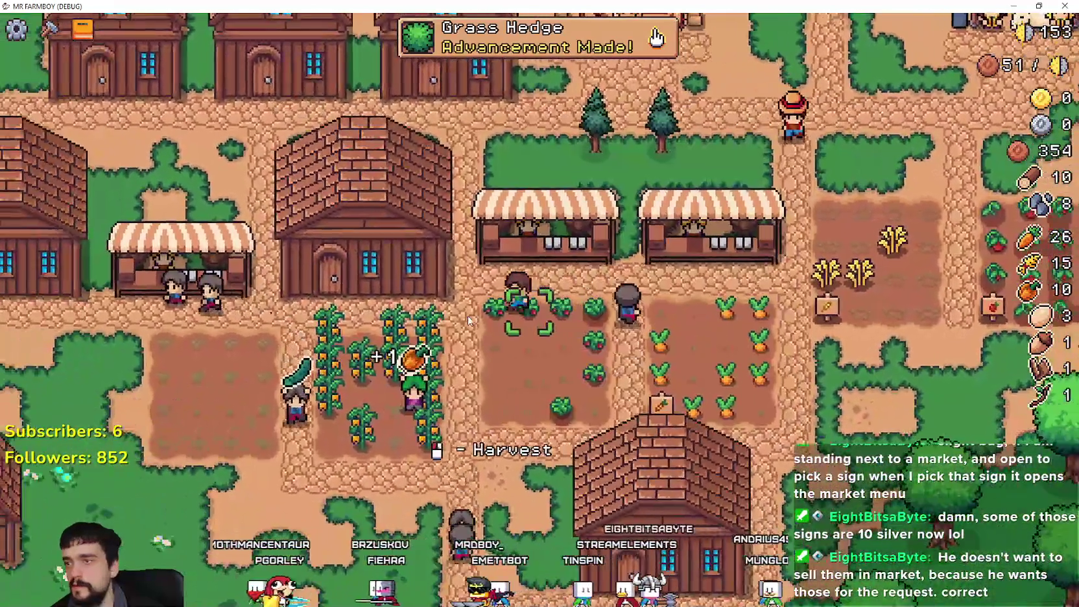
key(a)
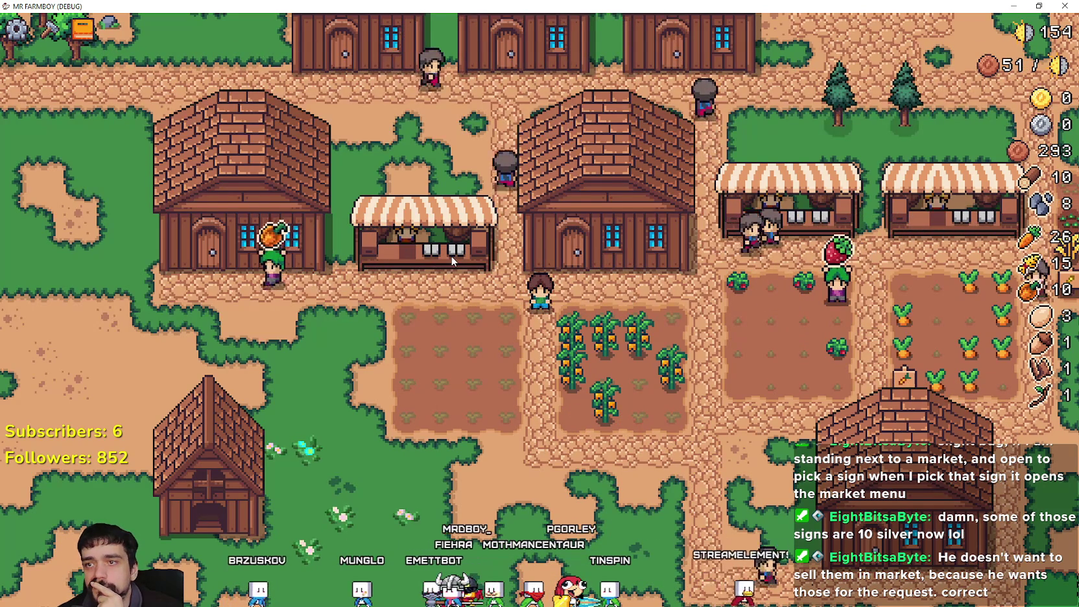
key(a)
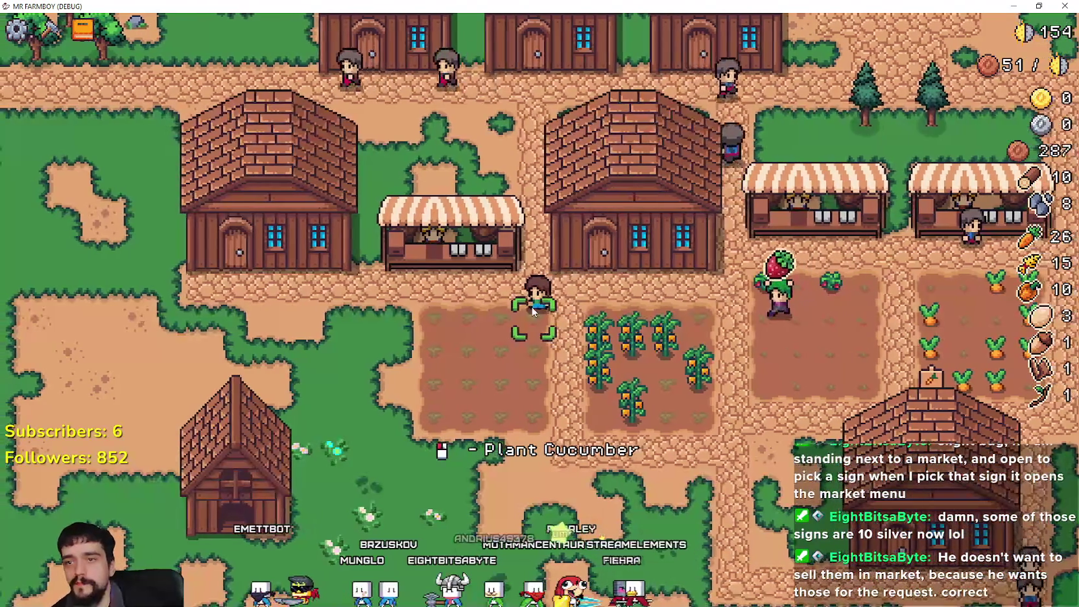
- Plant cucumber seeds along the top and second rows of the empty plot
key(a)
click(606, 342)
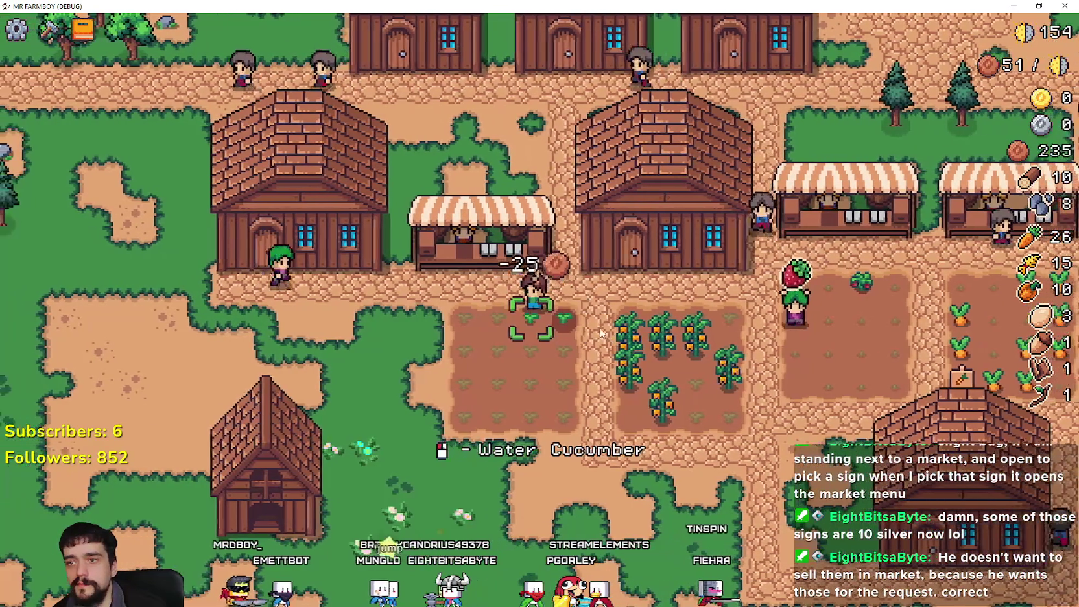
click(603, 334)
click(600, 330)
key(s)
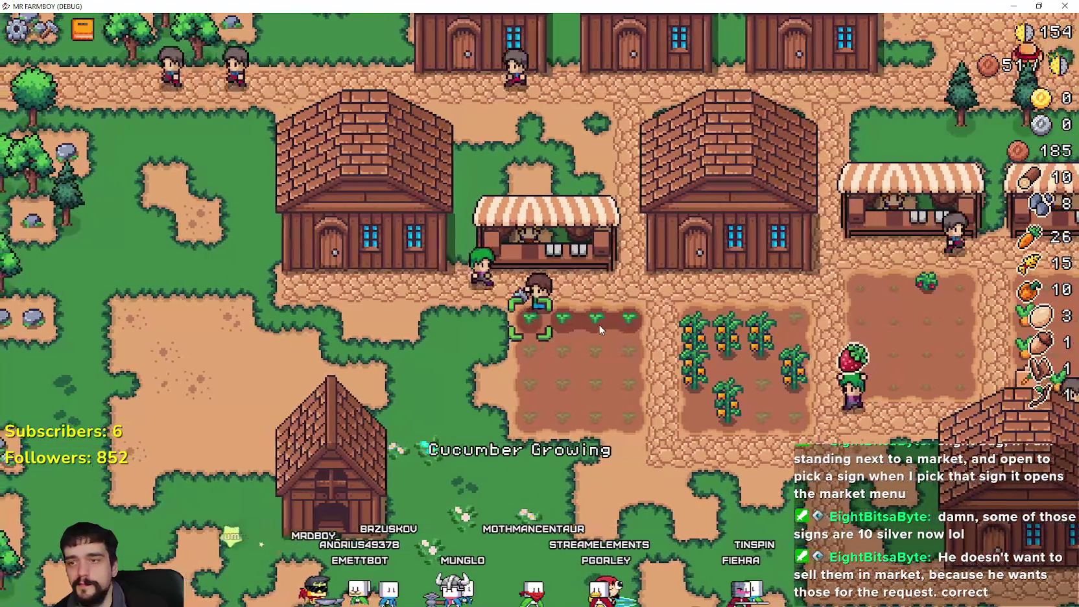
click(543, 300)
key(d)
click(451, 252)
click(445, 249)
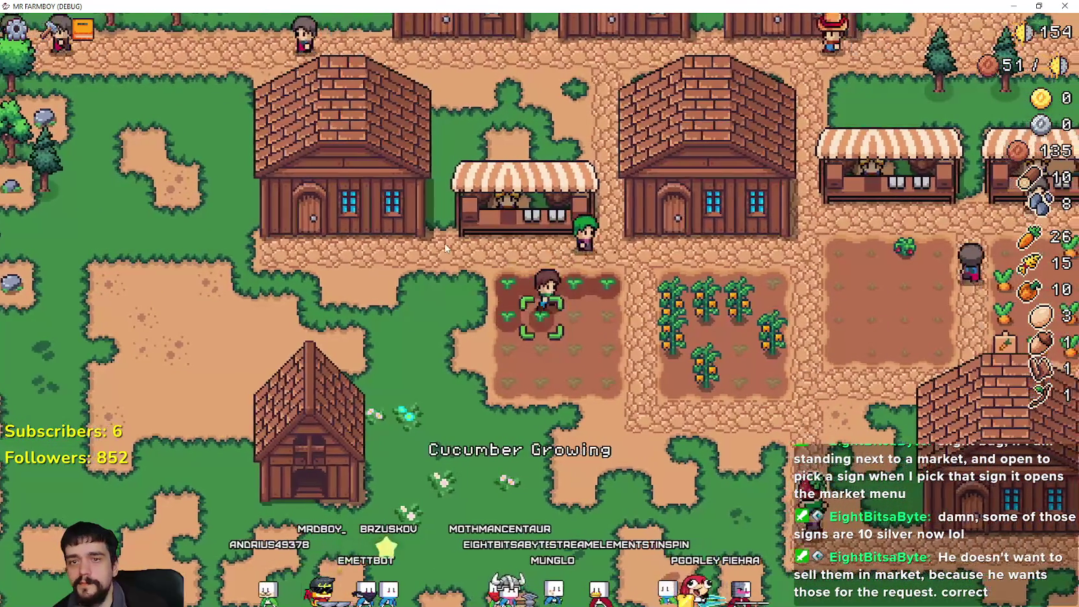
key(d)
click(446, 249)
click(445, 249)
click(446, 249)
click(446, 249)
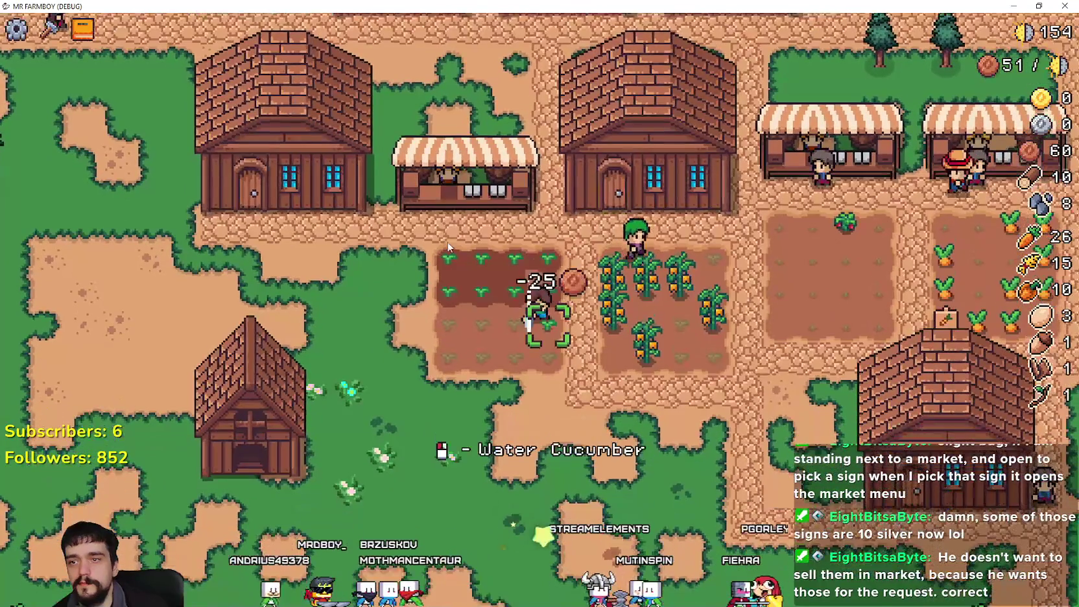
- Plant cucumbers across the remaining rows until the last empty tile is sown
key(s)
key(a)
click(519, 260)
key(s)
click(672, 278)
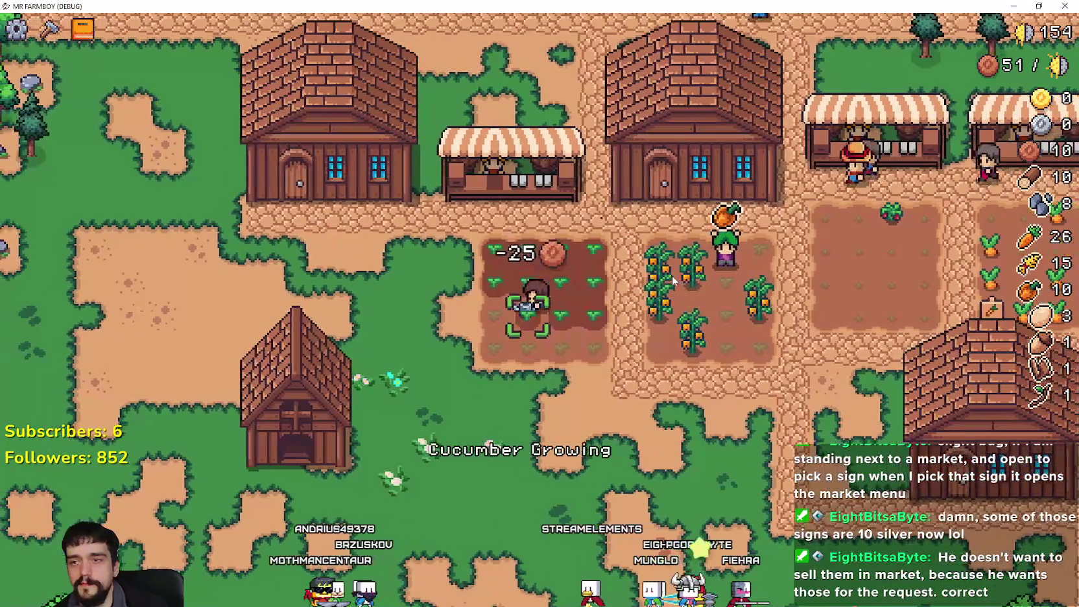
key(a)
click(591, 237)
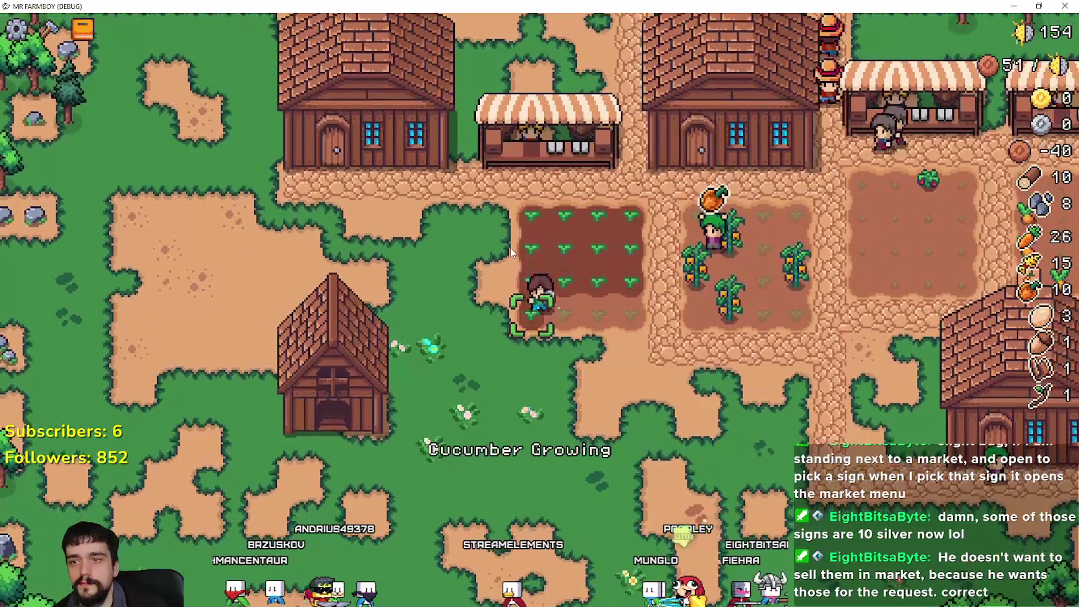
click(510, 247)
key(d)
click(511, 251)
click(511, 253)
key(d)
key(w)
- Open the Crafting panel, walk toward the market stalls, and return to the Godot editor
key(c)
key(a)
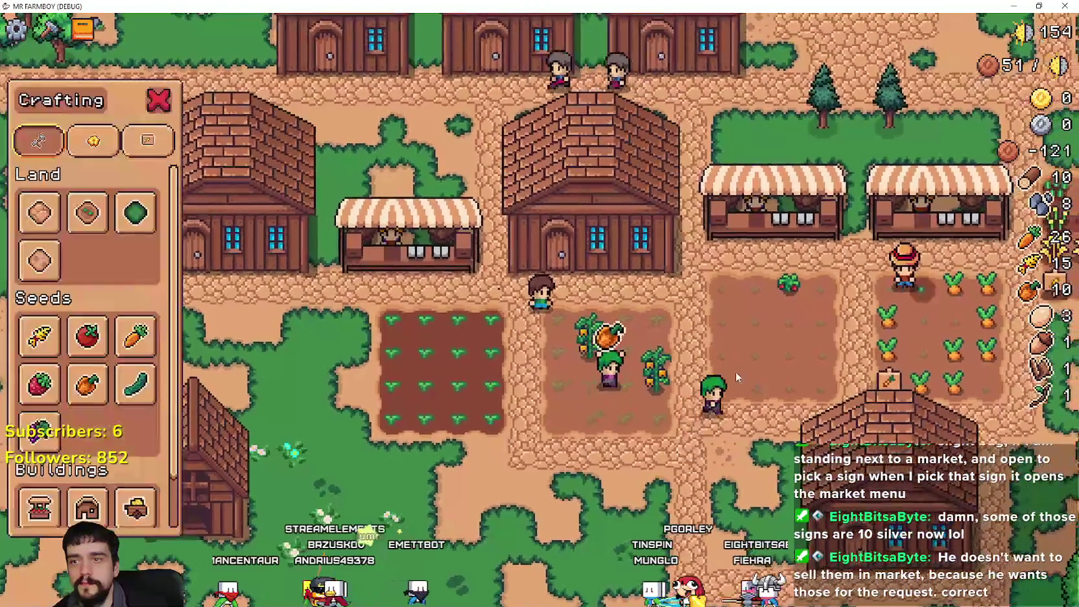
key(d)
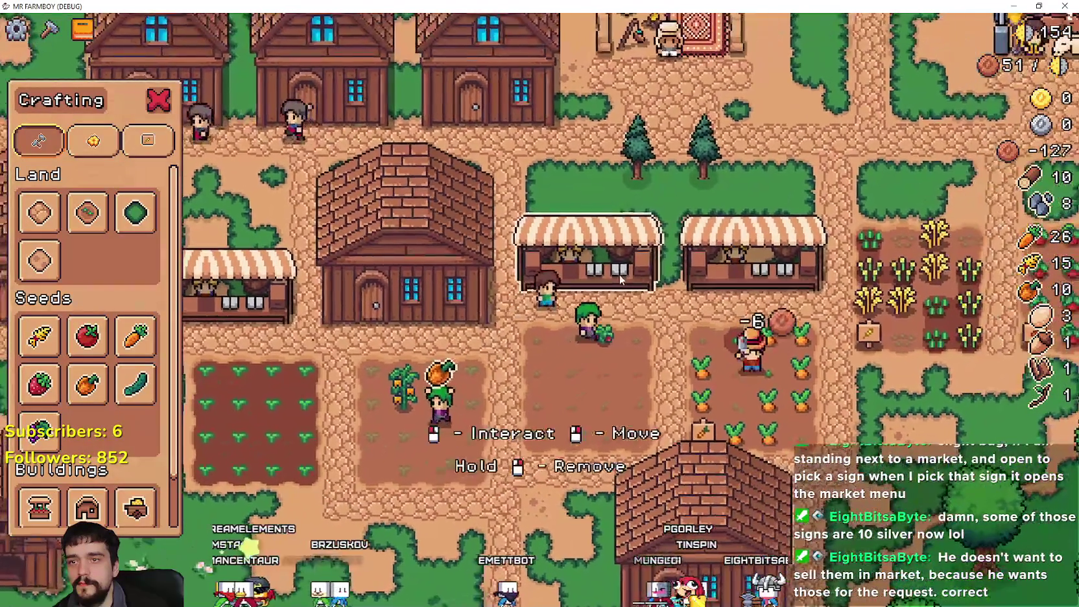
key(alt+Tab)
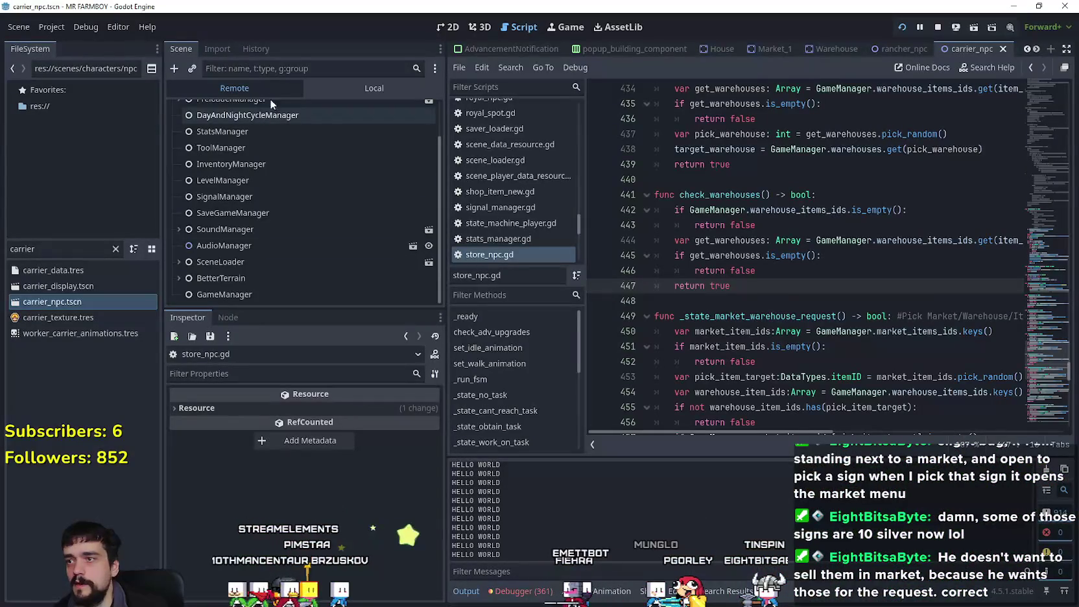
- Select the running GameManager and expand the Market Items IDs entry under key 14
click(291, 297)
scroll(285, 502, down, 2)
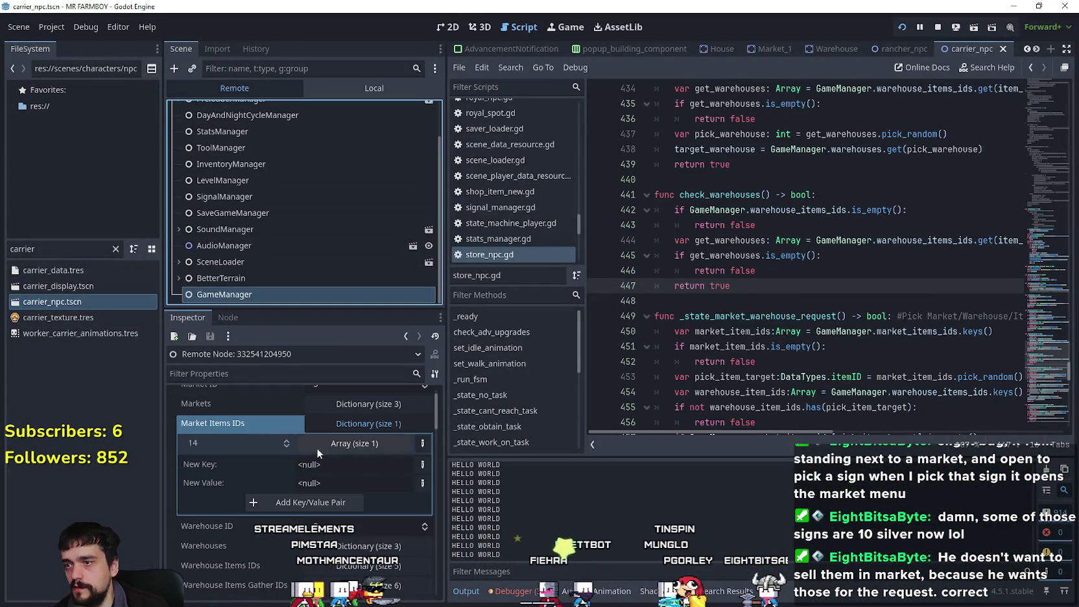
click(365, 445)
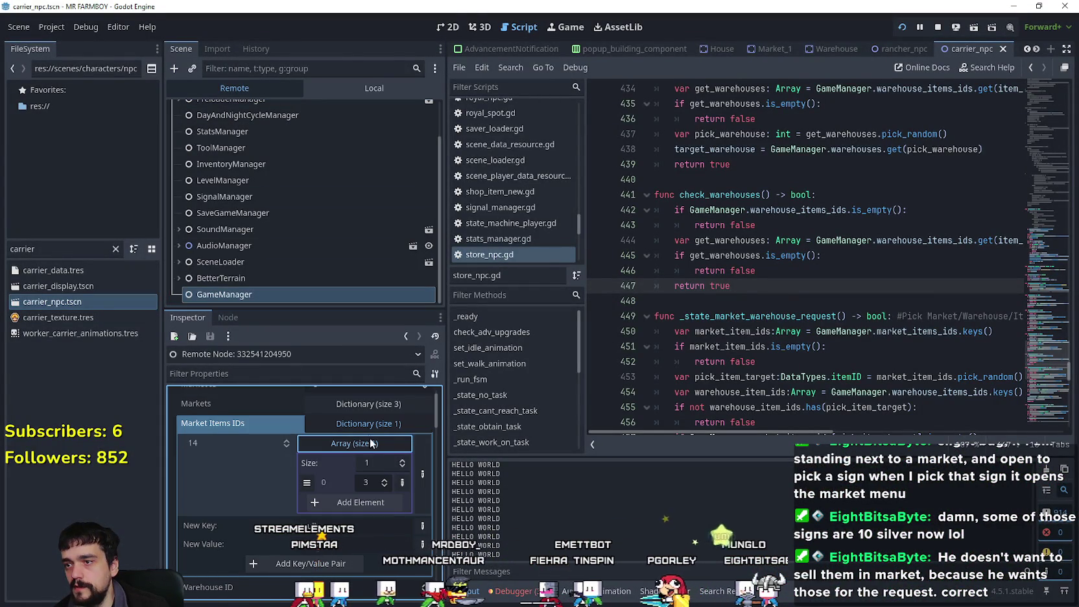
- In the game, put rubbish items, including the Twig and the Acorn, up for sale at the market
key(alt+Tab)
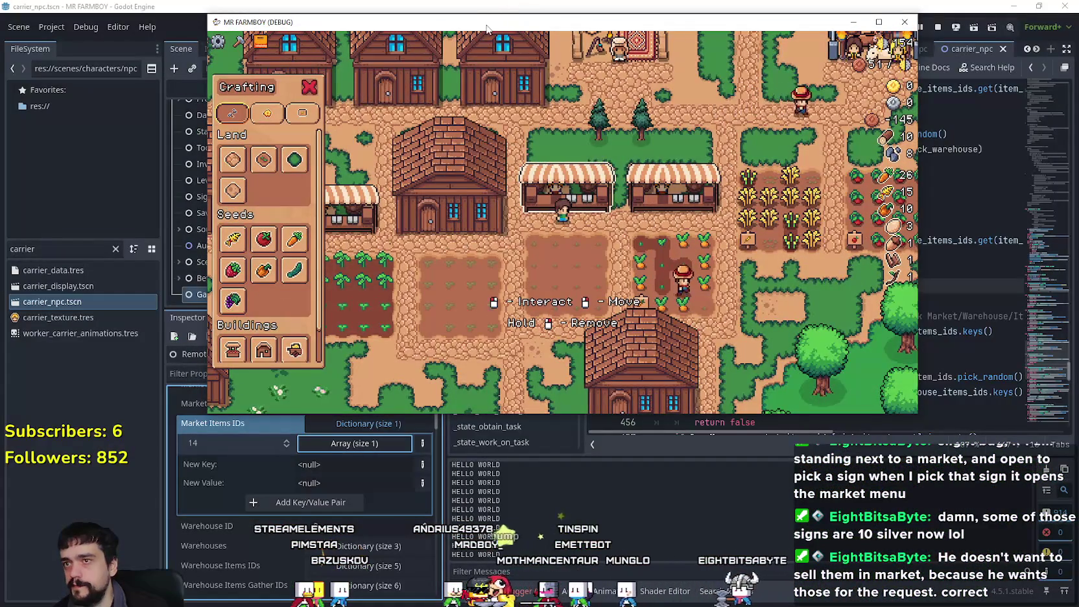
drag(487, 27, 621, 20)
click(715, 181)
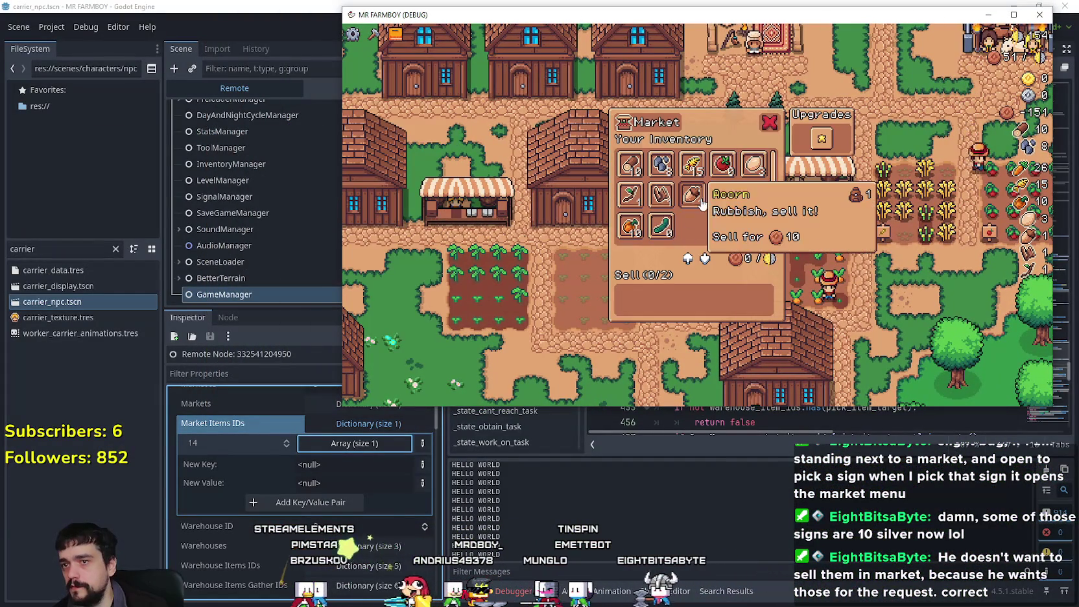
click(662, 204)
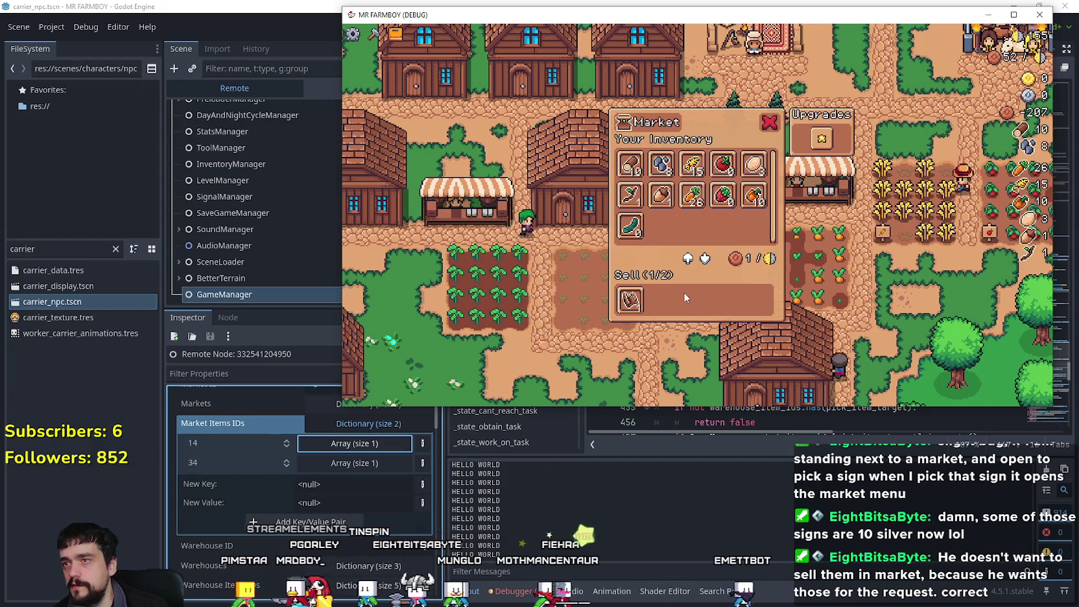
click(631, 199)
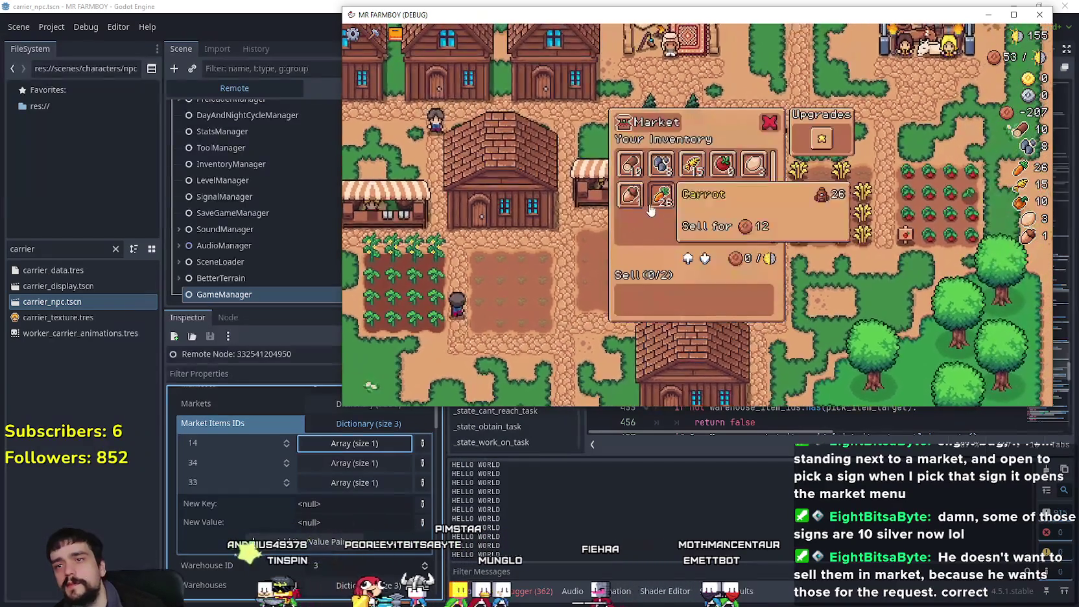
click(631, 195)
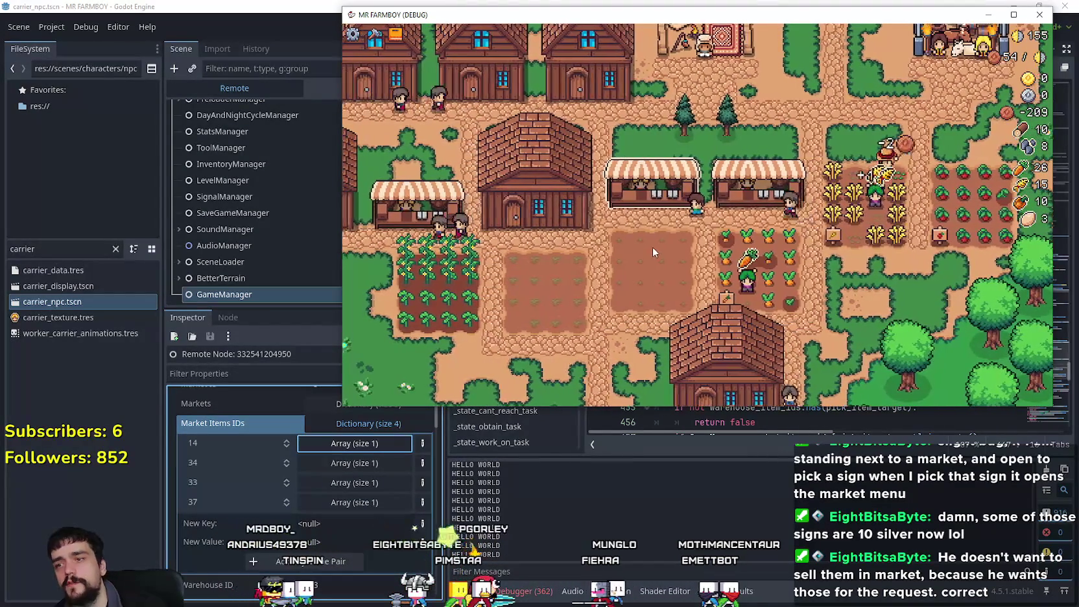
click(693, 218)
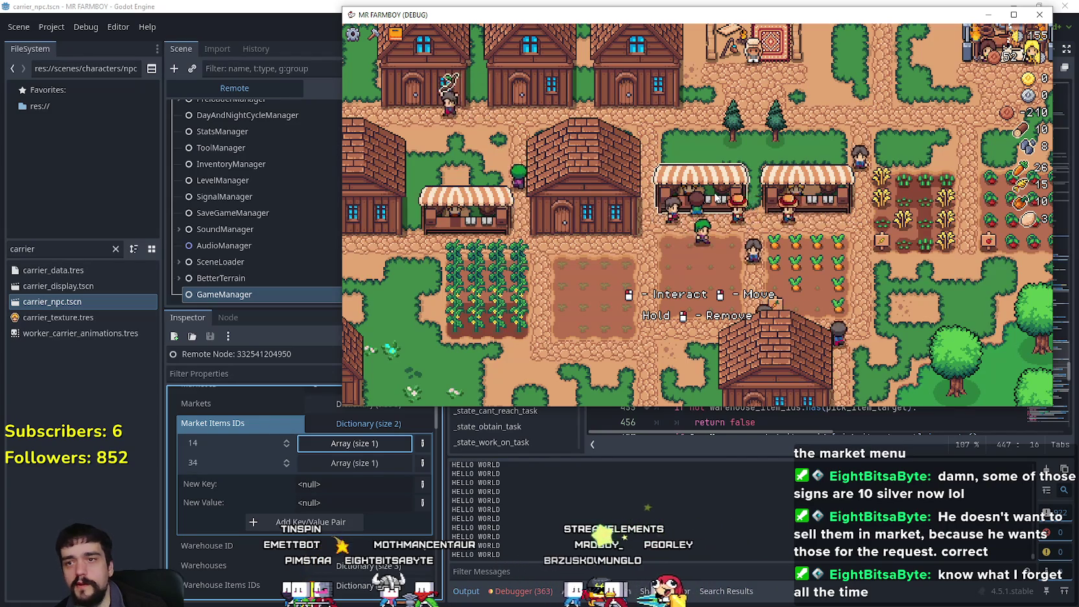
- Check the market stall panels again while walking the farmer left to the crop field
click(735, 204)
key(Escape)
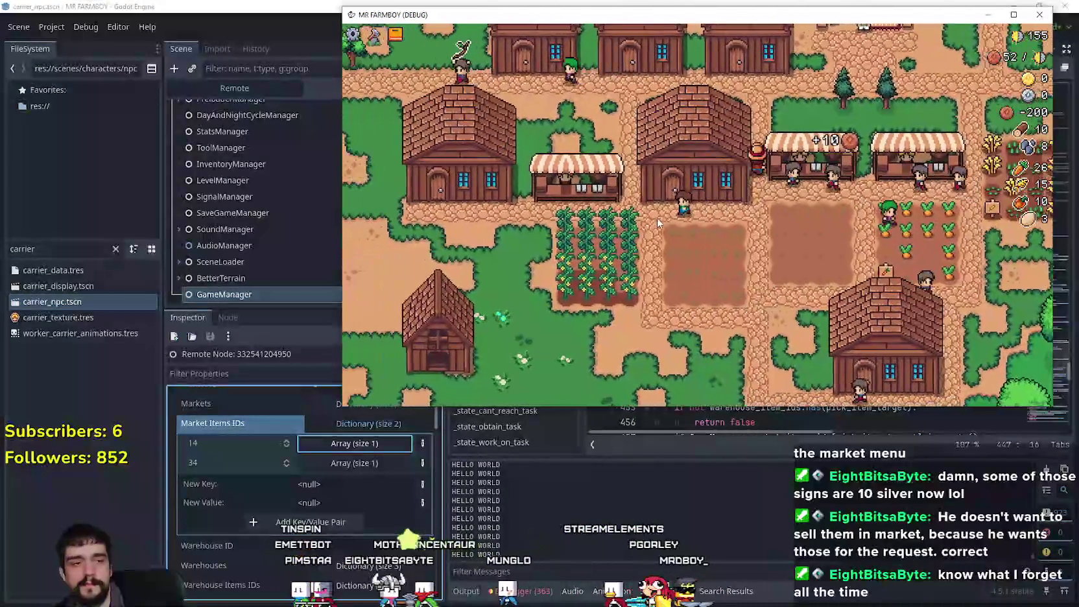
key(a)
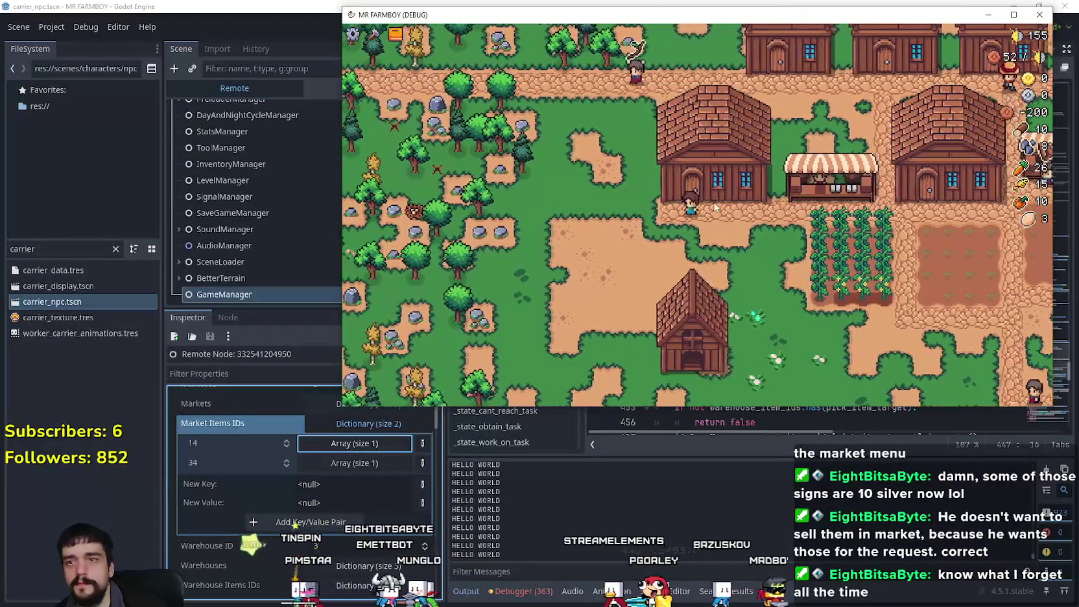
click(831, 179)
key(Escape)
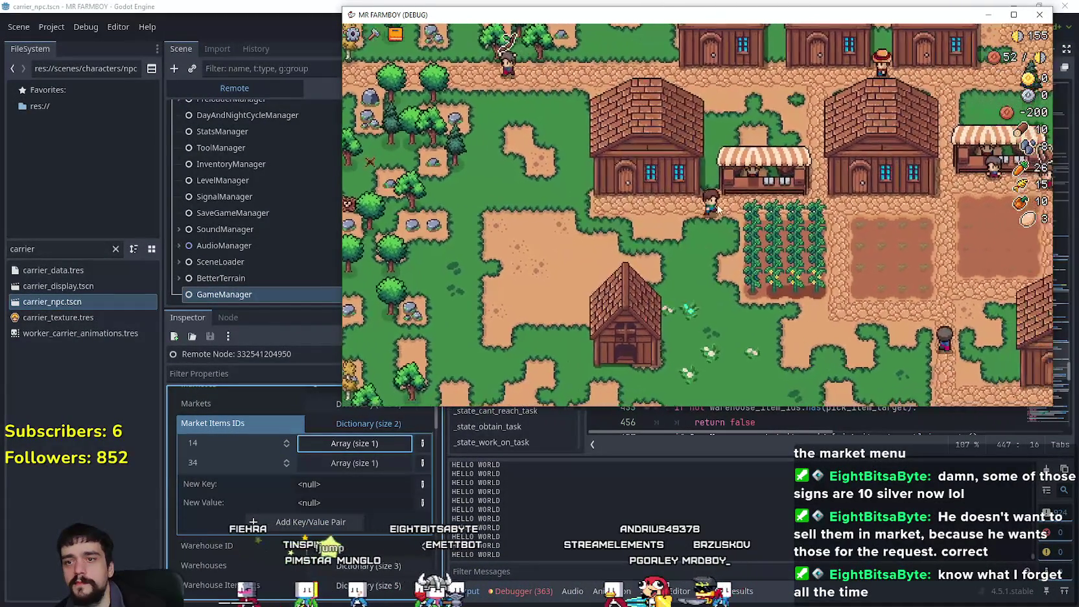
- Harvest a ripe cucumber and review the warehouse's 2/2 stock of carrots and cucumbers
click(777, 218)
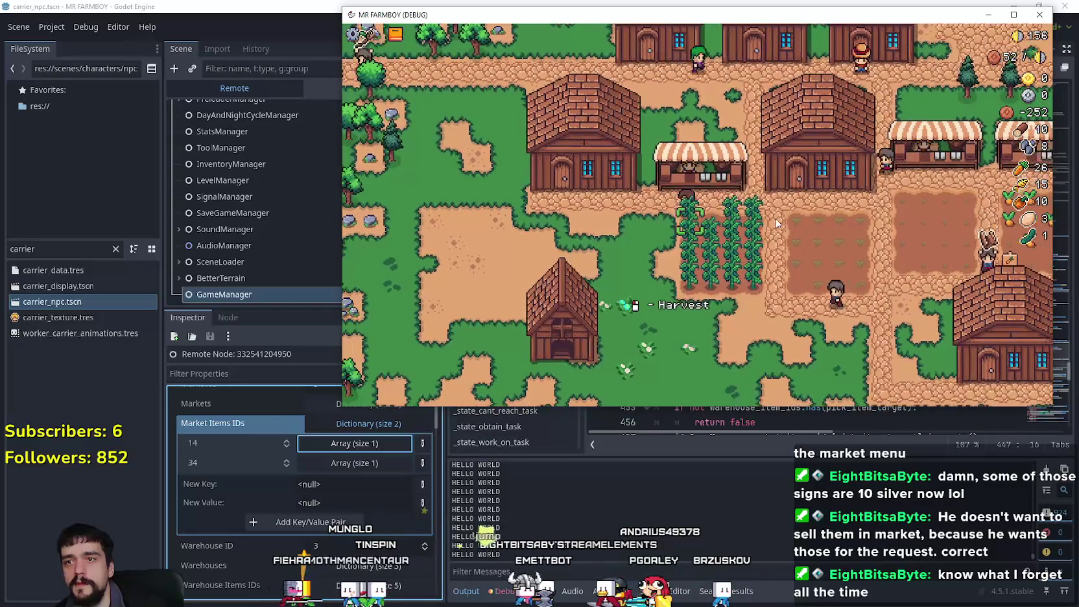
click(773, 217)
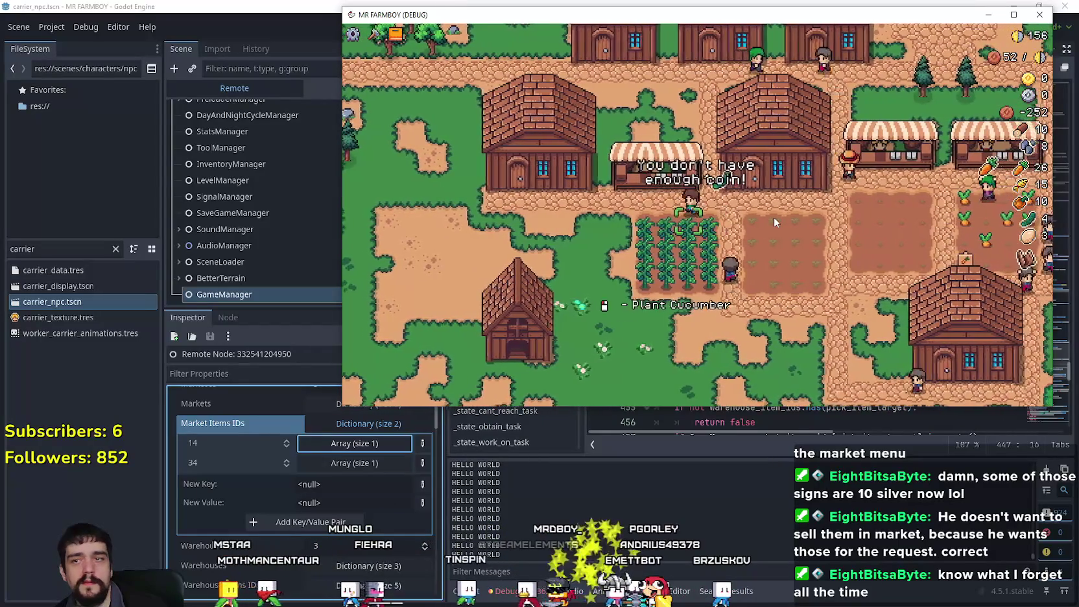
click(707, 200)
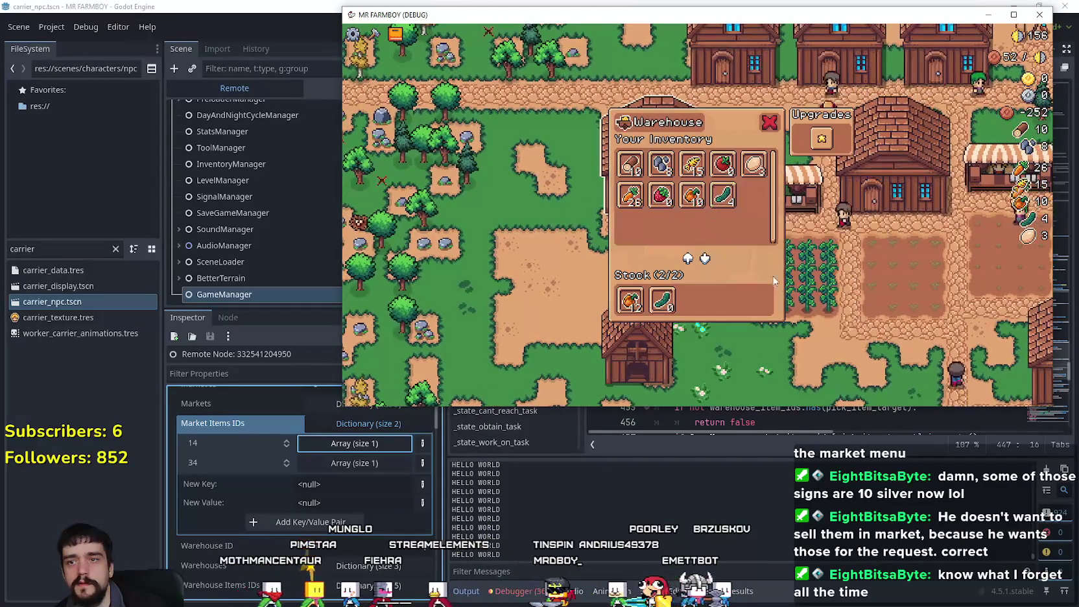
mouse_move(719, 207)
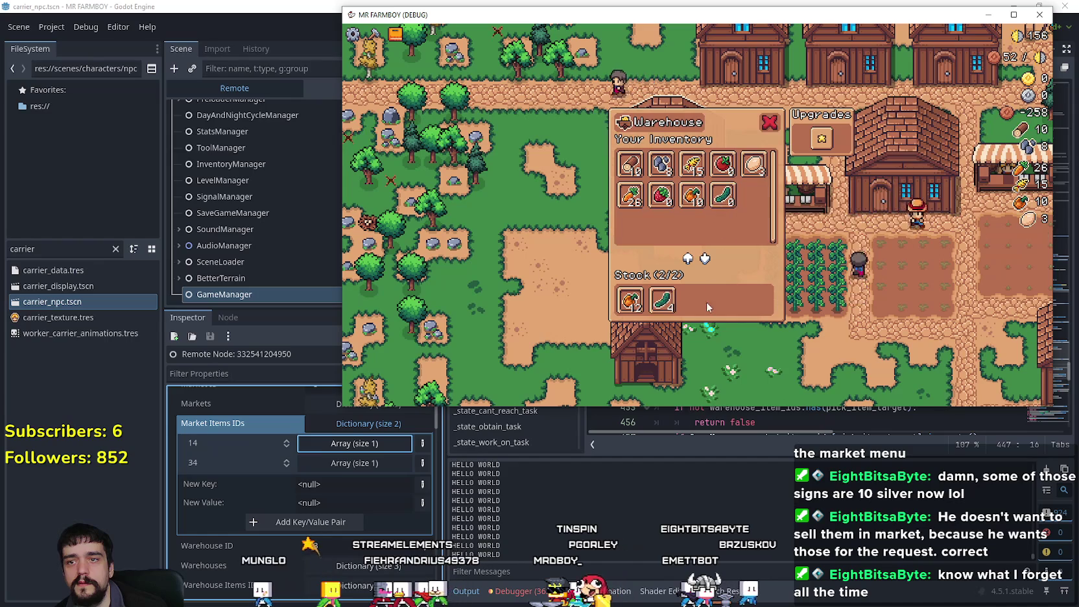
key(Escape)
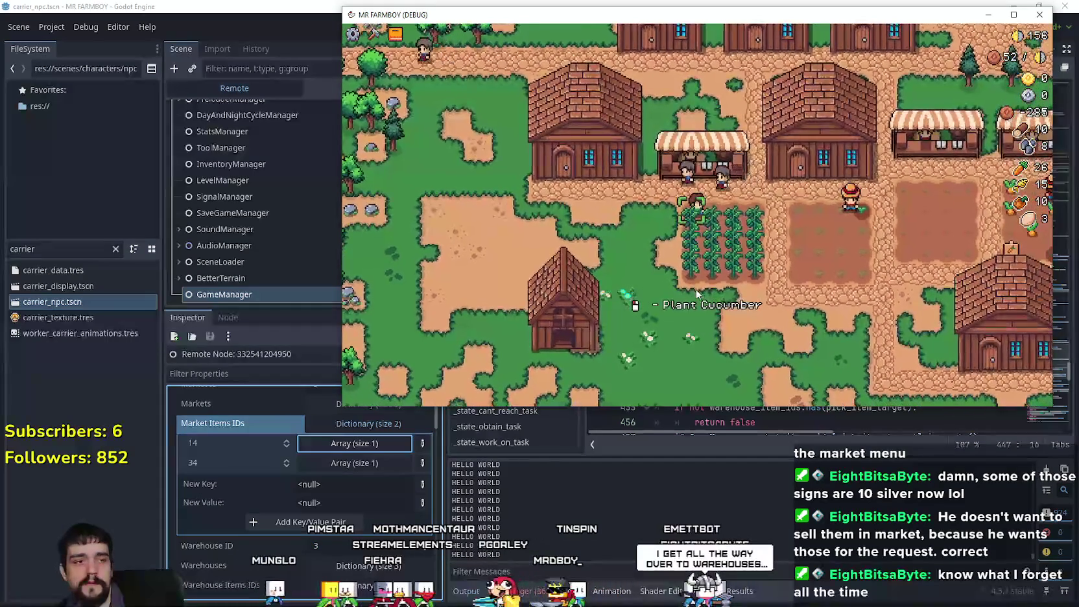
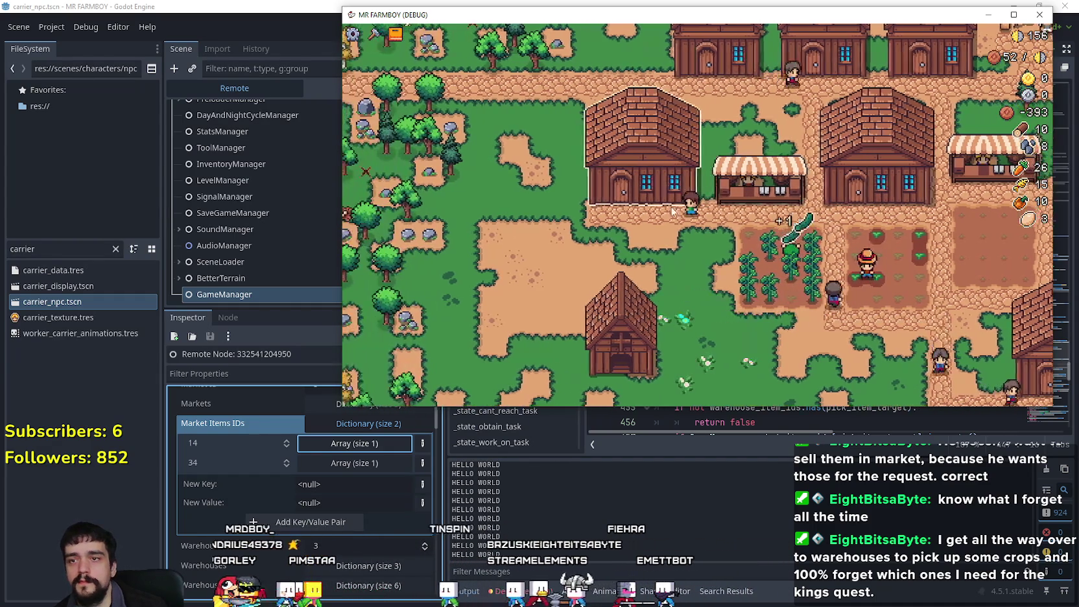
- View a warehouse's stock in the running game, close it, pan the camera up, and go back to the editor
click(626, 321)
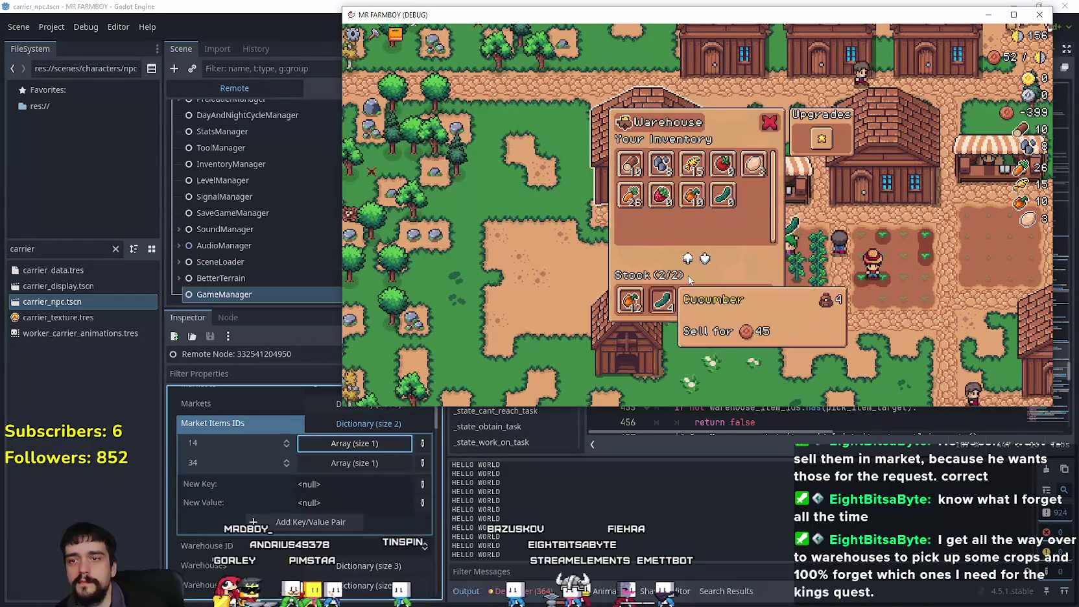
click(697, 229)
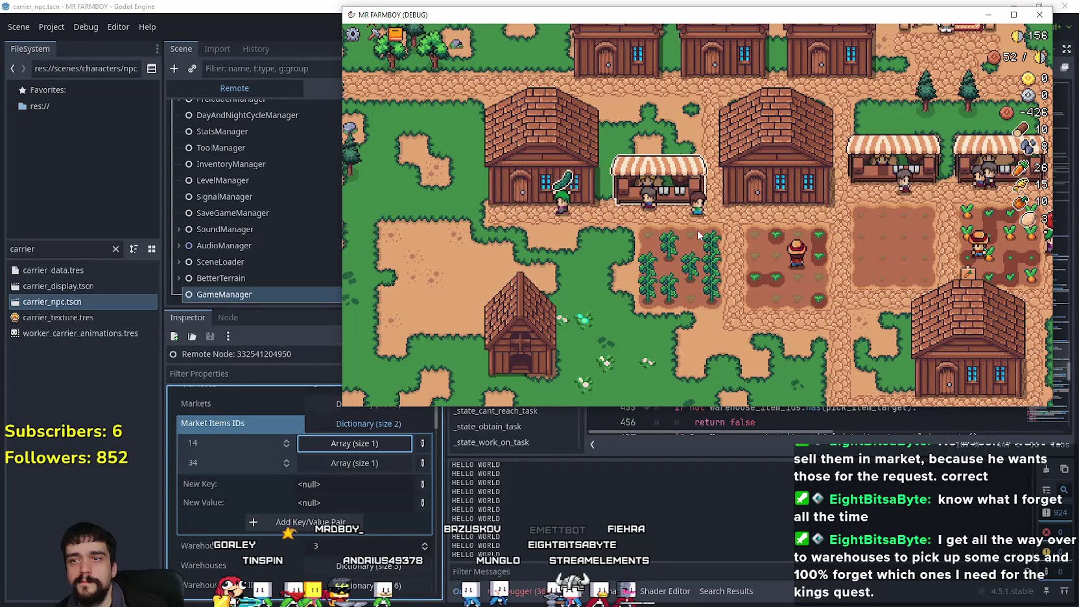
key(w)
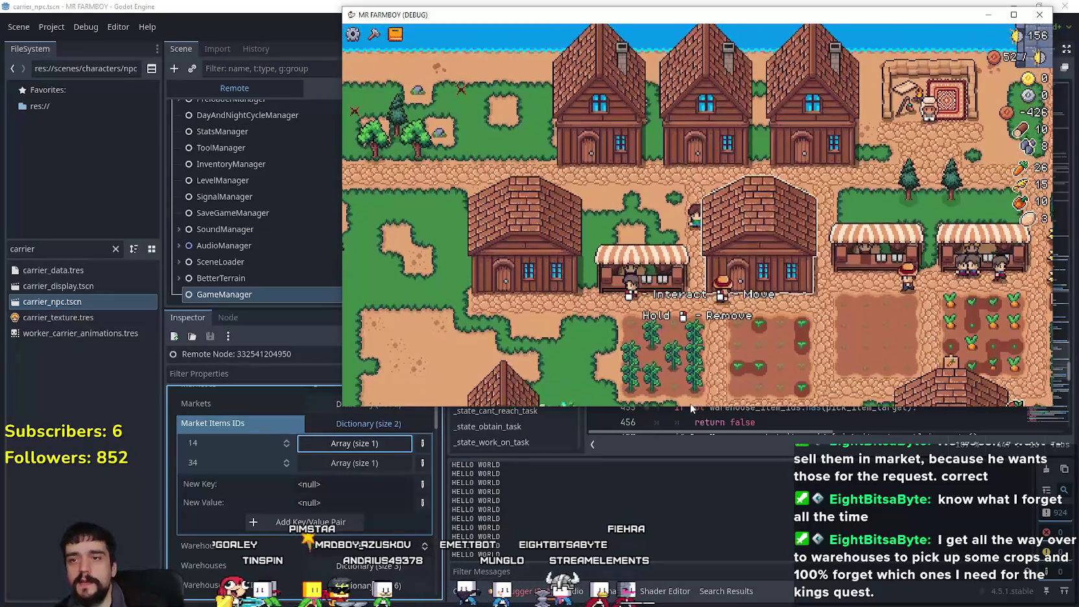
key(F8)
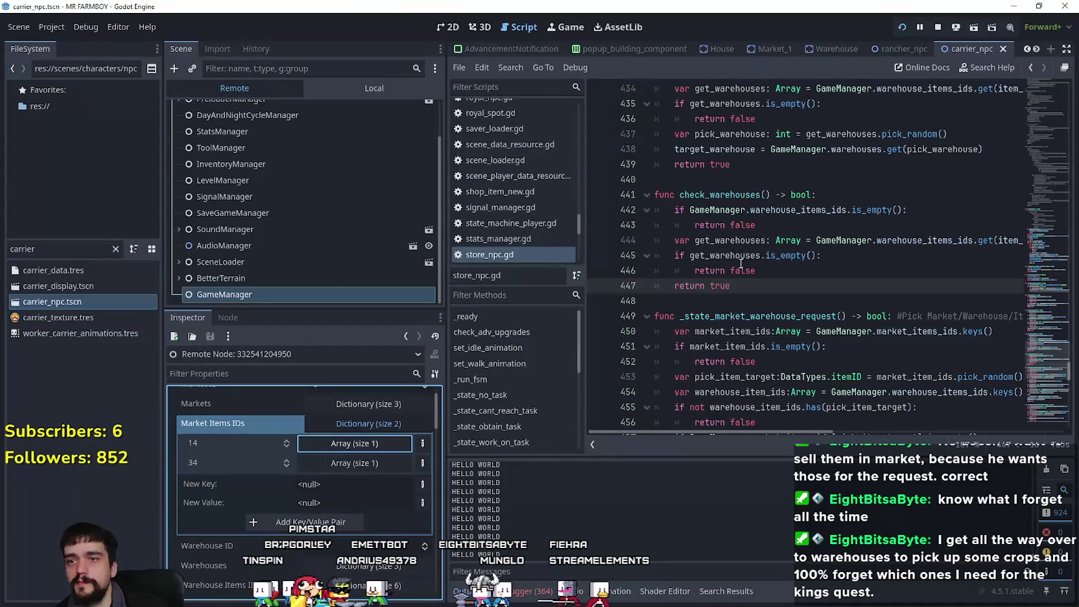
- Set a breakpoint on line 445 inside check_warehouses
click(741, 256)
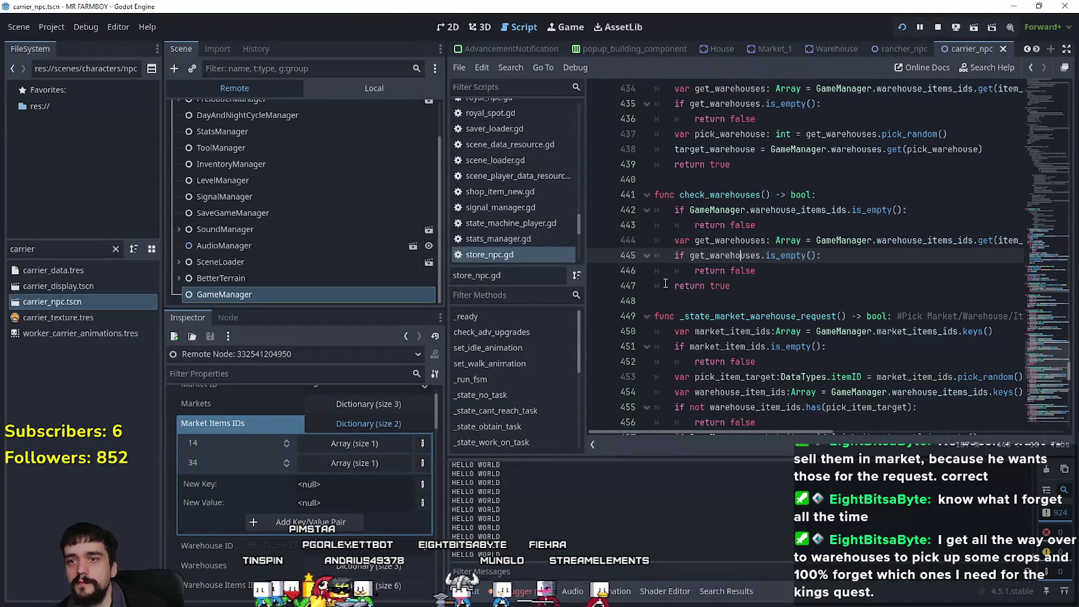
click(613, 256)
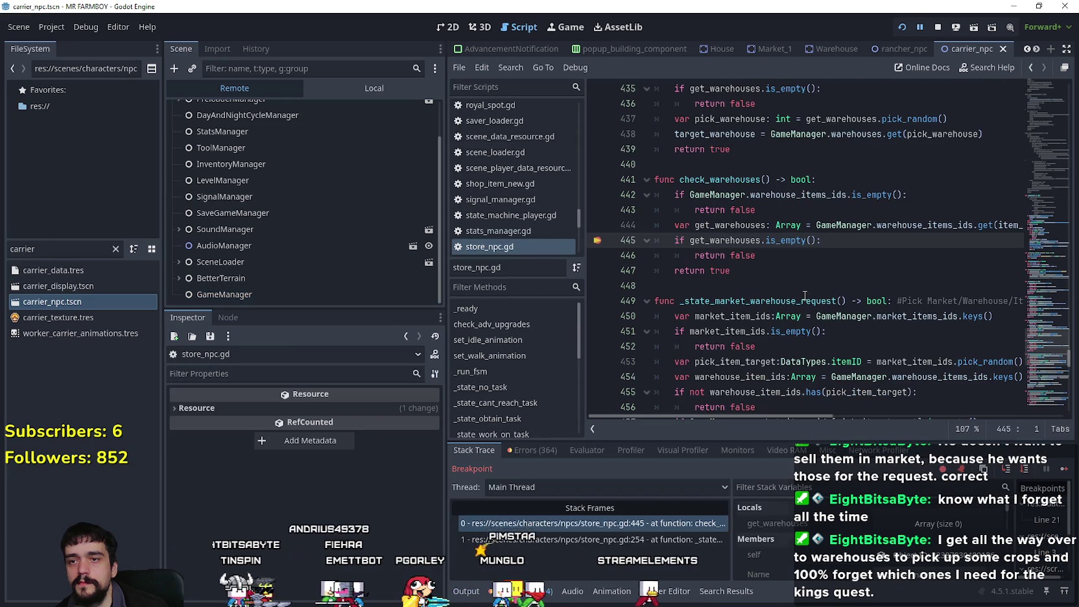
scroll(843, 556, down, 3)
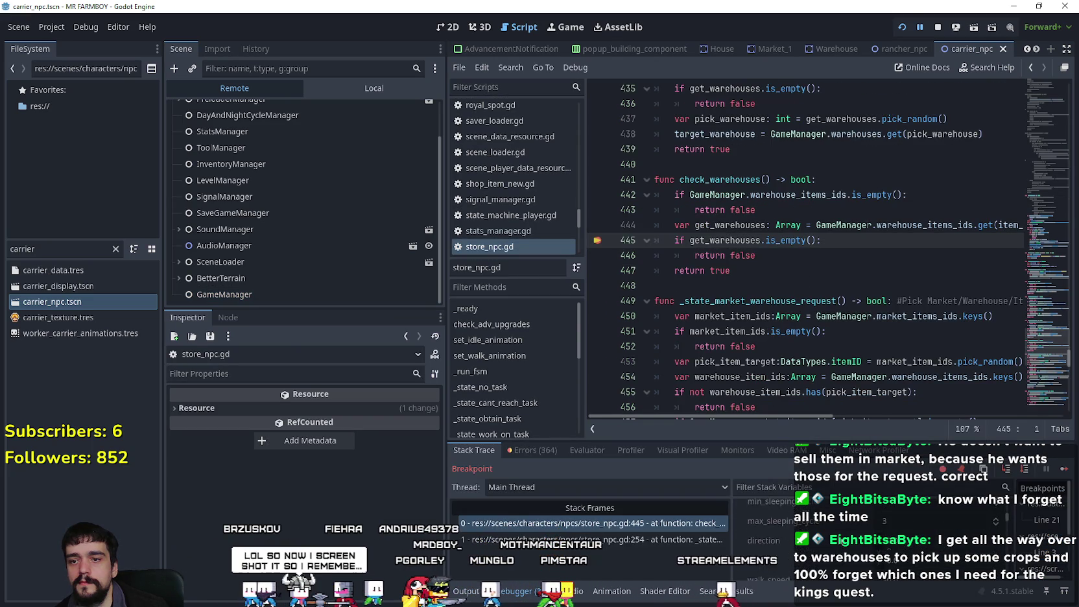
scroll(838, 541, down, 2)
scroll(846, 511, down, 2)
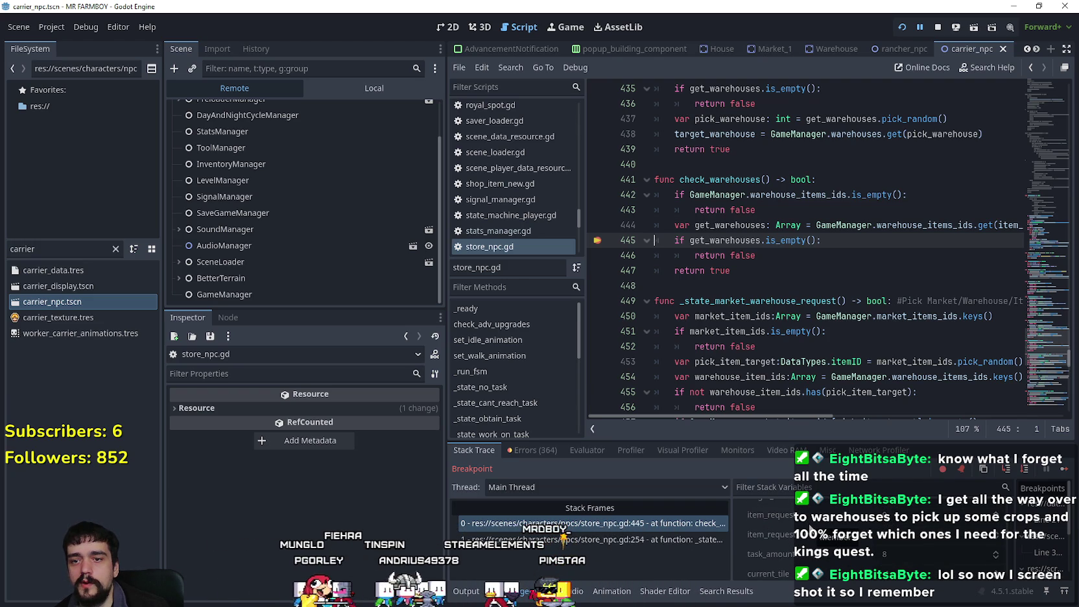
- Review the check_warehouses function around lines 445–448 while the game is paused
click(744, 285)
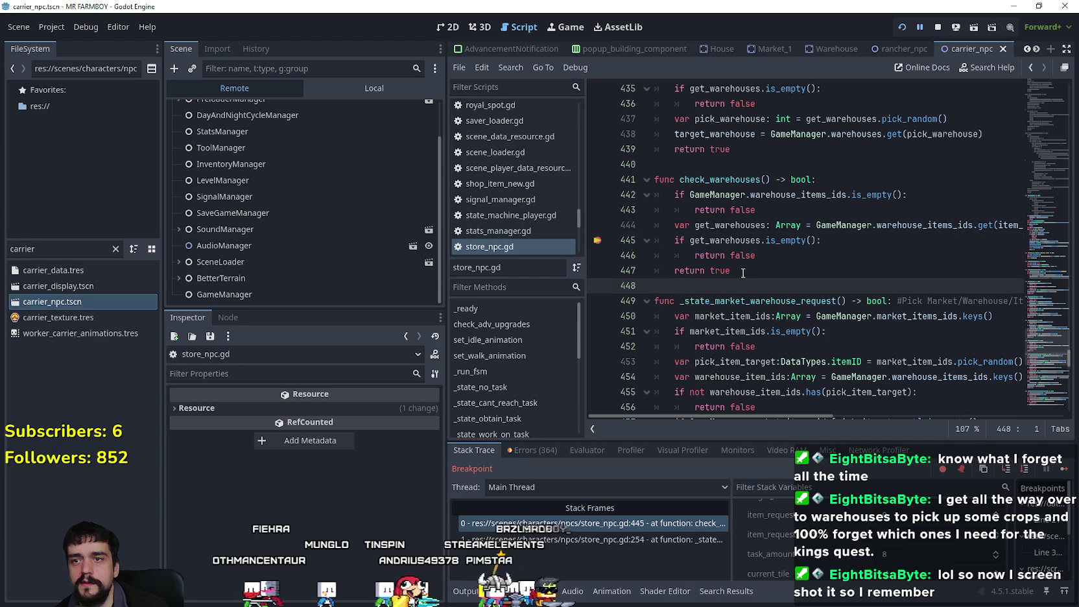
scroll(745, 275, up, 1)
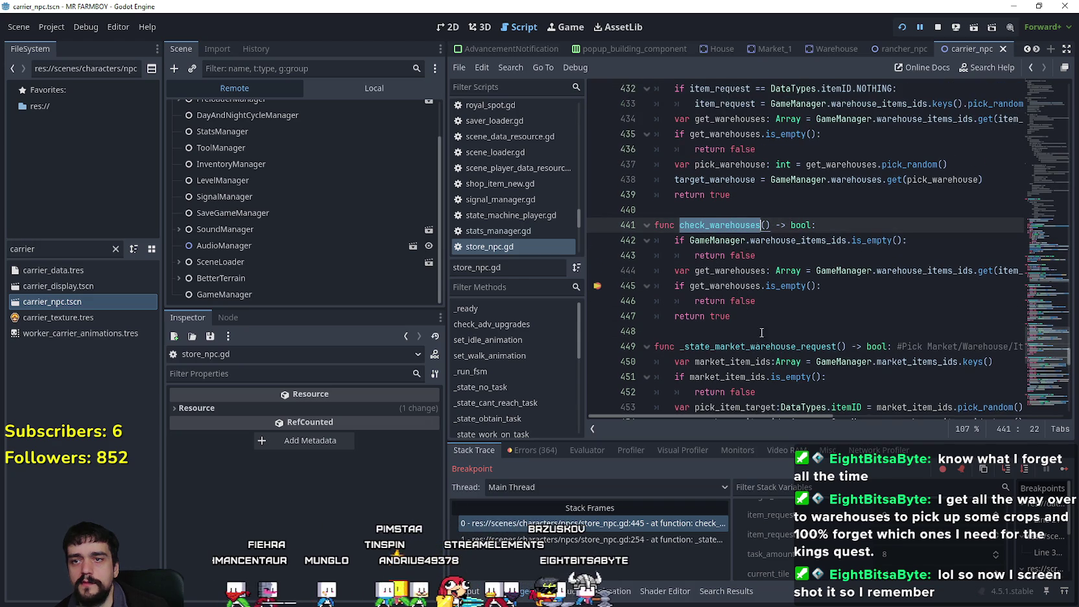
scroll(724, 313, up, 2)
click(722, 318)
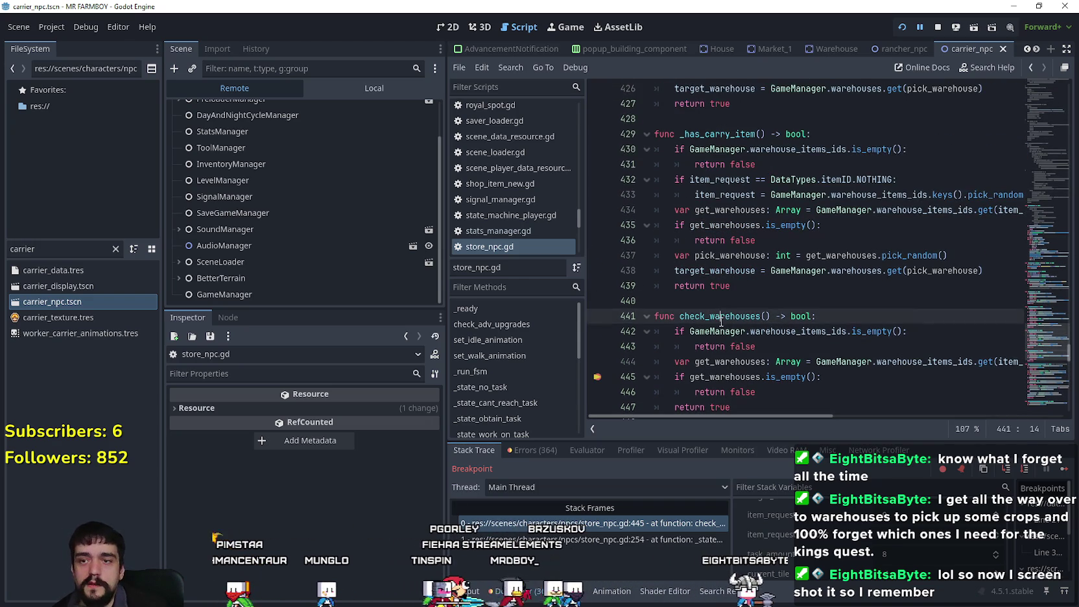
scroll(804, 342, down, 1)
click(751, 271)
click(799, 361)
key(Down)
- Scroll up to _state_obtain_task near line 150 and select its name
scroll(800, 353, up, 2)
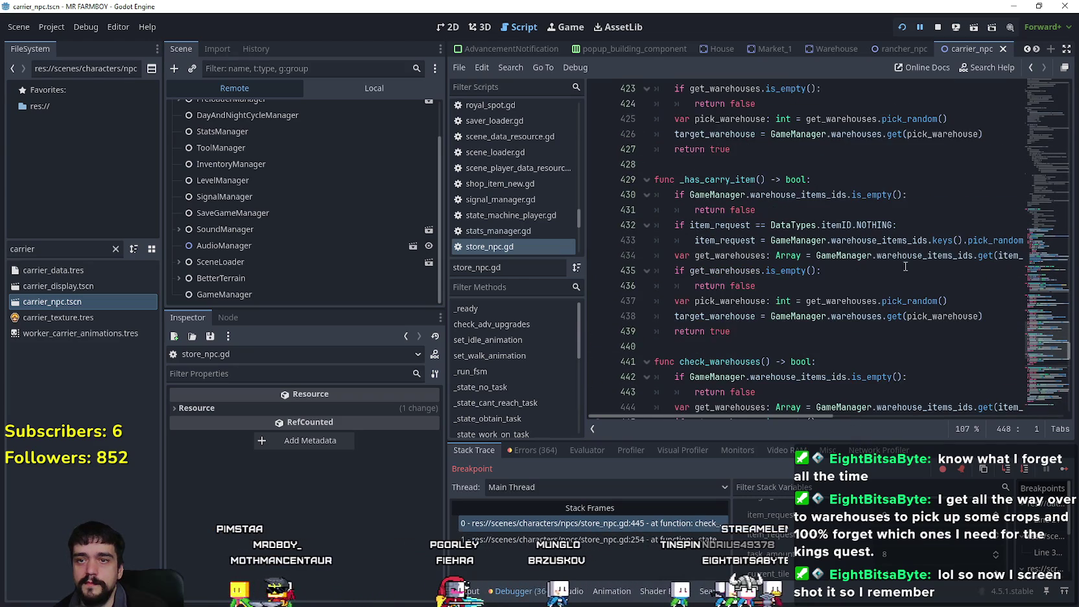
scroll(1040, 323, up, 3)
scroll(1040, 323, down, 6)
mouse_move(1041, 344)
mouse_down()
mouse_move(1031, 273)
mouse_move(1044, 175)
mouse_up()
double_click(751, 91)
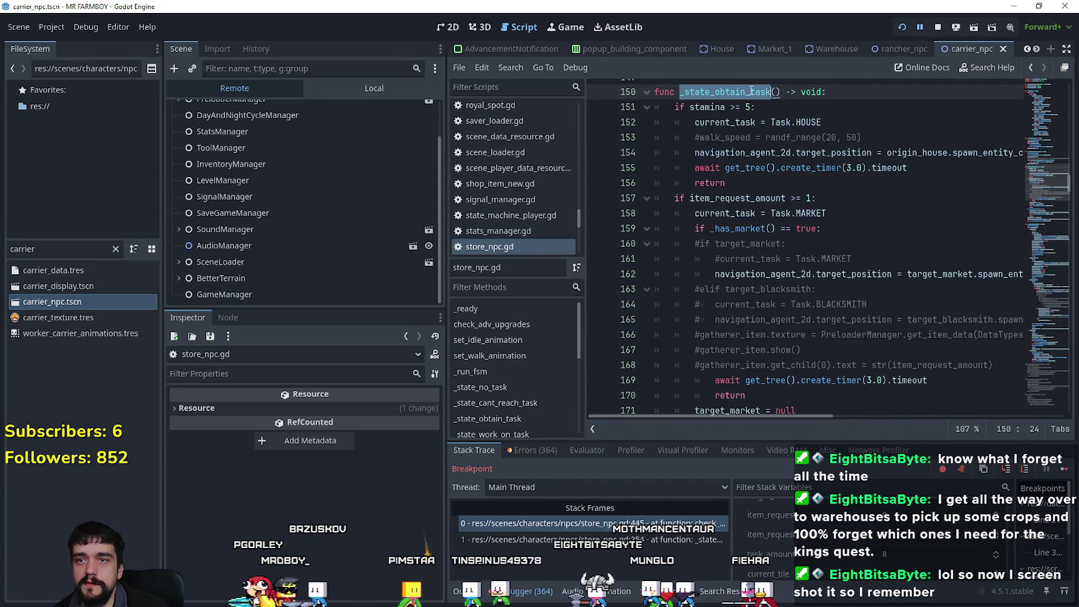
- Highlight the current_task = Task.MARKET line and the line 175 _has_market_item call in _state_obtain_task
click(678, 198)
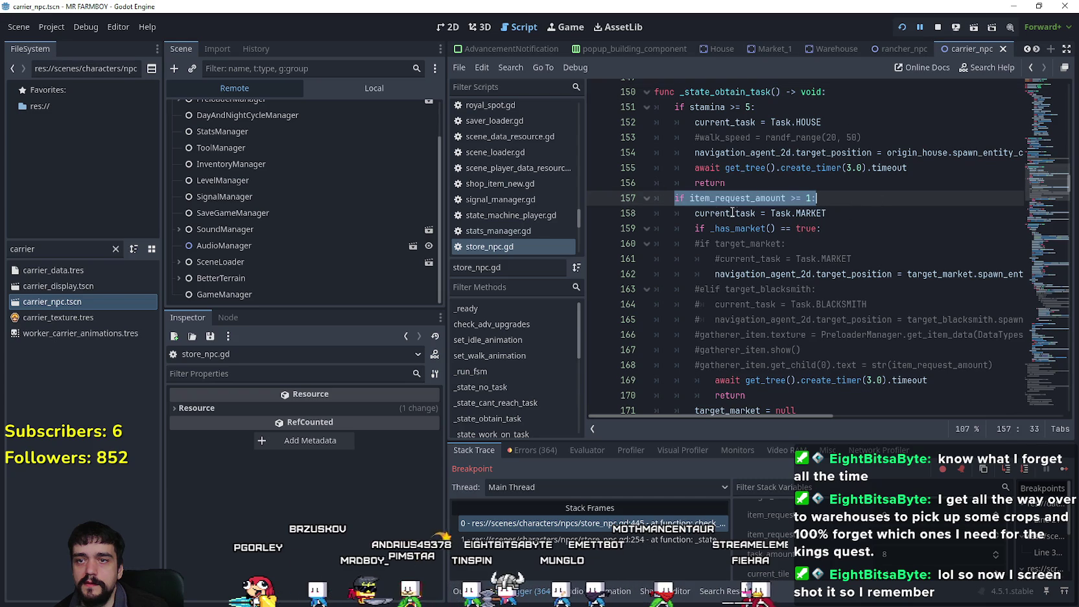
drag(694, 214, 852, 210)
scroll(756, 290, down, 1)
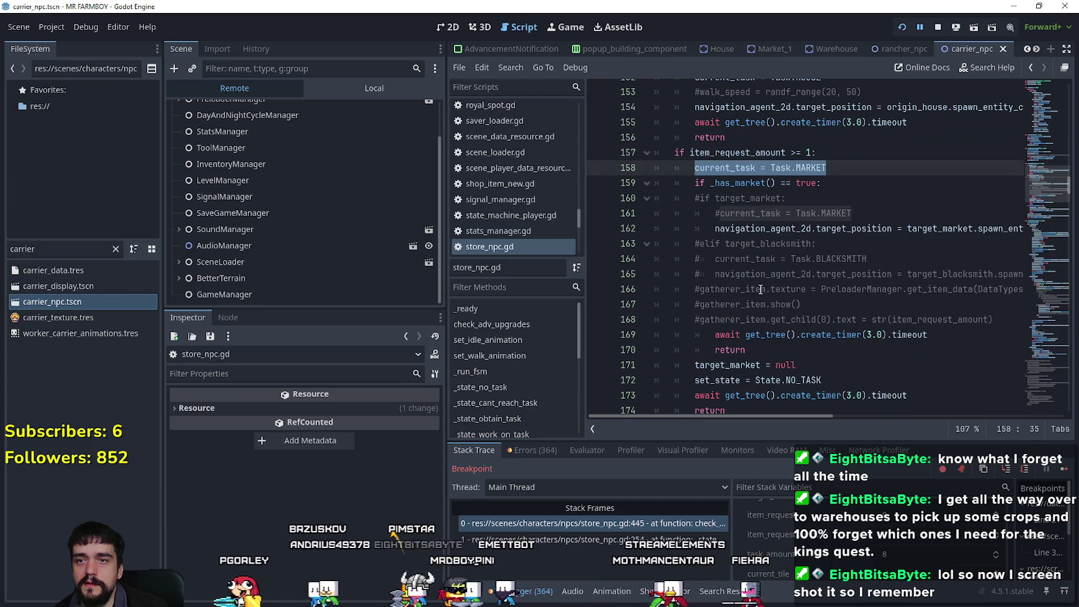
scroll(717, 176, down, 4)
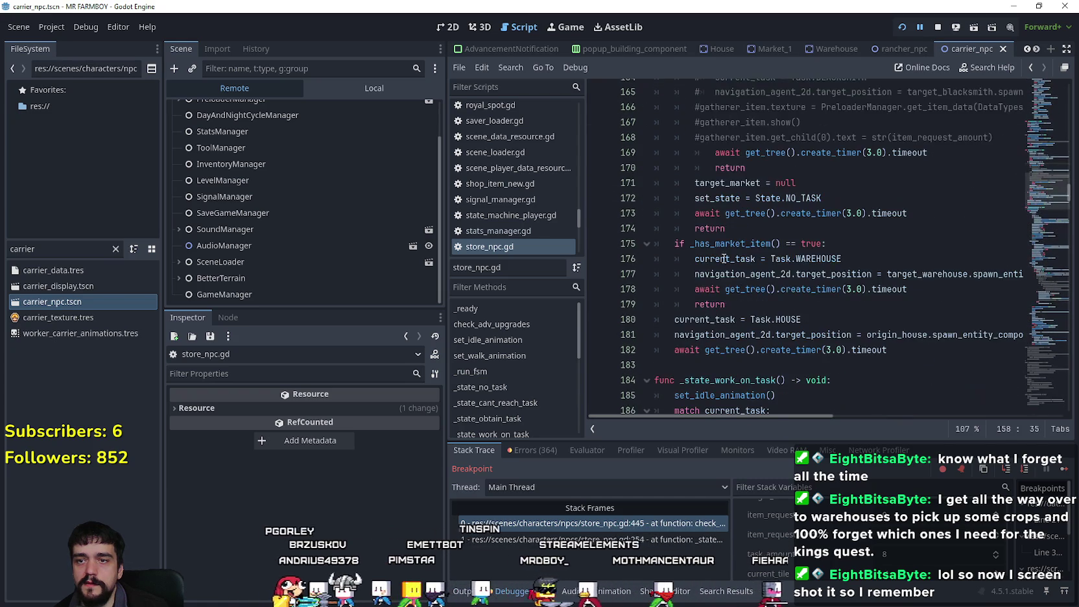
drag(879, 240, 653, 249)
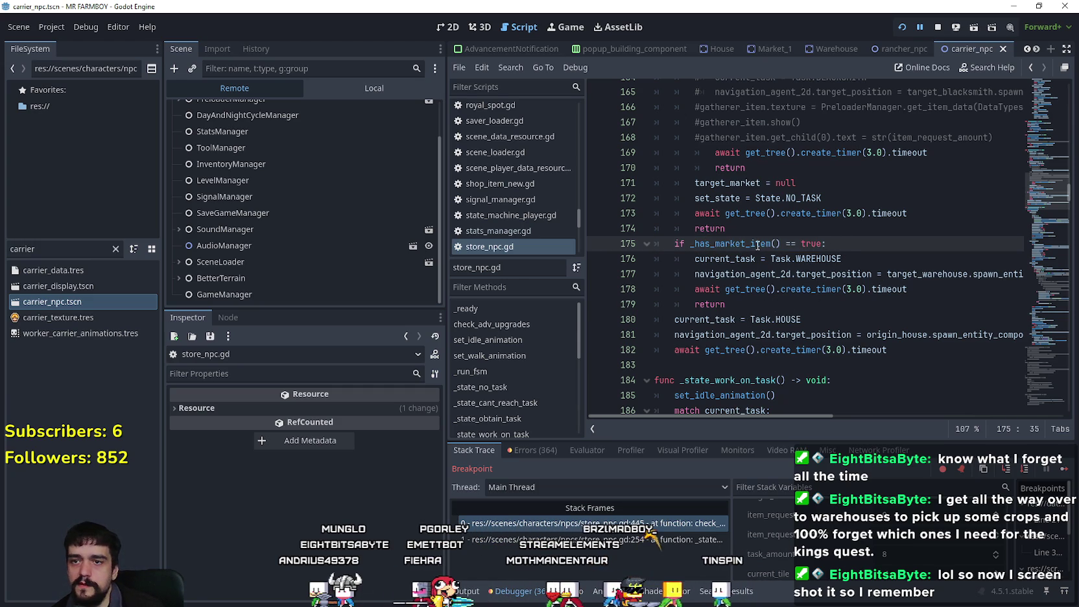
scroll(784, 266, up, 6)
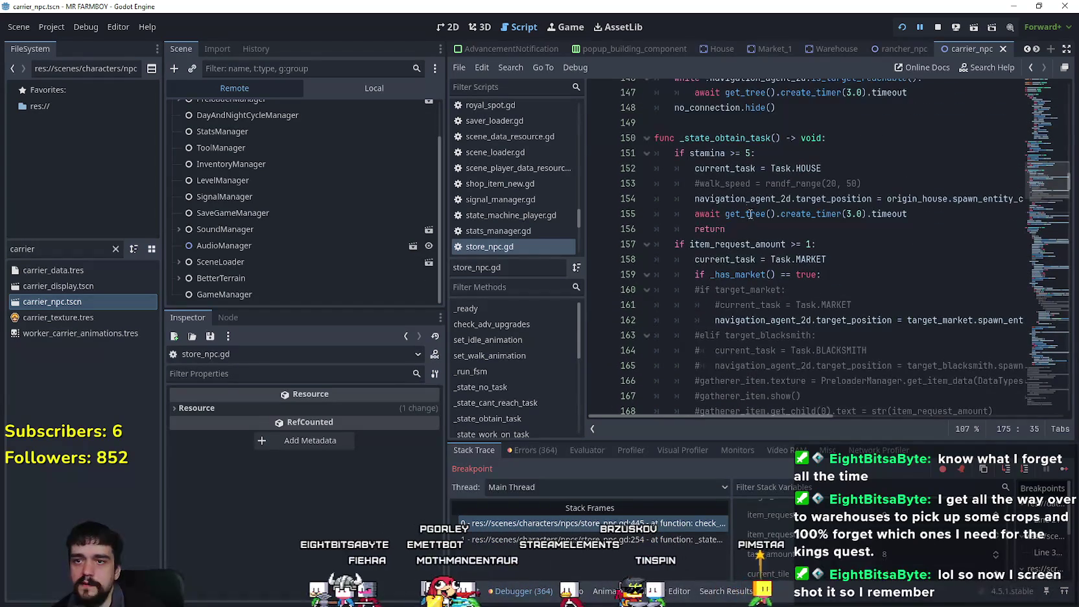
click(752, 137)
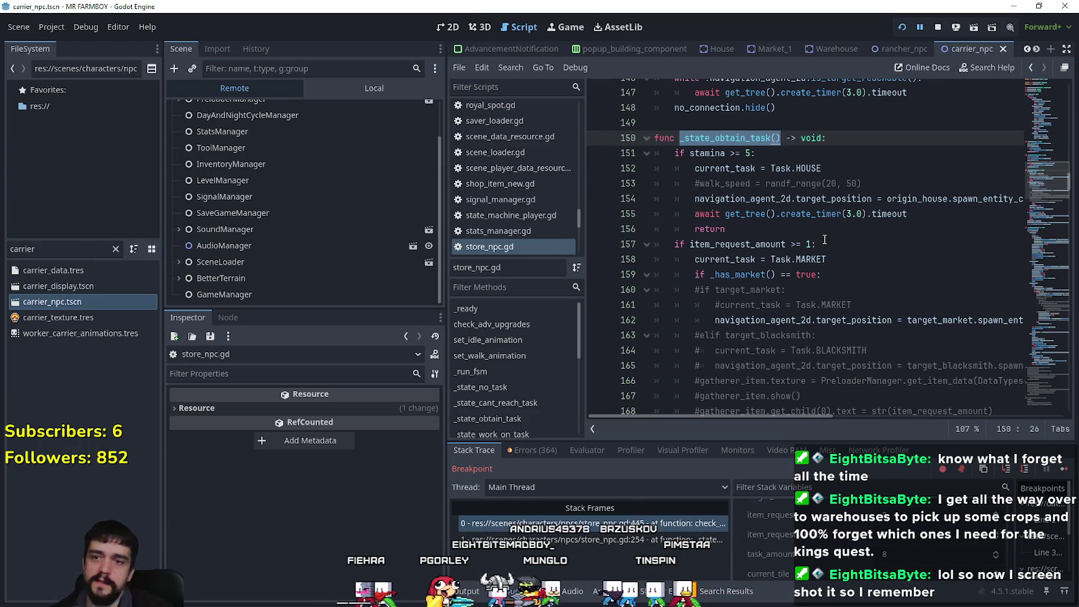
- Use Lookup Symbol on _has_market_item to jump to its definition at line 415
scroll(825, 240, down, 6)
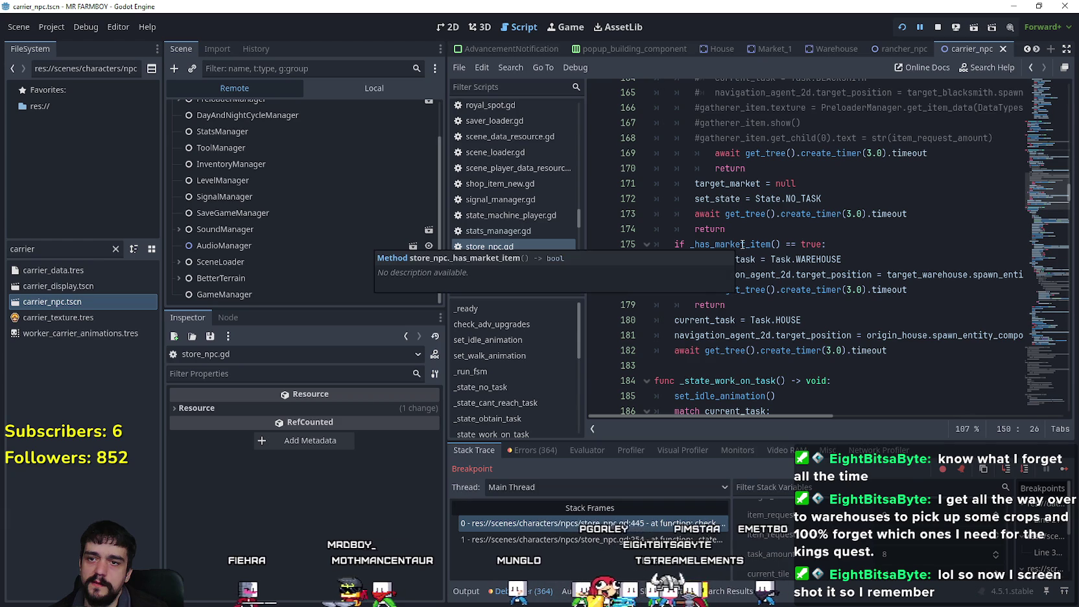
mouse_move(727, 249)
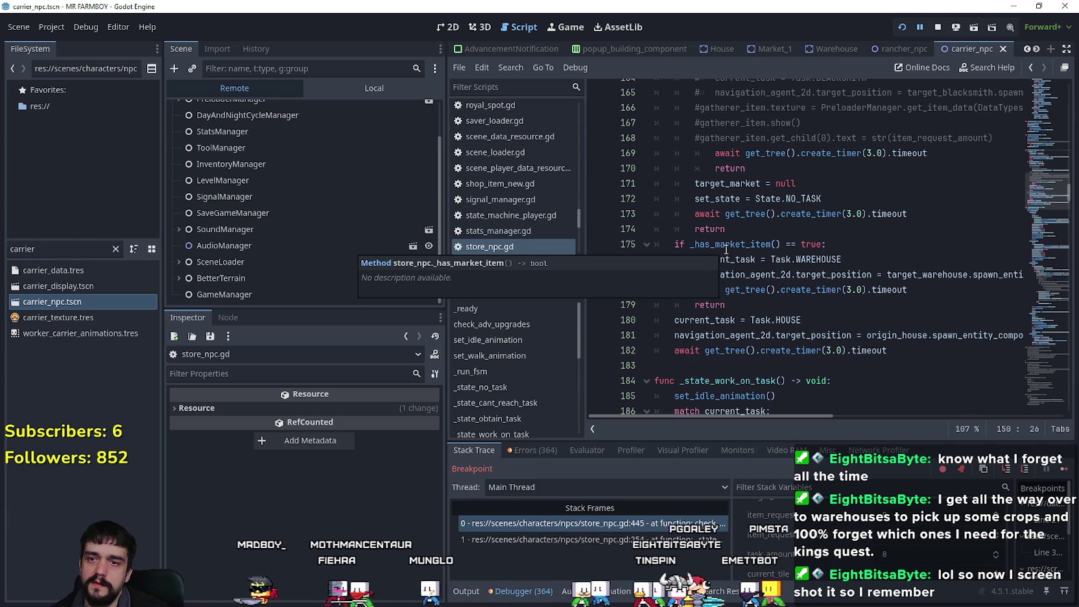
scroll(730, 245, up, 8)
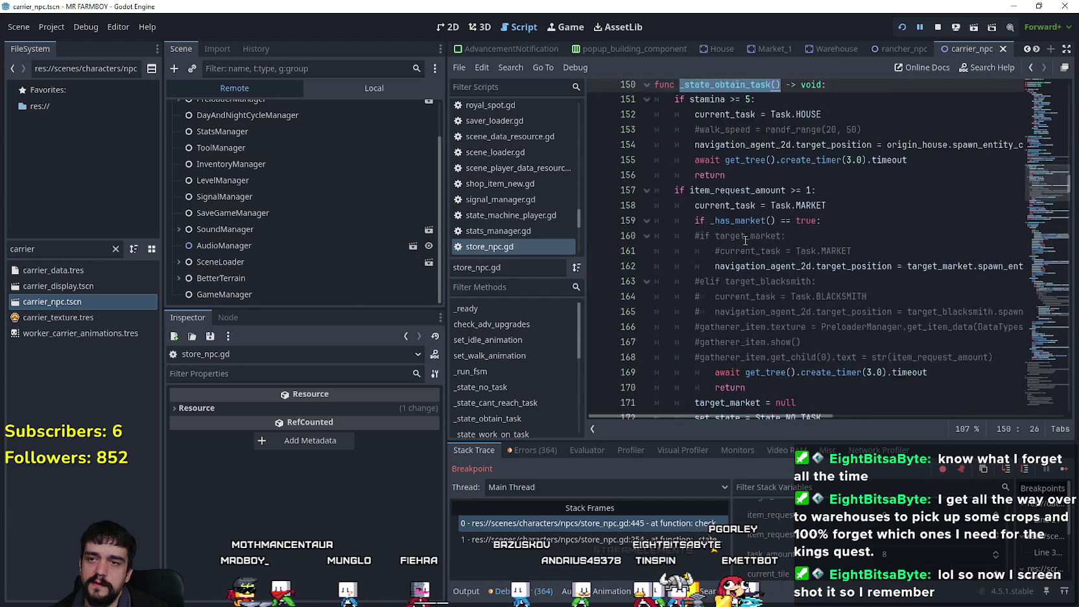
scroll(744, 238, down, 8)
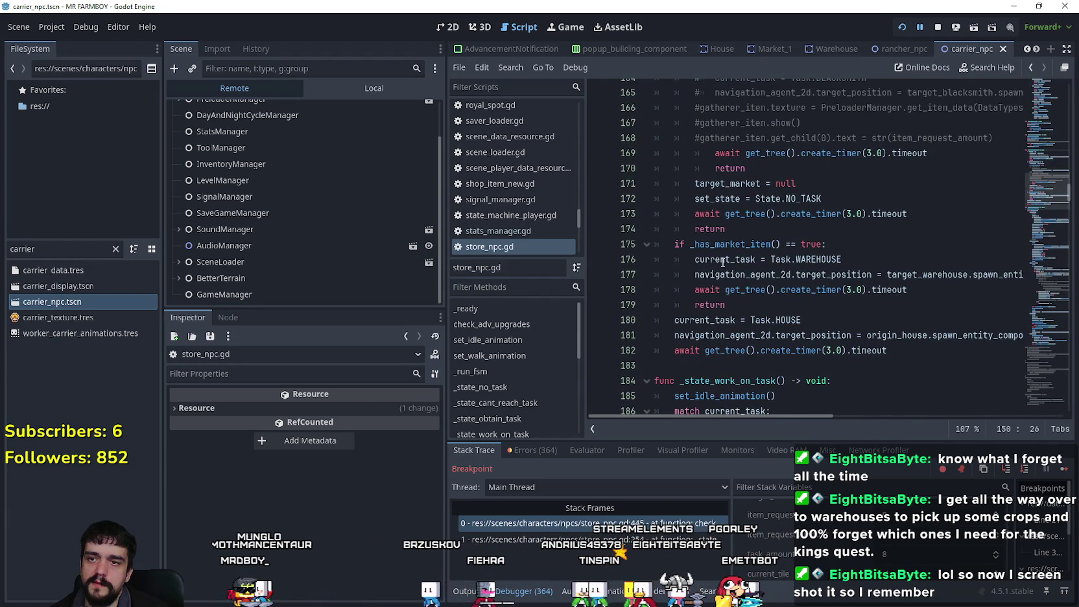
right_click(723, 251)
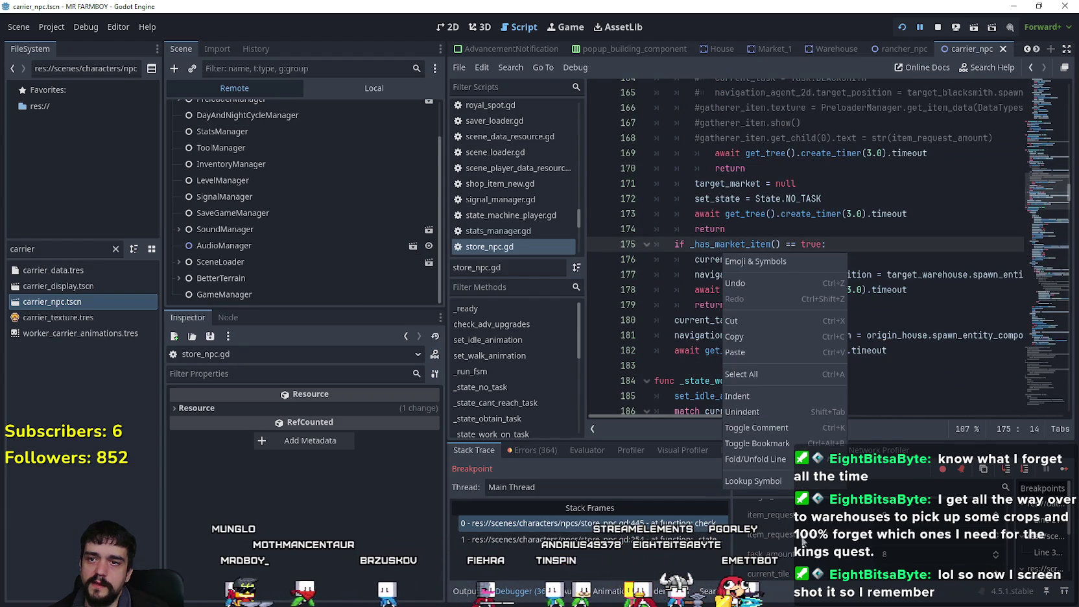
click(778, 482)
scroll(748, 337, down, 1)
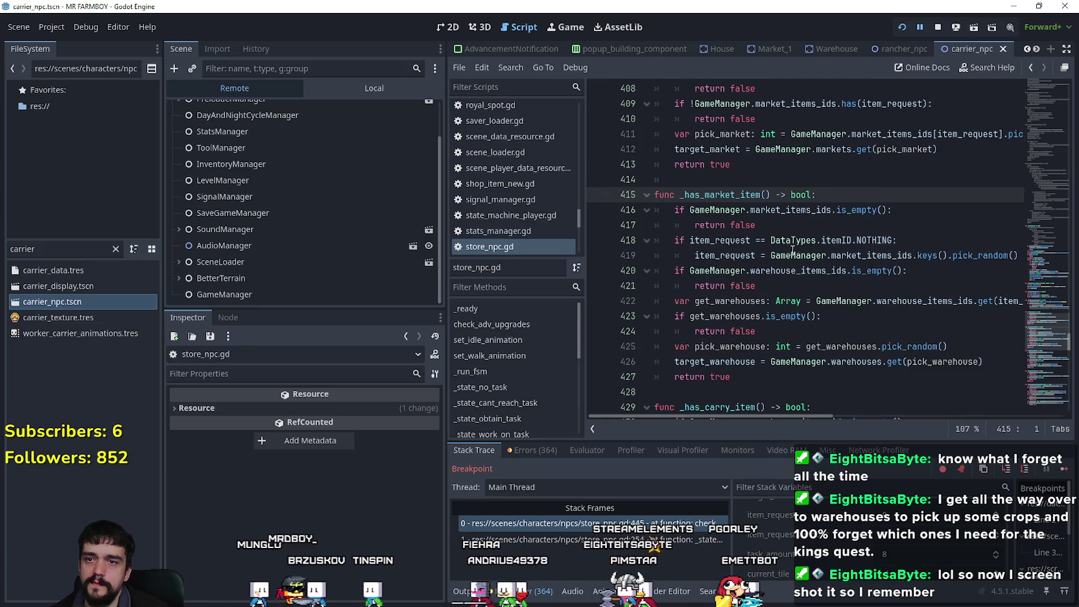
scroll(692, 260, down, 1)
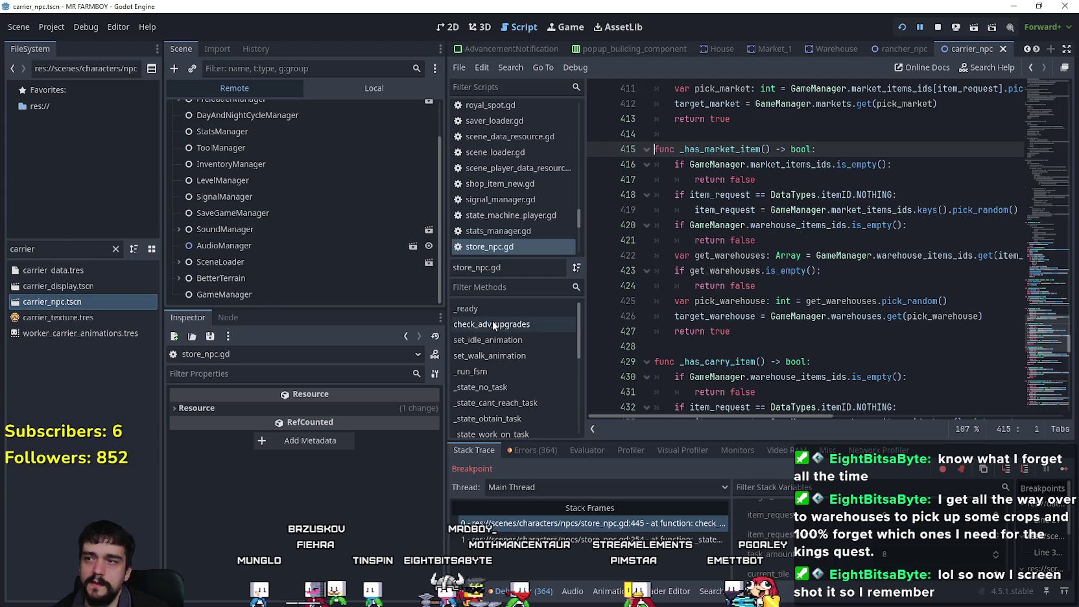
scroll(423, 122, up, 3)
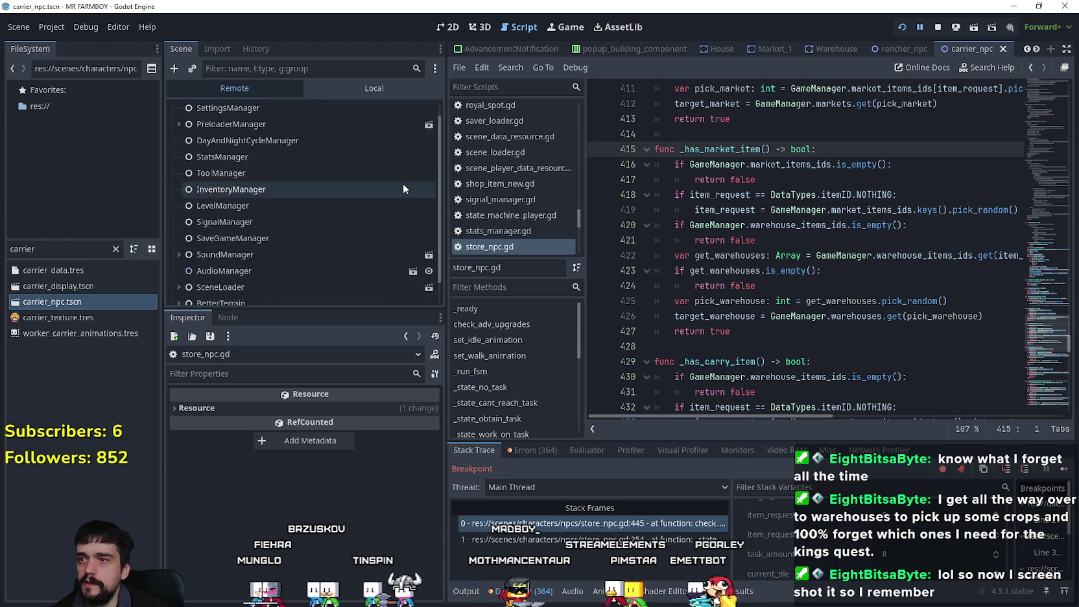
click(396, 91)
scroll(734, 179, up, 2)
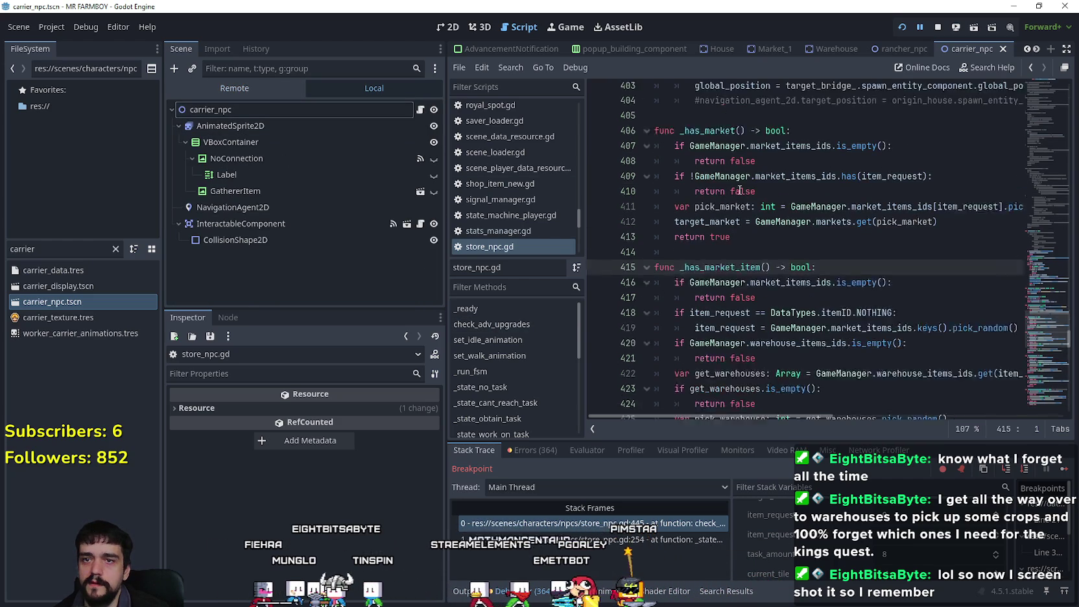
scroll(733, 179, up, 1)
mouse_move(1038, 288)
mouse_down()
mouse_move(1044, 337)
mouse_move(1040, 164)
mouse_up()
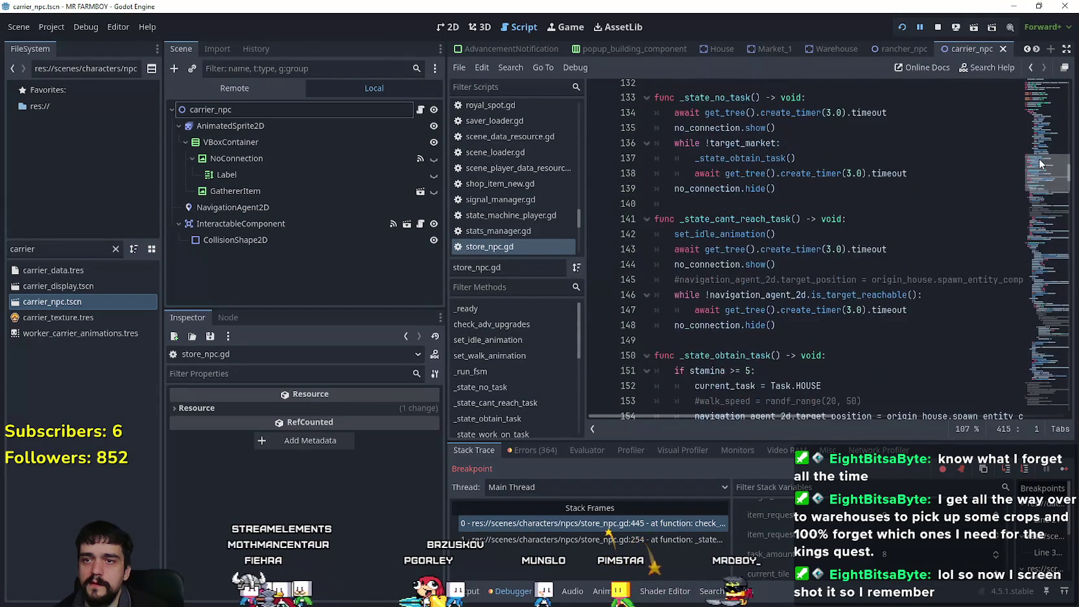
scroll(780, 259, down, 2)
double_click(757, 265)
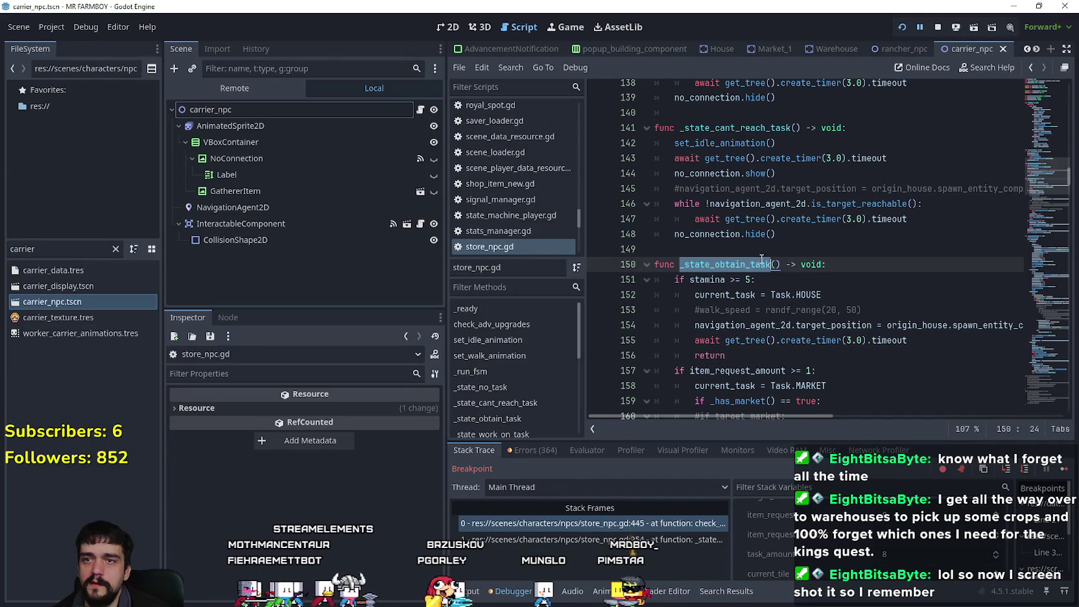
scroll(819, 330, down, 10)
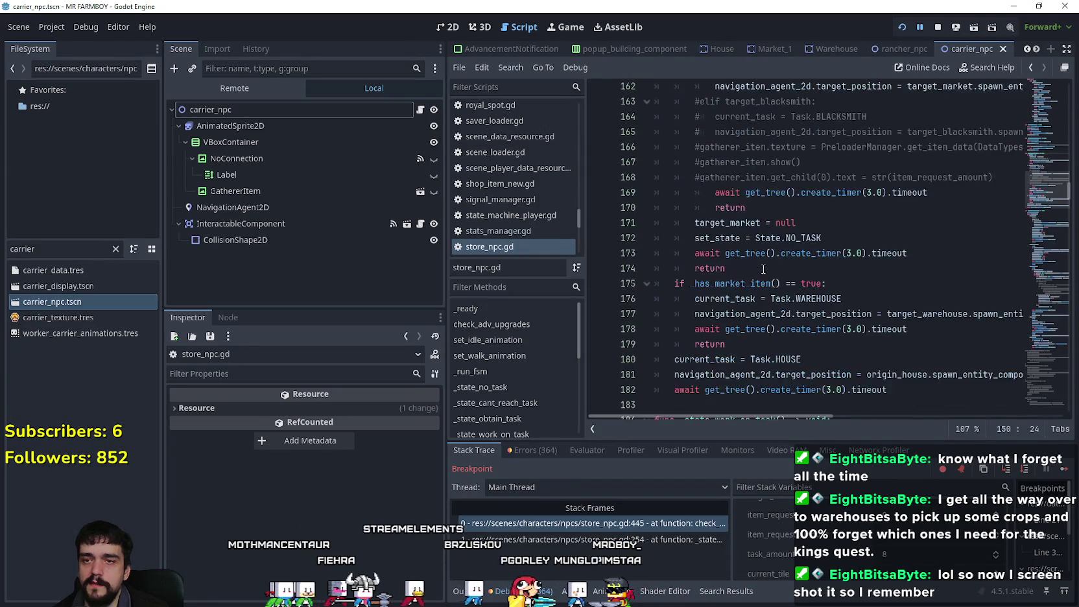
scroll(818, 329, up, 9)
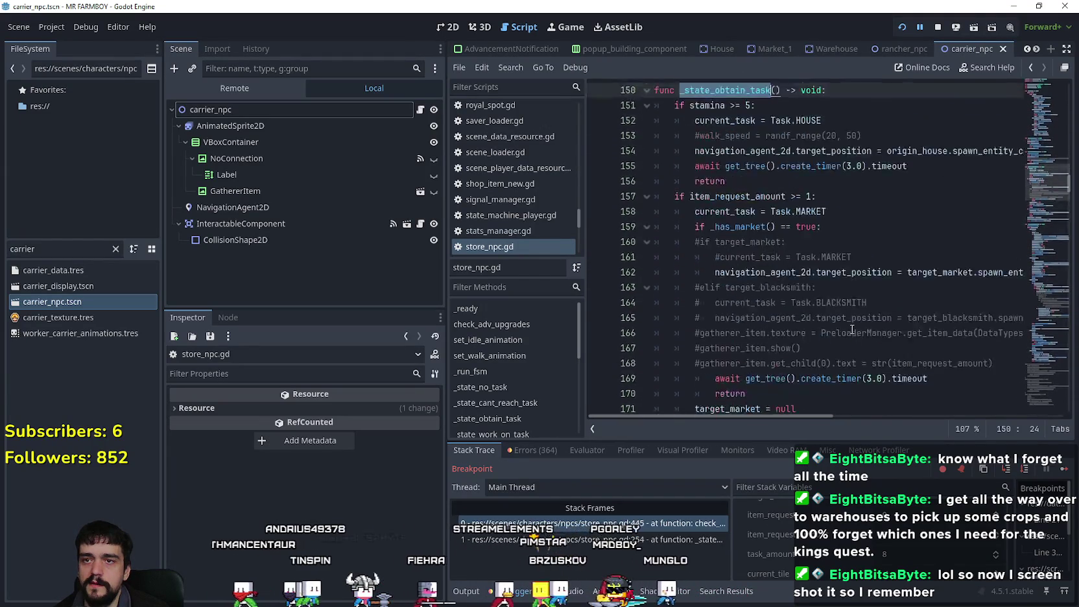
scroll(1036, 183, up, 4)
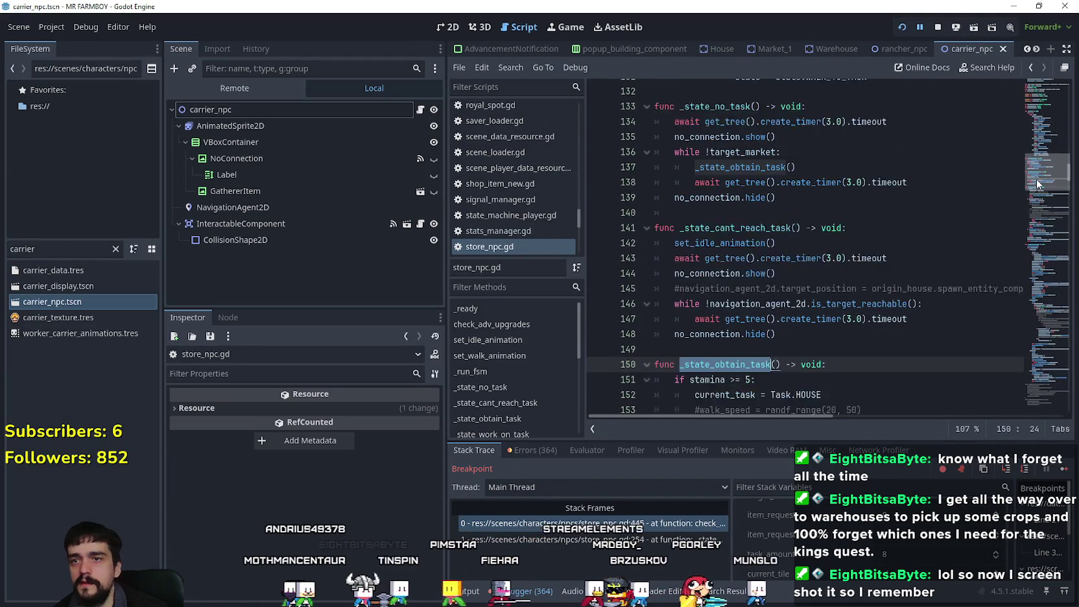
scroll(775, 280, down, 2)
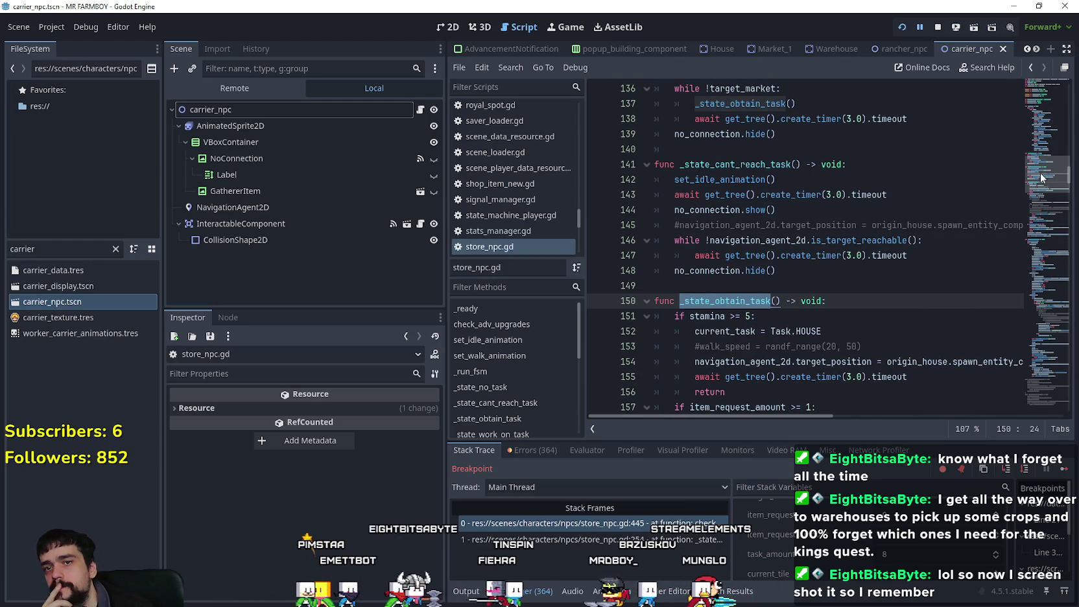
scroll(1041, 177, up, 6)
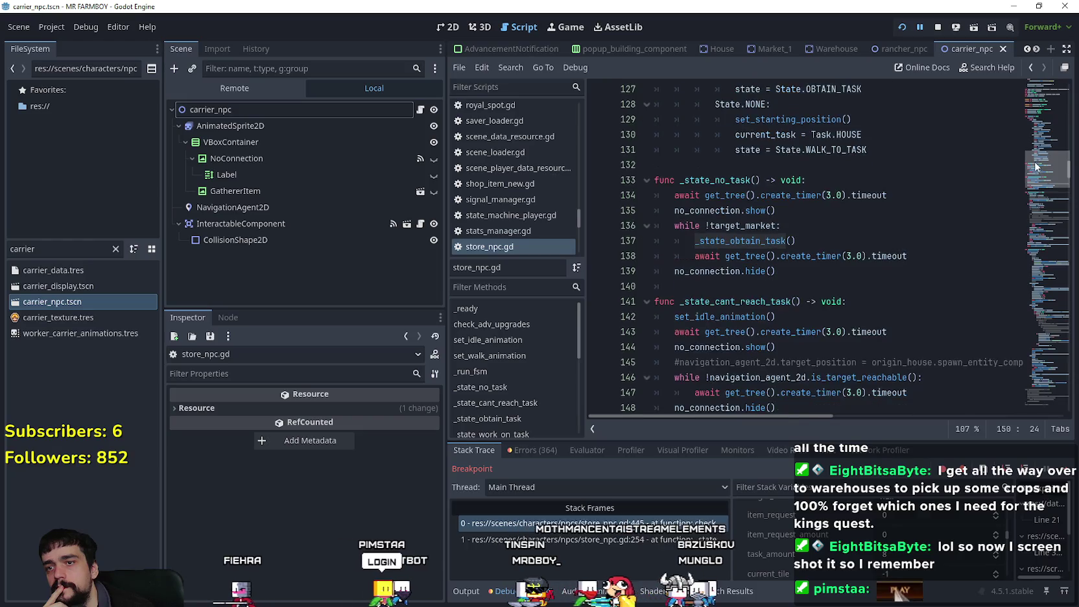
scroll(1036, 163, down, 2)
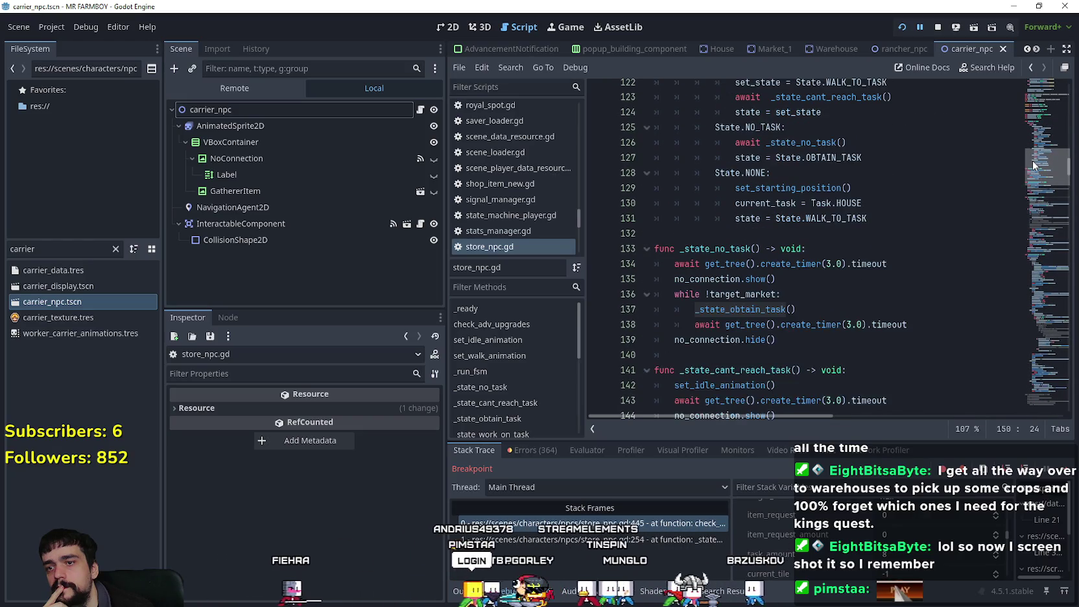
click(871, 287)
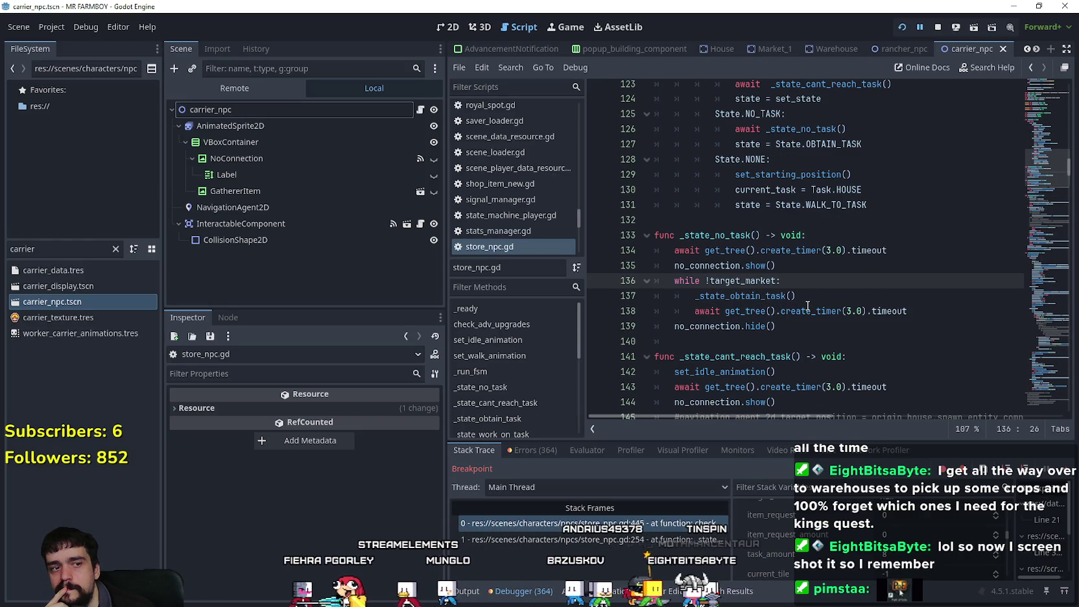
mouse_move(807, 305)
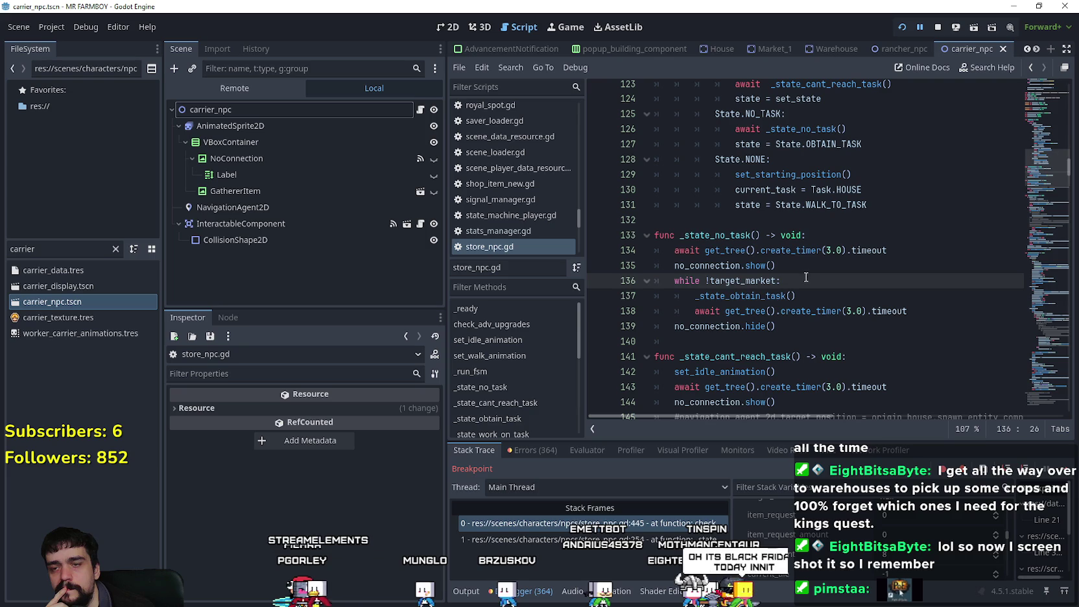
click(850, 295)
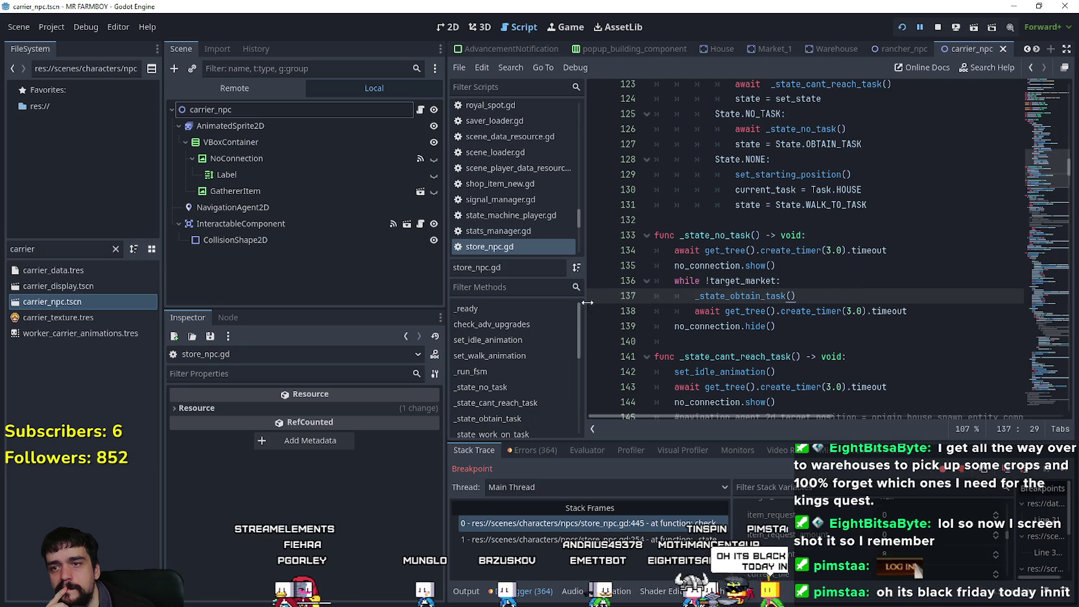
- Resume the game, then review check_warehouses' return-false checks on lines 443–446 where it halts
click(1060, 476)
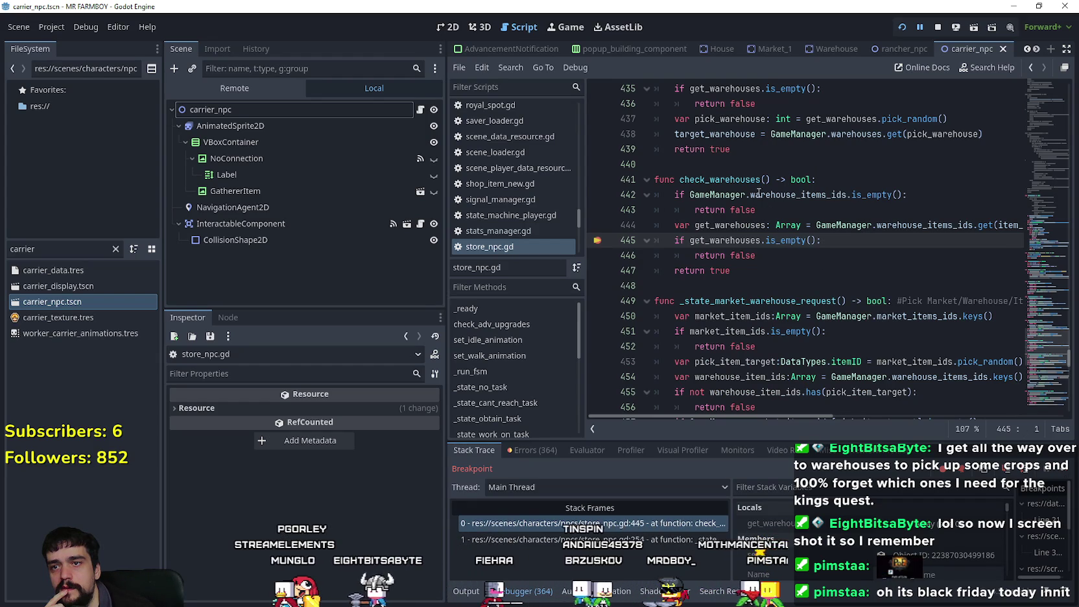
double_click(720, 180)
click(876, 249)
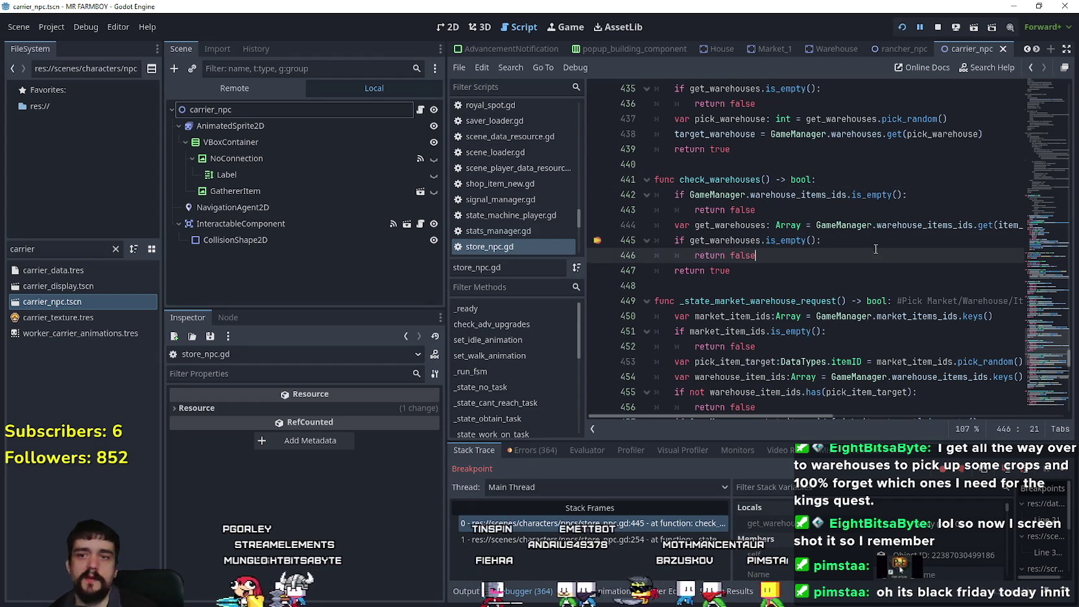
click(873, 241)
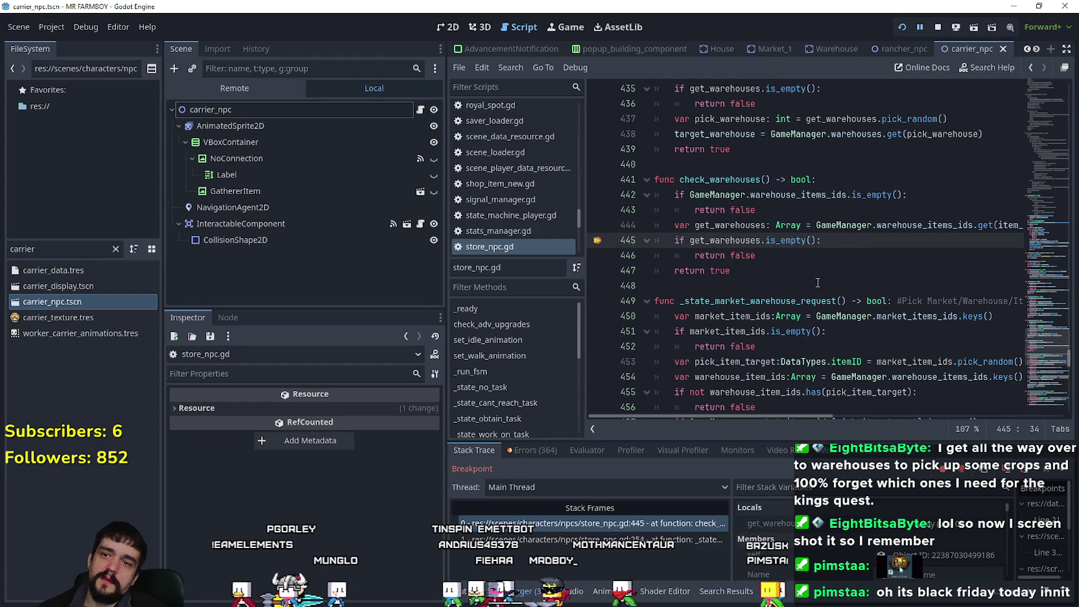
click(816, 206)
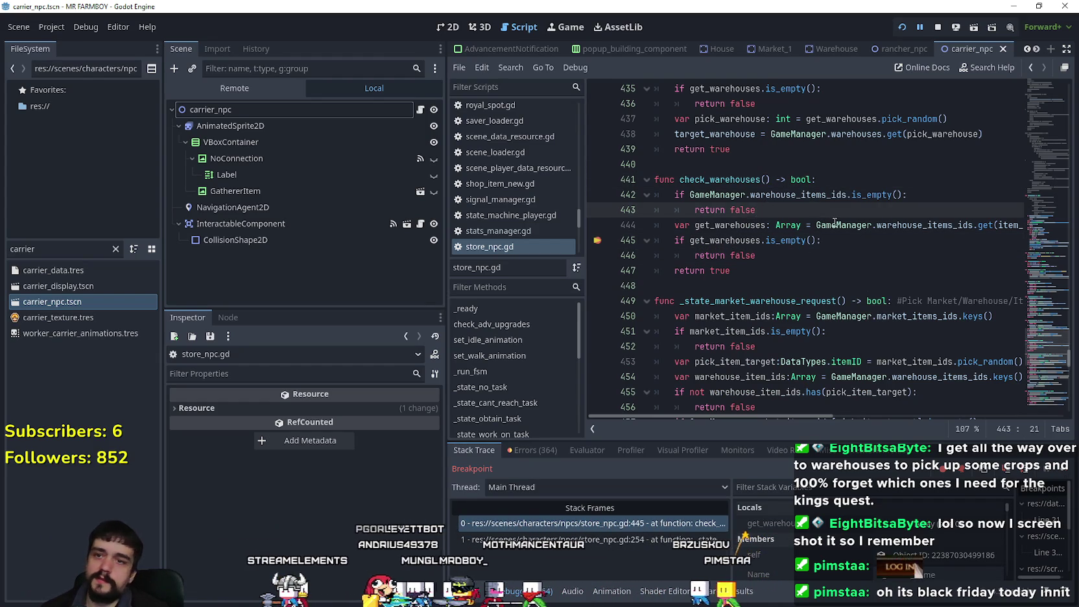
- Select the check_warehouses body (lines 442–446) and scroll through the surrounding code
mouse_move(780, 263)
mouse_down()
mouse_move(662, 194)
mouse_move(668, 247)
mouse_move(662, 200)
mouse_up()
scroll(844, 301, up, 2)
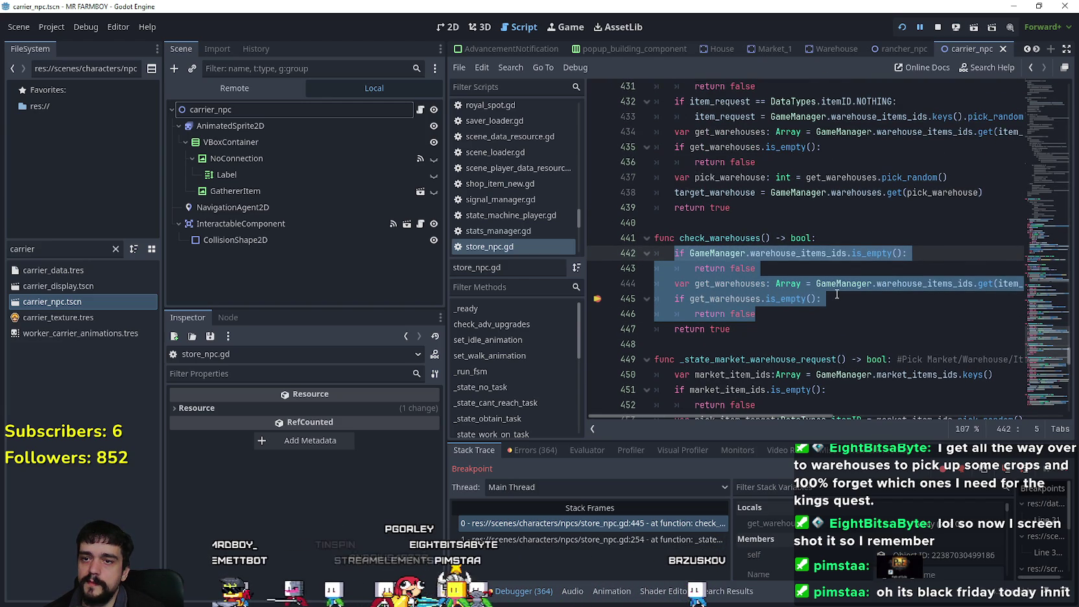
scroll(837, 294, up, 4)
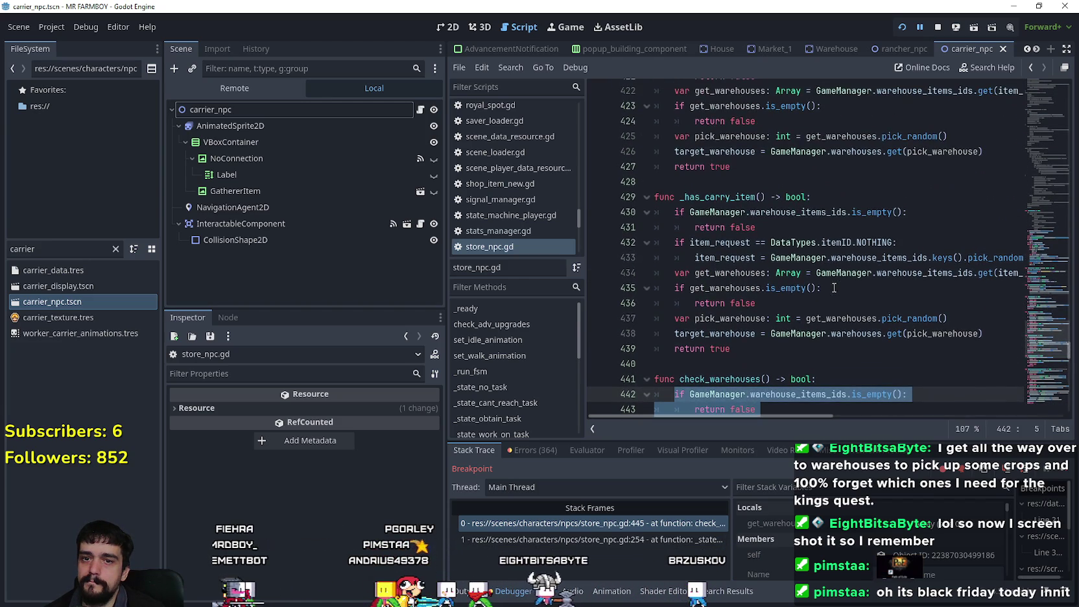
scroll(1067, 343, up, 6)
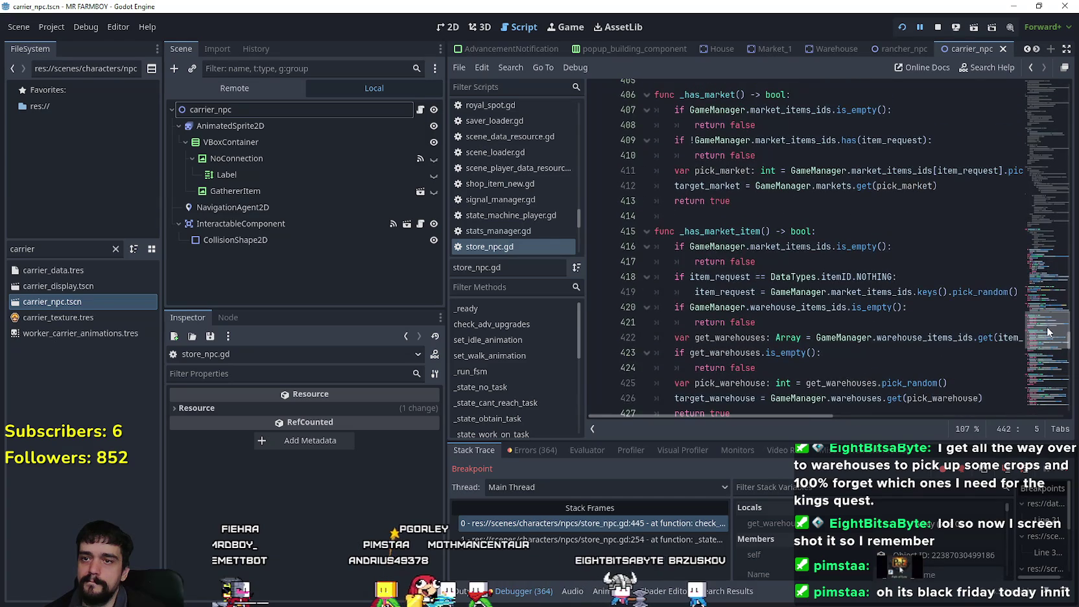
scroll(1028, 335, down, 2)
mouse_move(732, 323)
mouse_down()
mouse_move(658, 224)
mouse_move(656, 137)
mouse_up()
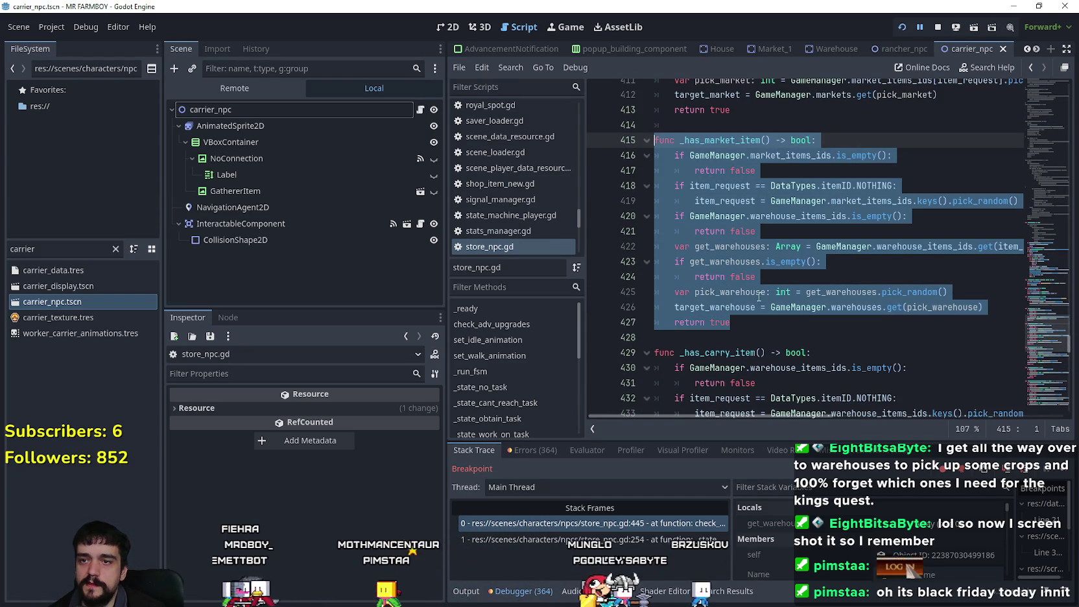
scroll(757, 297, down, 5)
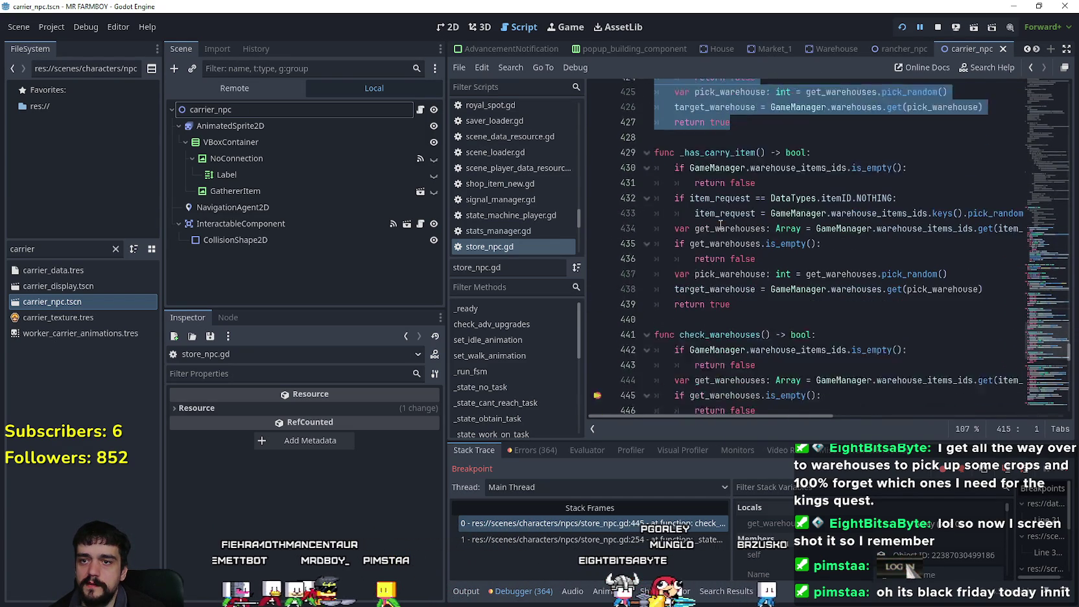
scroll(746, 279, down, 1)
click(739, 351)
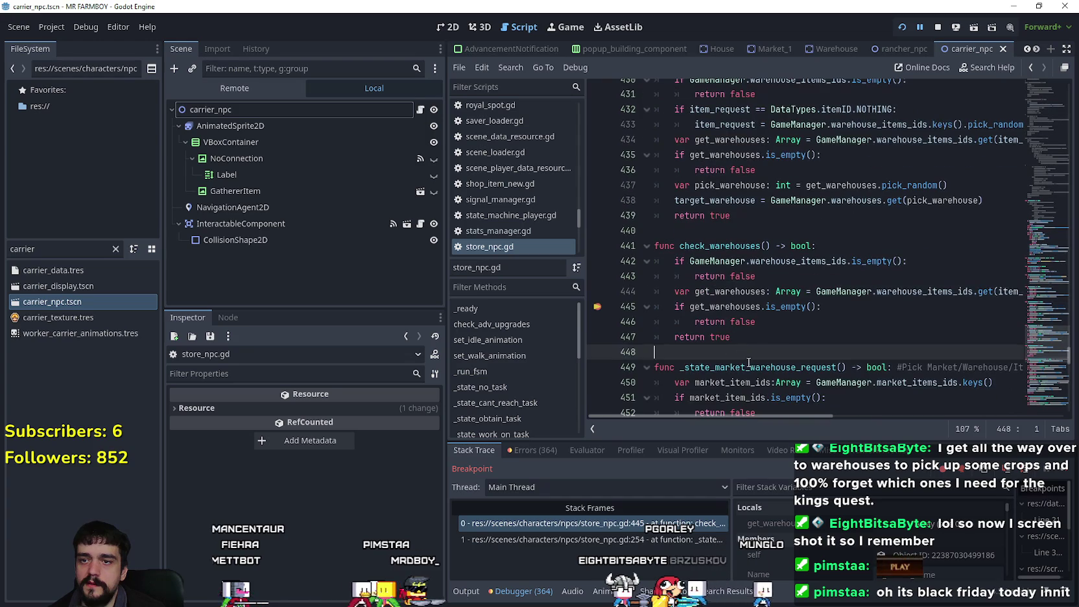
scroll(740, 324, down, 2)
scroll(739, 314, up, 13)
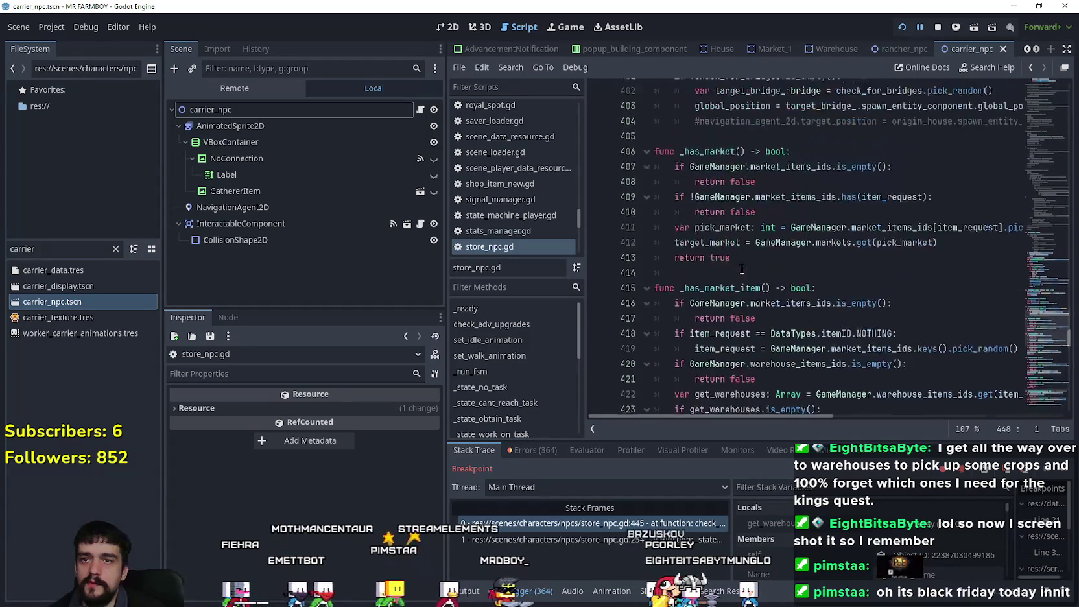
scroll(742, 269, up, 1)
scroll(795, 269, up, 3)
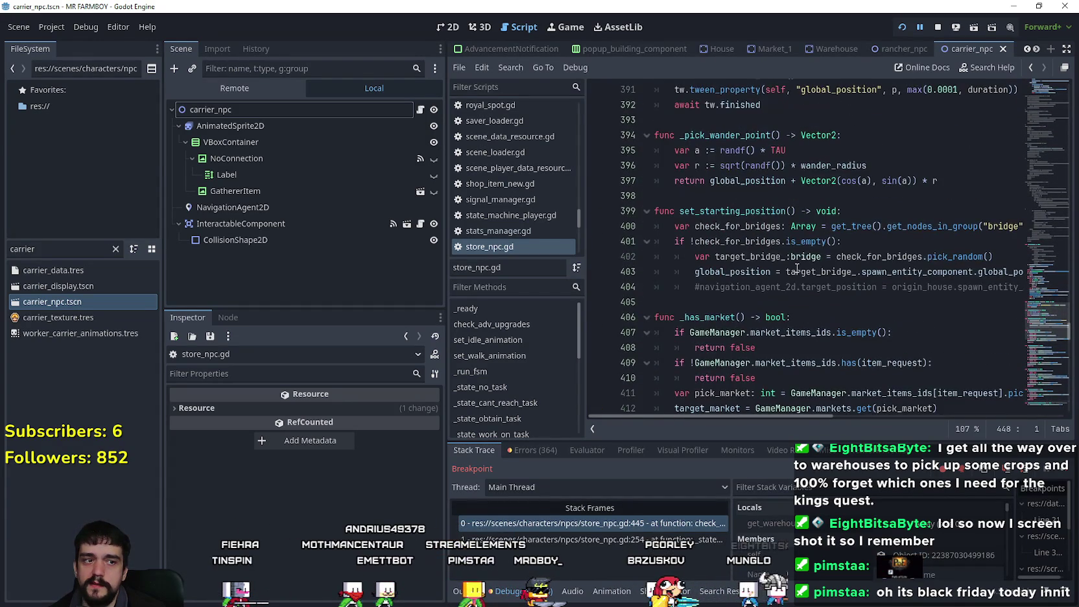
scroll(772, 271, down, 4)
scroll(768, 271, down, 2)
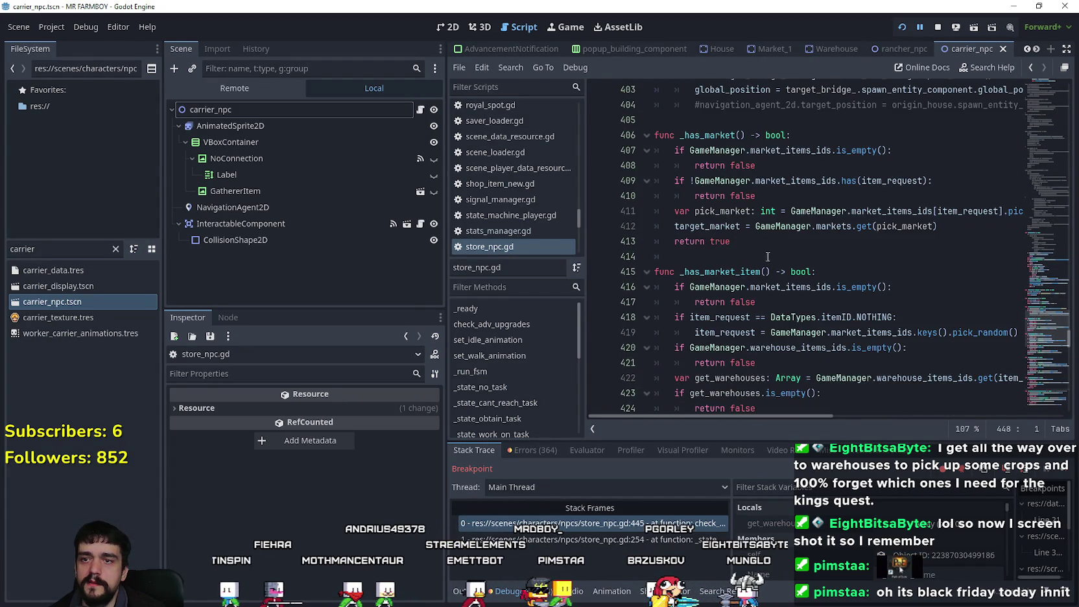
- Move up to the _has_market_item function, around lines 413–426
click(765, 257)
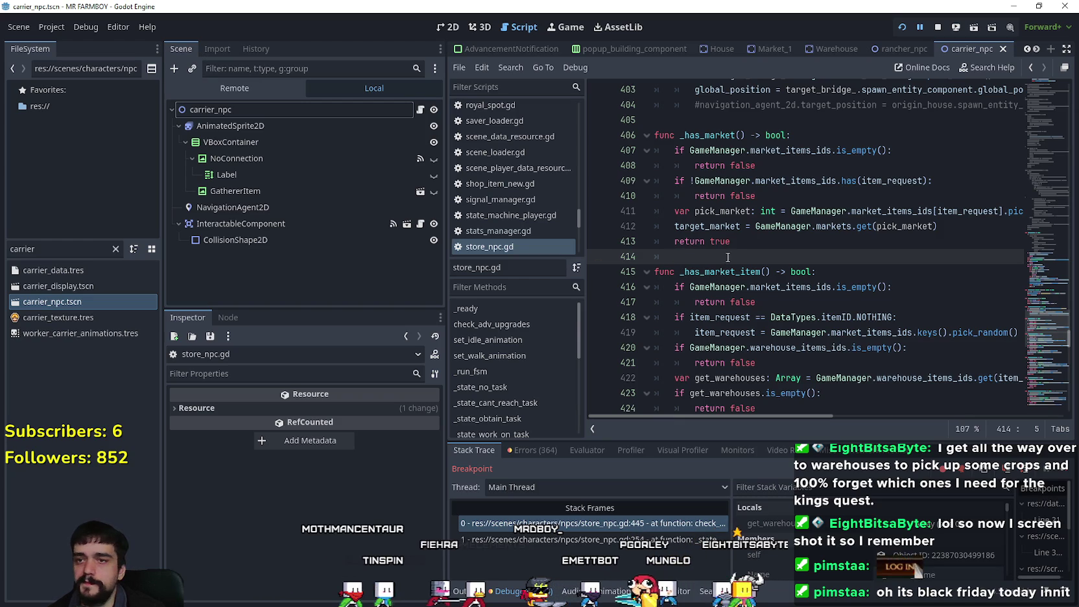
click(742, 242)
scroll(810, 281, up, 2)
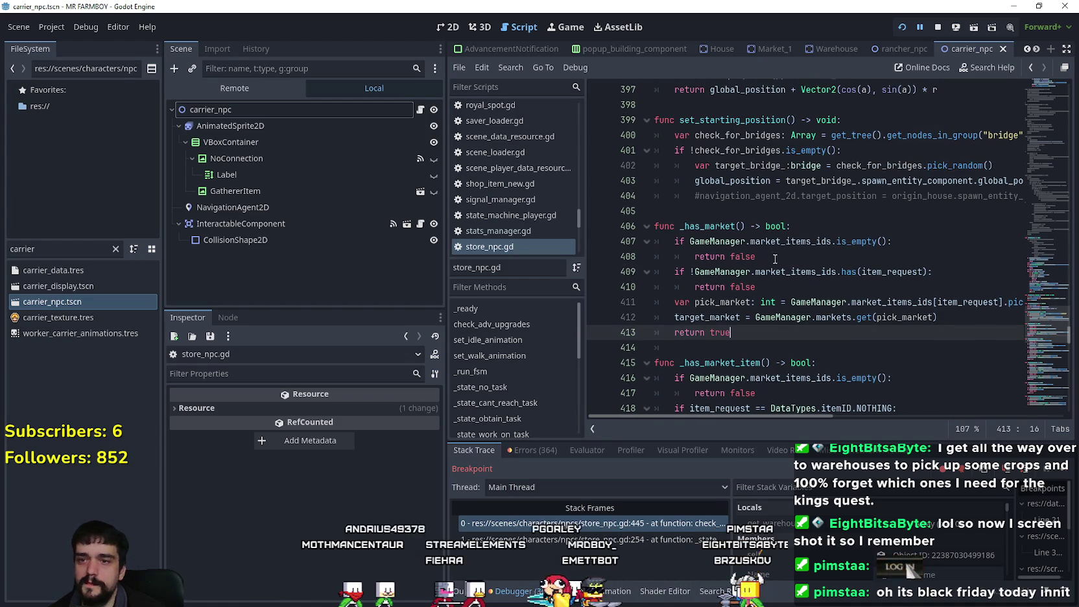
scroll(773, 259, up, 3)
scroll(762, 267, down, 3)
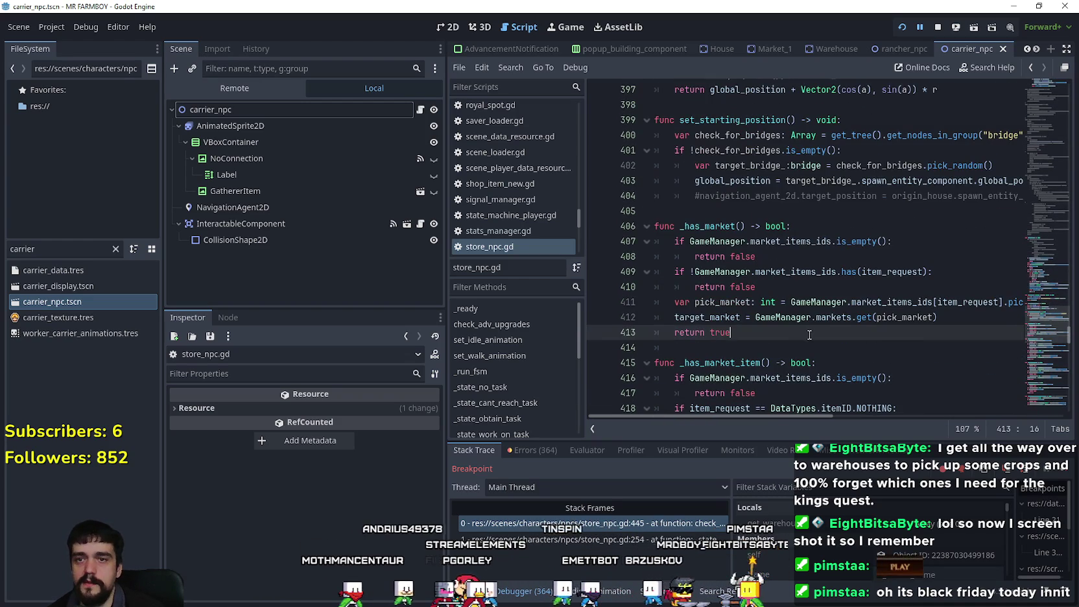
scroll(854, 301, up, 2)
scroll(774, 262, down, 7)
click(743, 257)
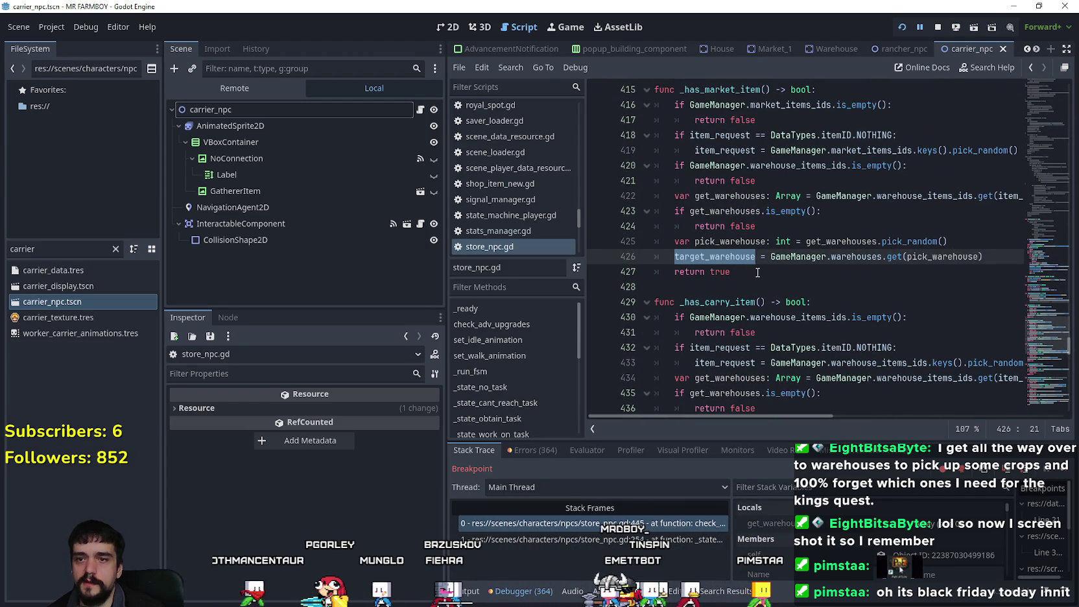
- Highlight uses of get_warehouses, pick_warehouse, warehouse_items_ids and item_request in _has_market_item
double_click(731, 241)
double_click(725, 211)
double_click(731, 241)
double_click(725, 211)
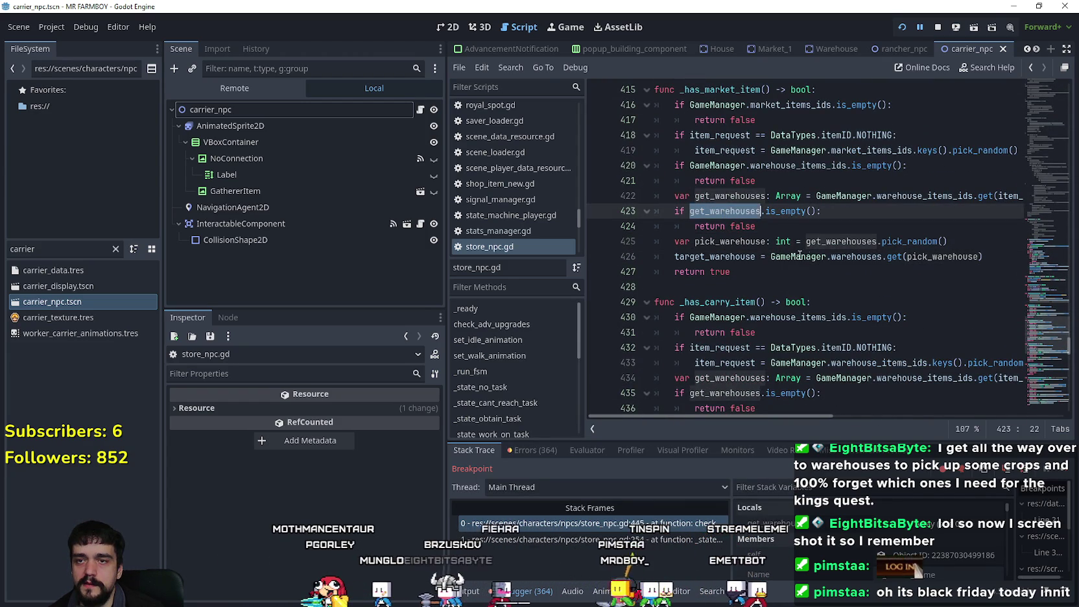
scroll(770, 229, up, 1)
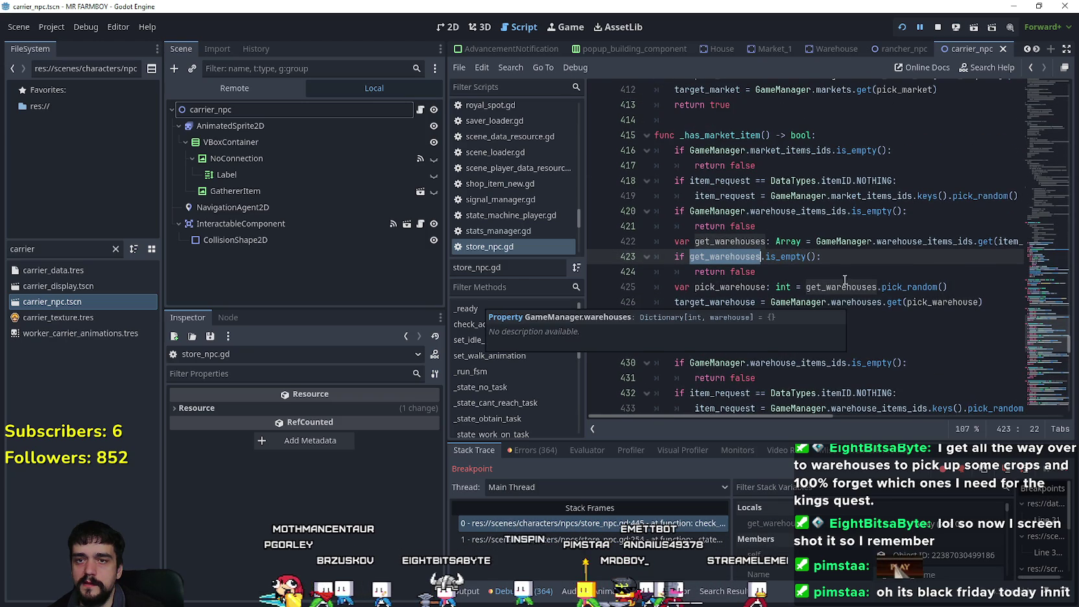
double_click(812, 212)
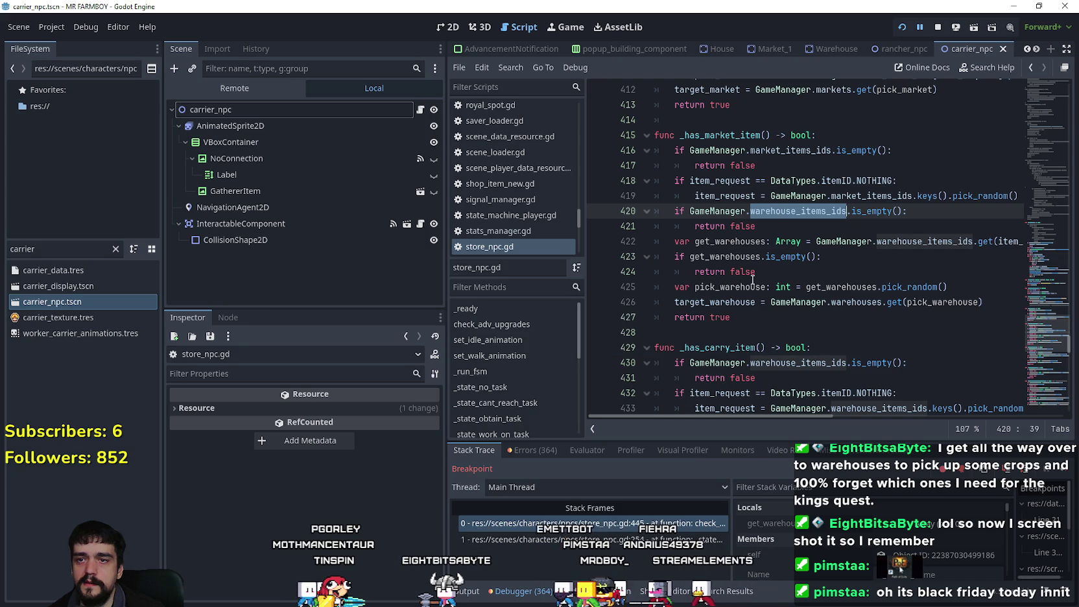
click(773, 271)
double_click(737, 180)
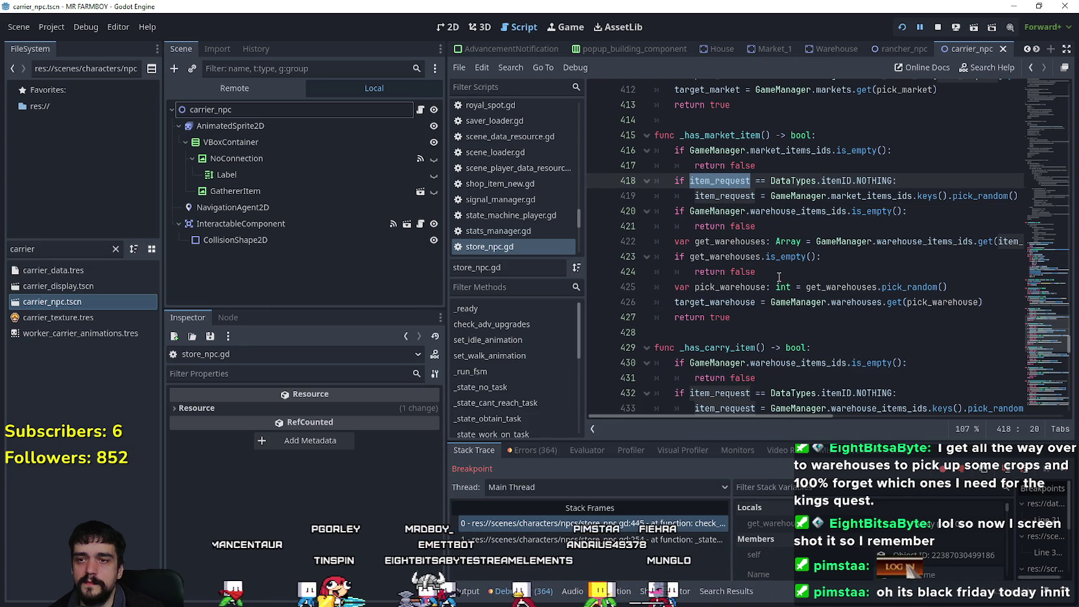
- Copy _has_market_item and paste it after check_warehouses, separated by blank lines
drag(732, 318, 644, 148)
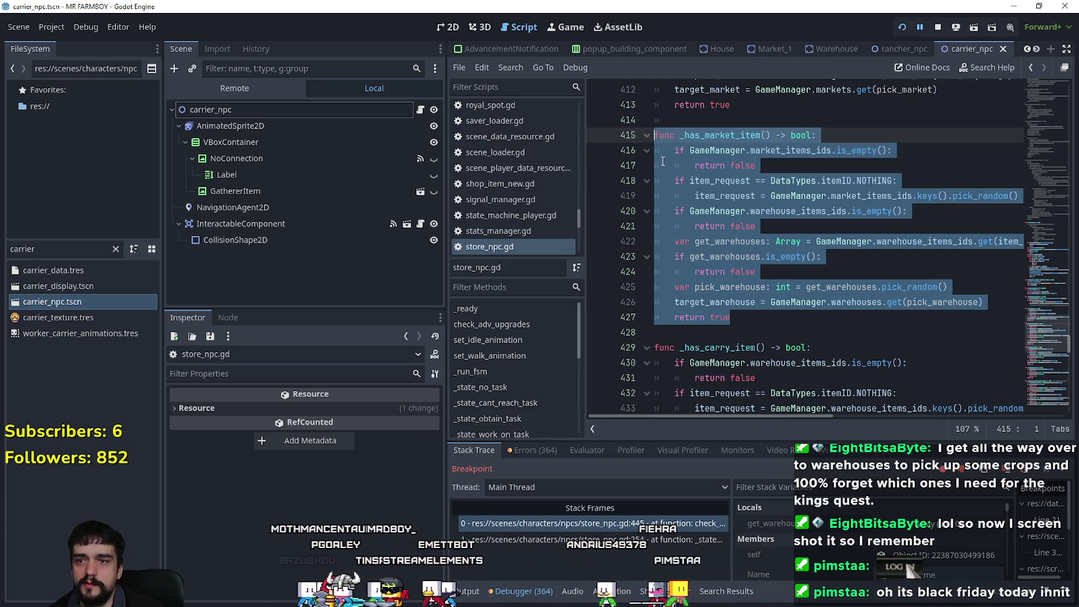
key(ctrl+c)
scroll(740, 287, down, 7)
click(751, 272)
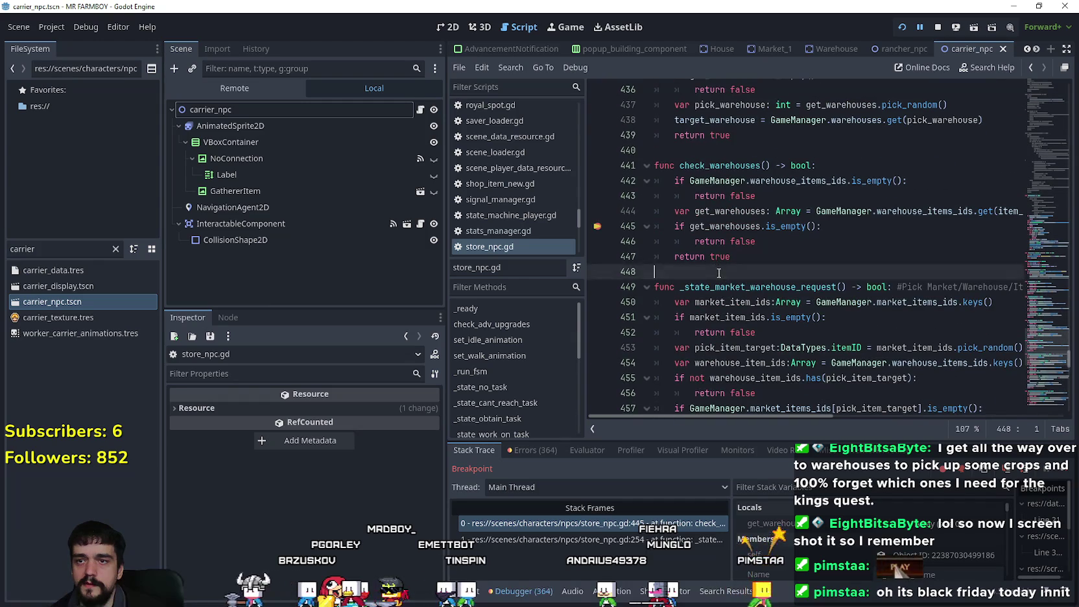
key(ctrl+v)
click(760, 211)
key(Return)
scroll(739, 305, down, 2)
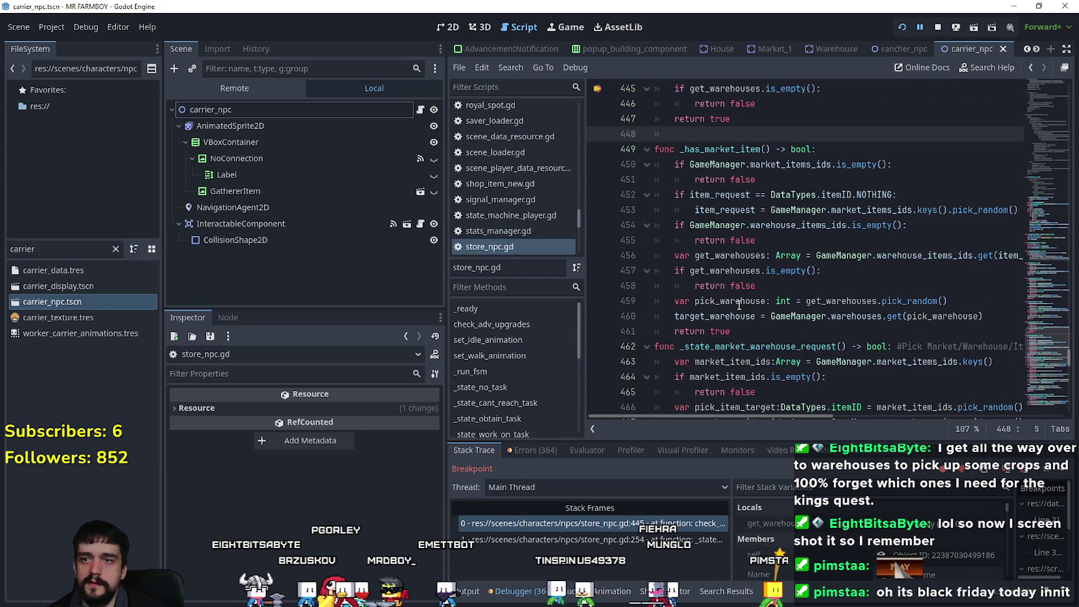
click(743, 327)
key(Return)
- Rename the copy to _check_market_item and delete its warehouse-picking lines 459–460
scroll(704, 244, up, 2)
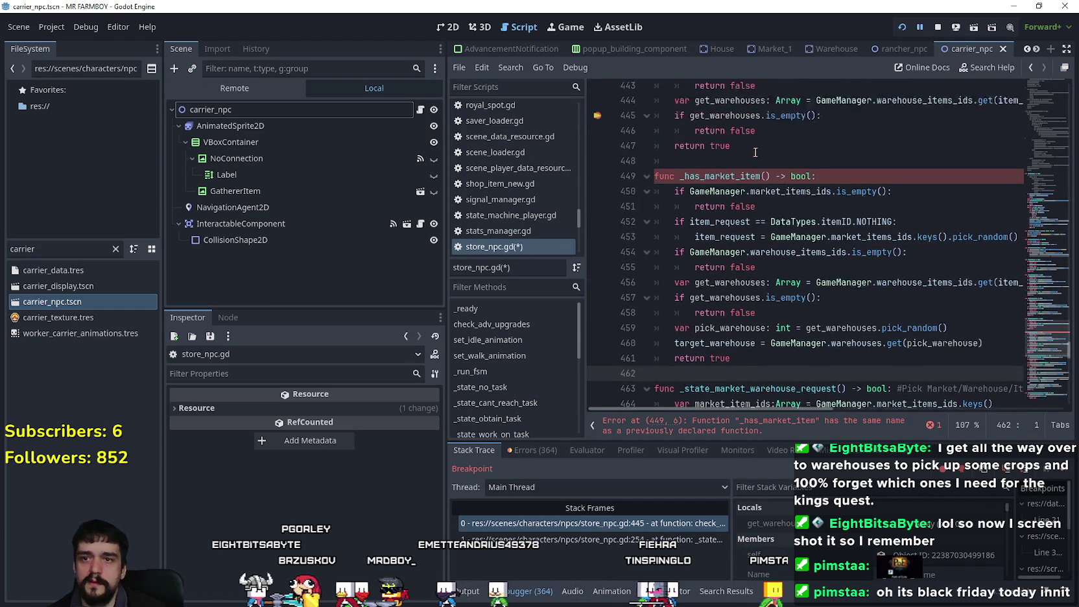
click(698, 241)
text(check)
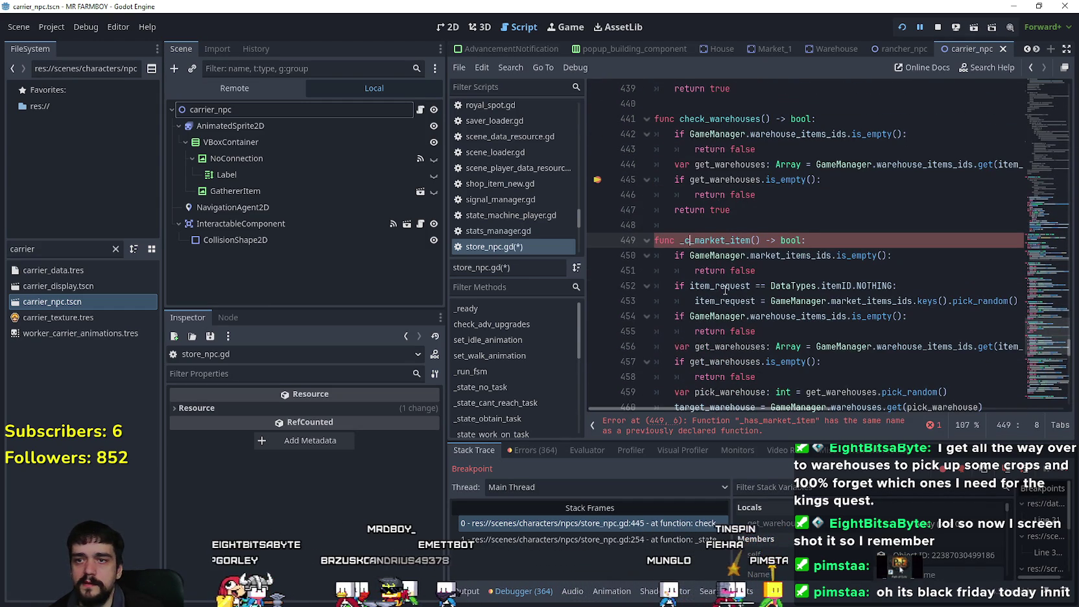
scroll(752, 296, down, 2)
scroll(772, 299, up, 2)
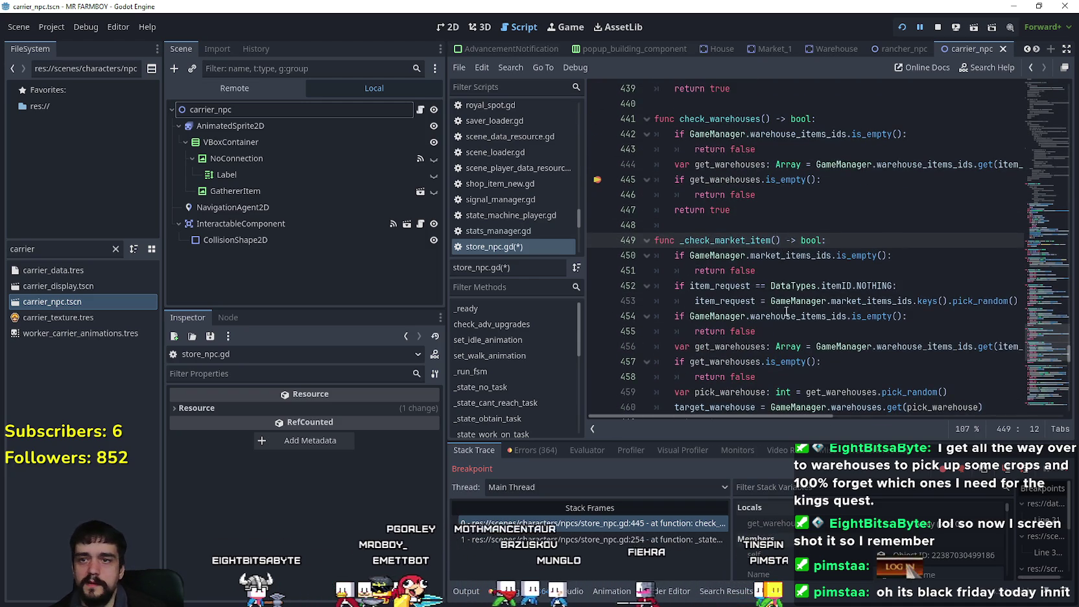
click(767, 256)
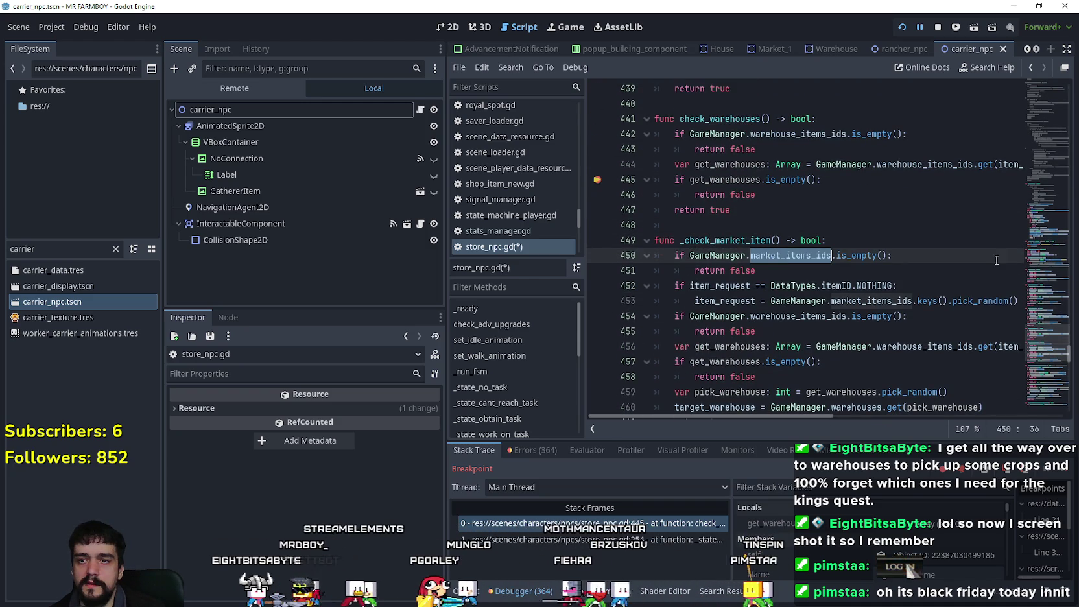
scroll(760, 268, down, 1)
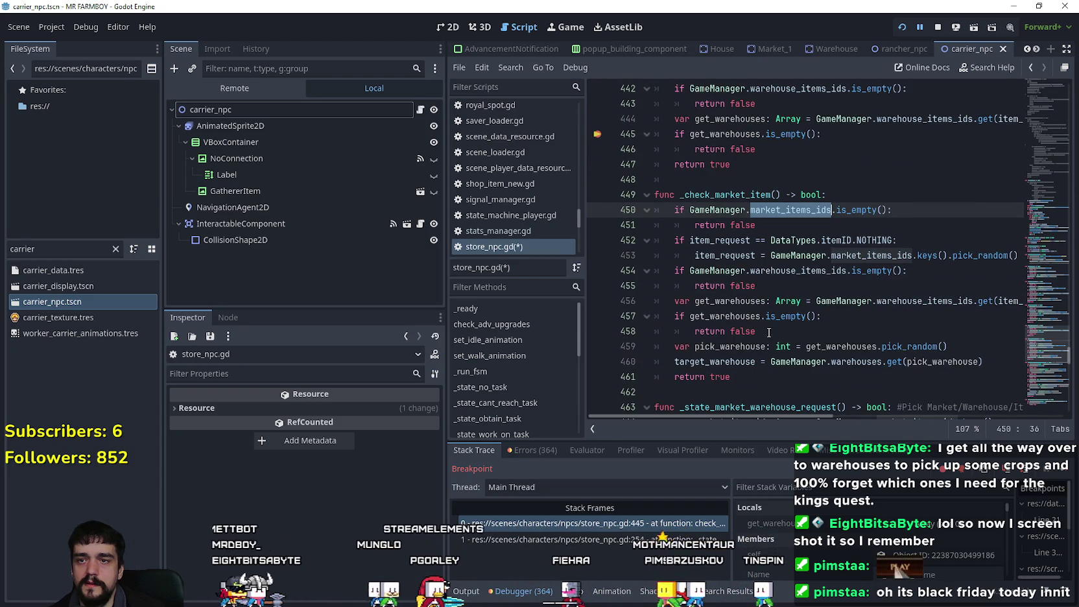
drag(974, 360, 642, 342)
key(BackSpace)
key(BackSpace)
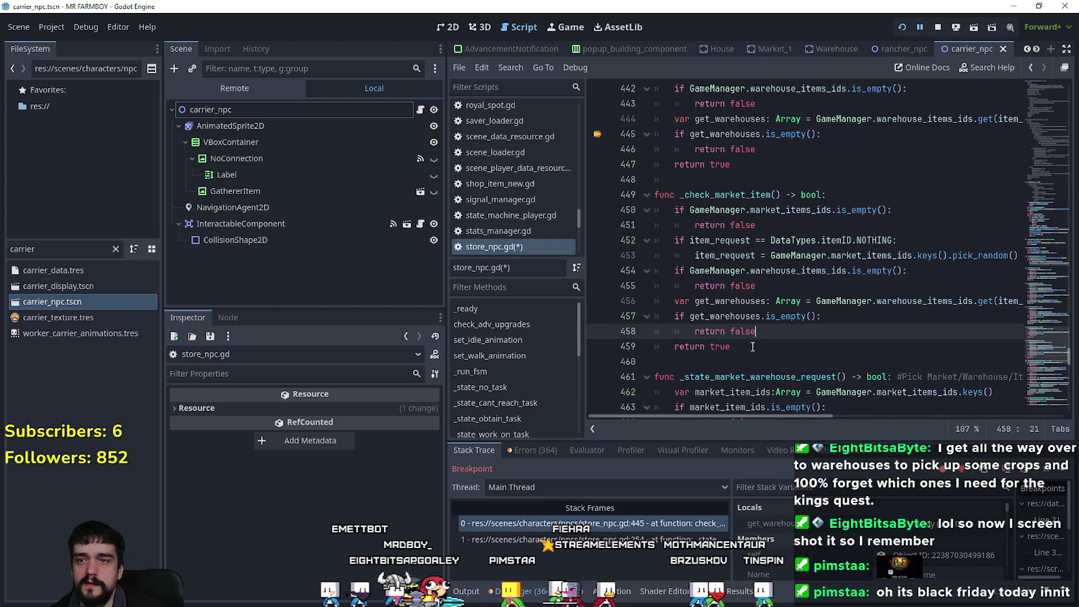
mouse_move(814, 418)
mouse_down()
mouse_move(875, 416)
mouse_move(766, 397)
mouse_up()
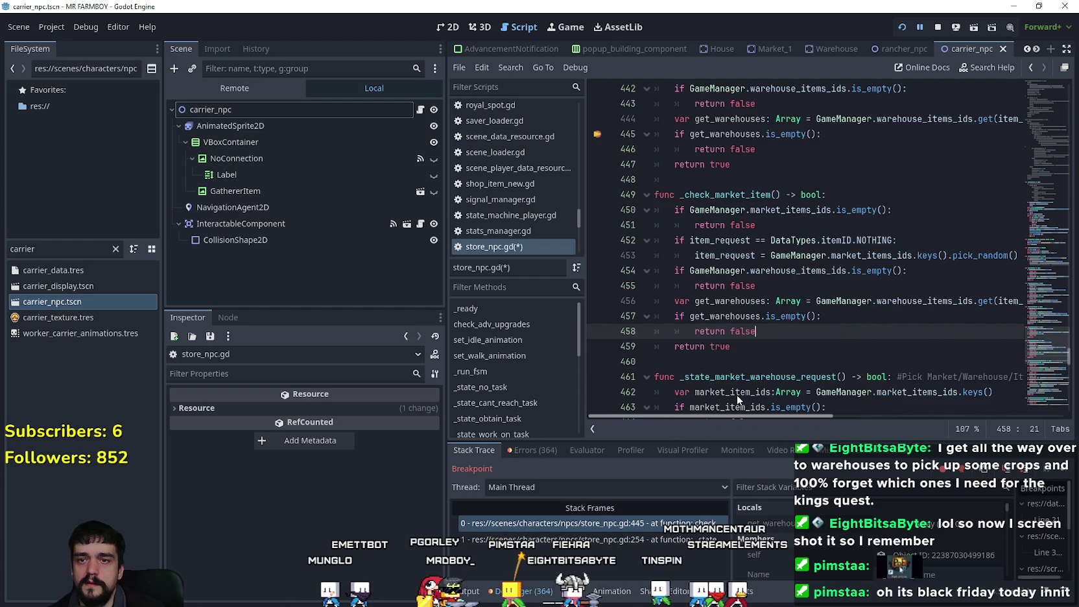
- Remove the extra blank line between the functions, then save and resume the game with F5
double_click(878, 255)
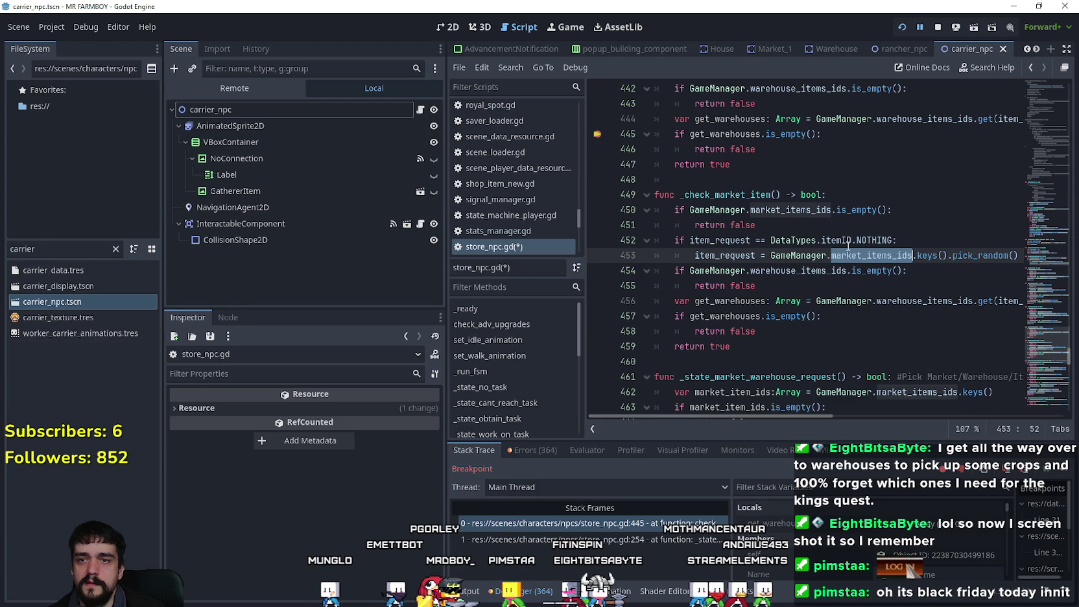
click(775, 226)
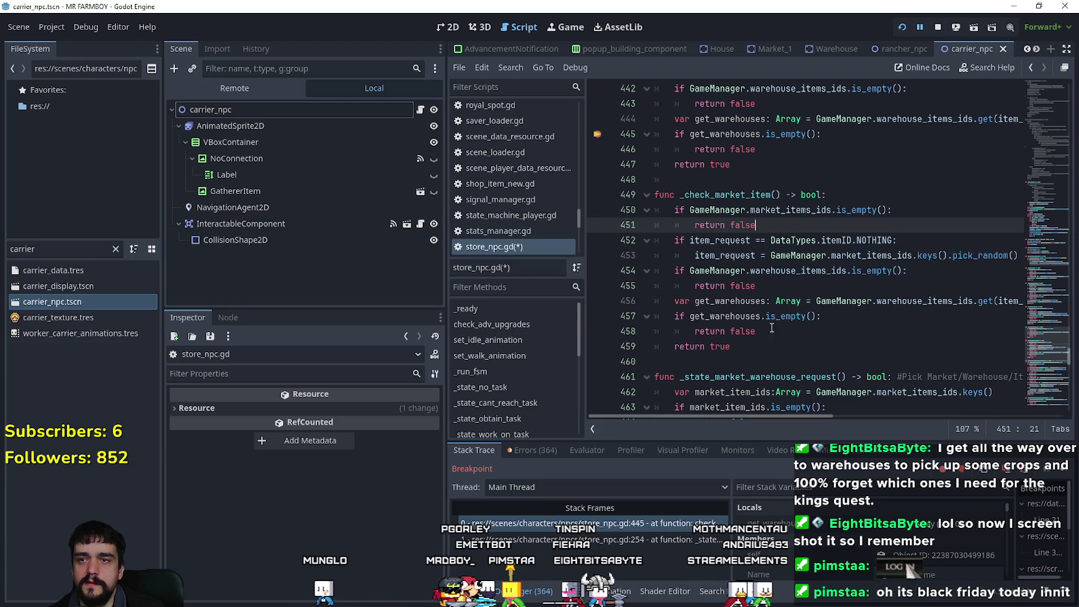
click(714, 180)
key(BackSpace)
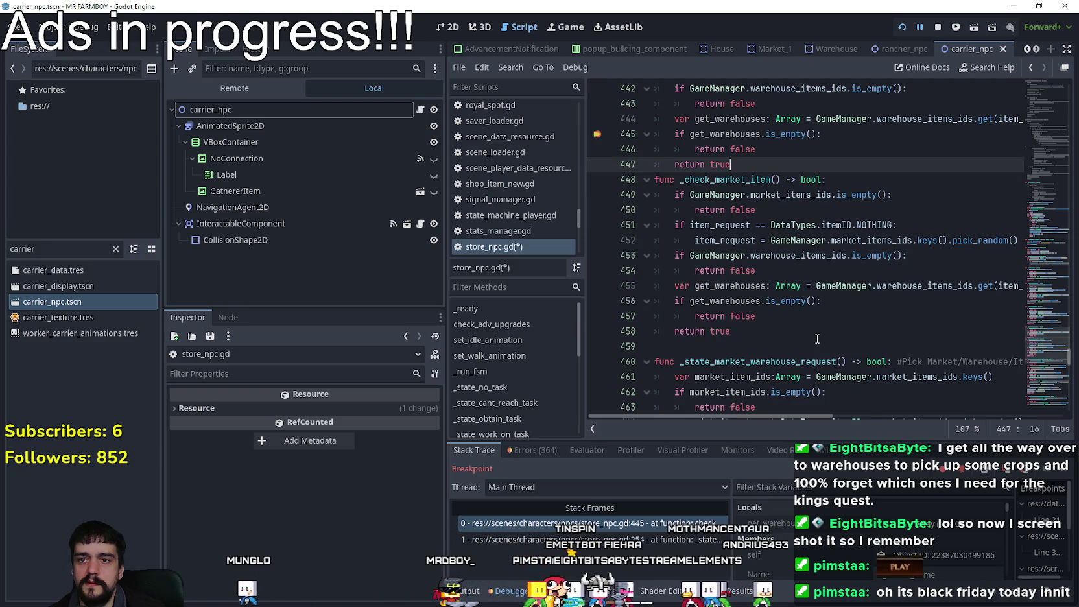
click(803, 347)
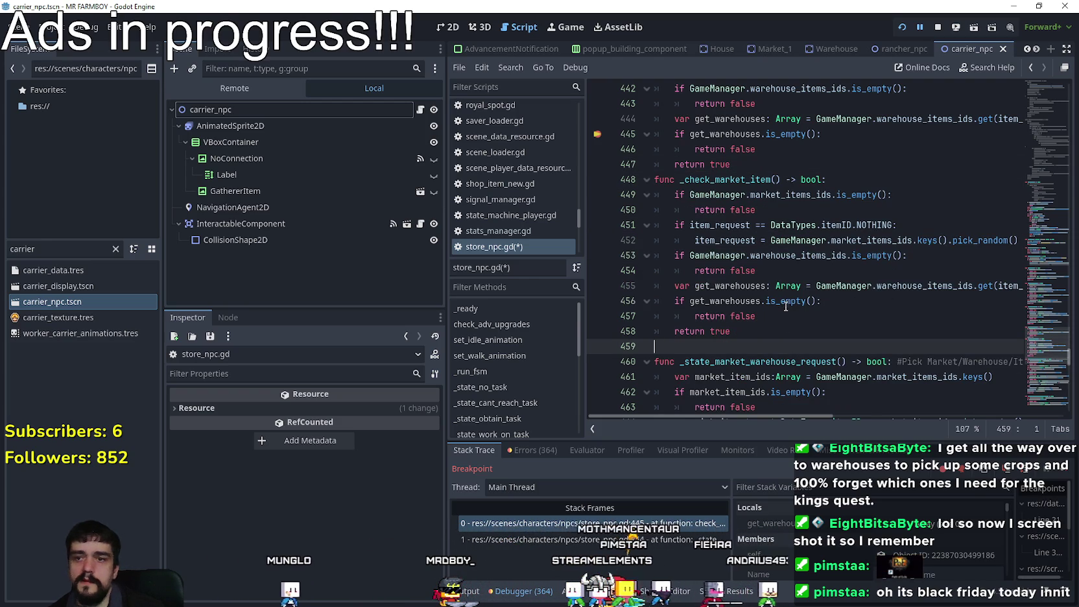
click(752, 331)
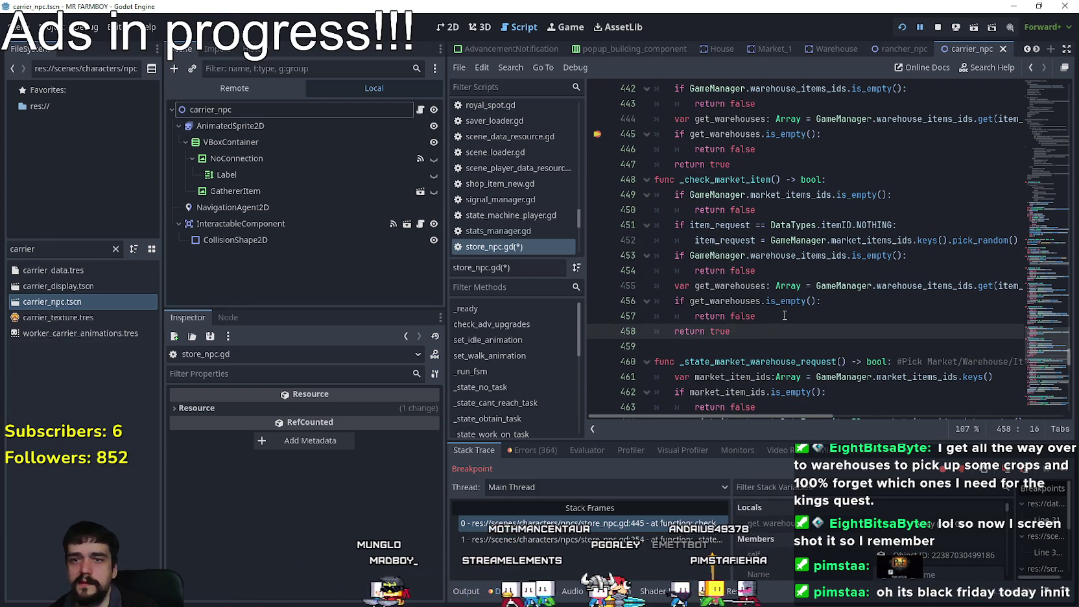
scroll(788, 315, up, 1)
key(F5)
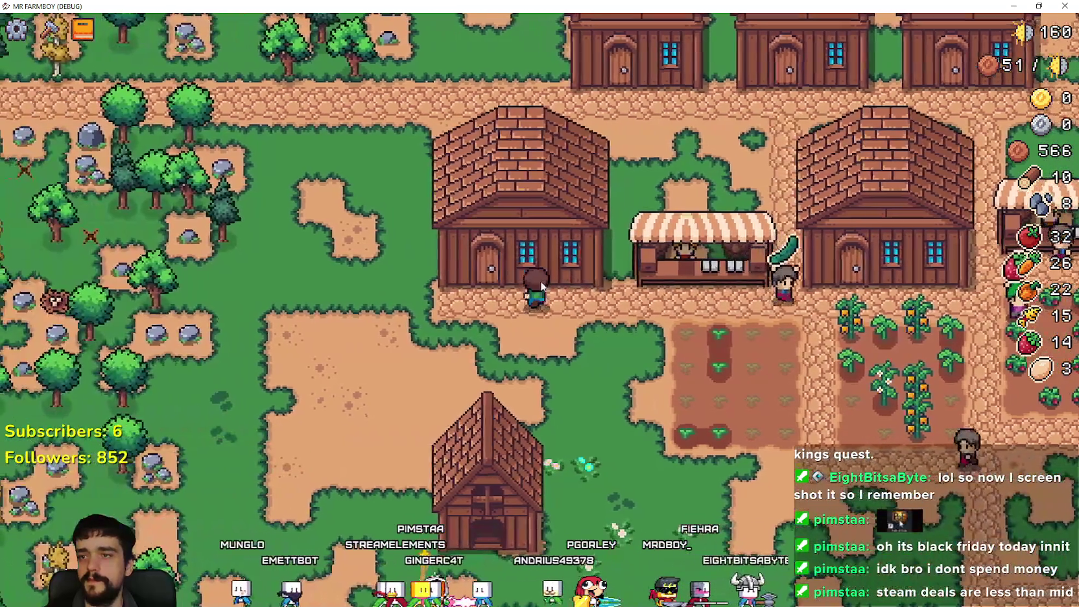
- Open and close several warehouse inventories near the house
click(558, 395)
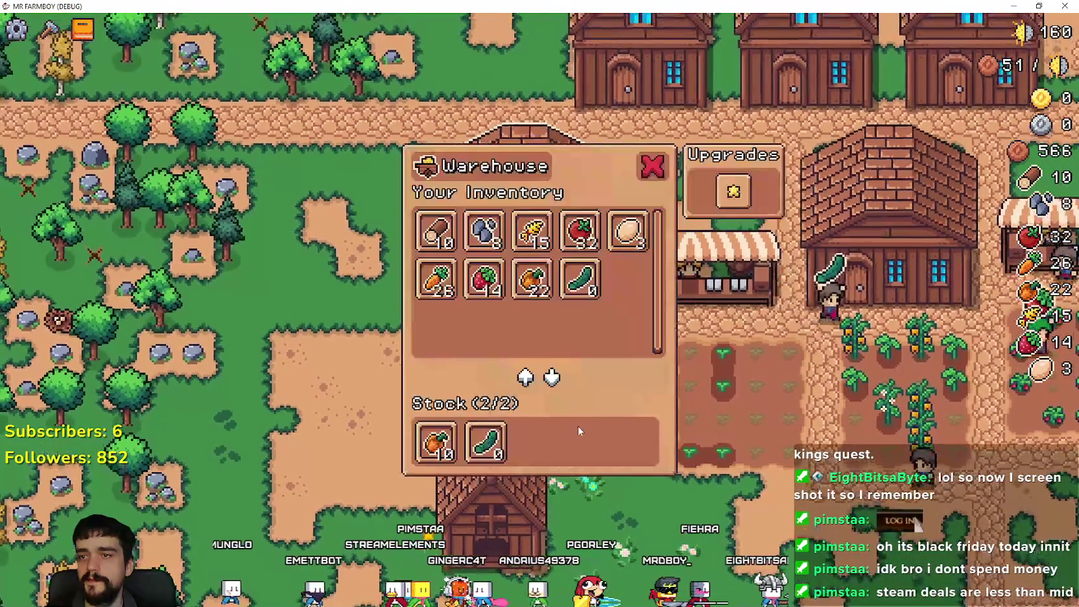
key(Escape)
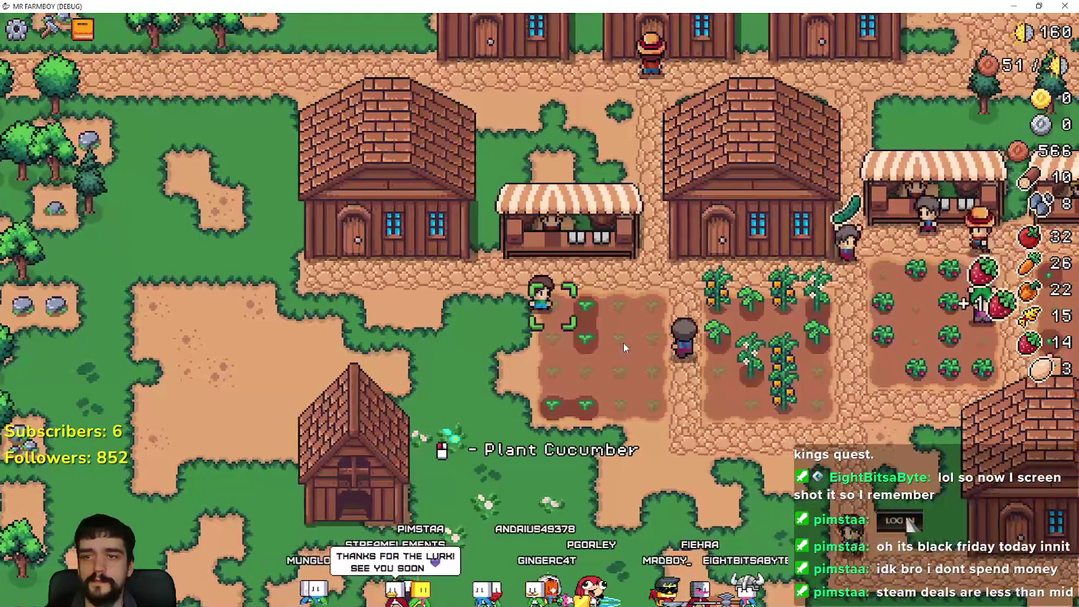
key(d)
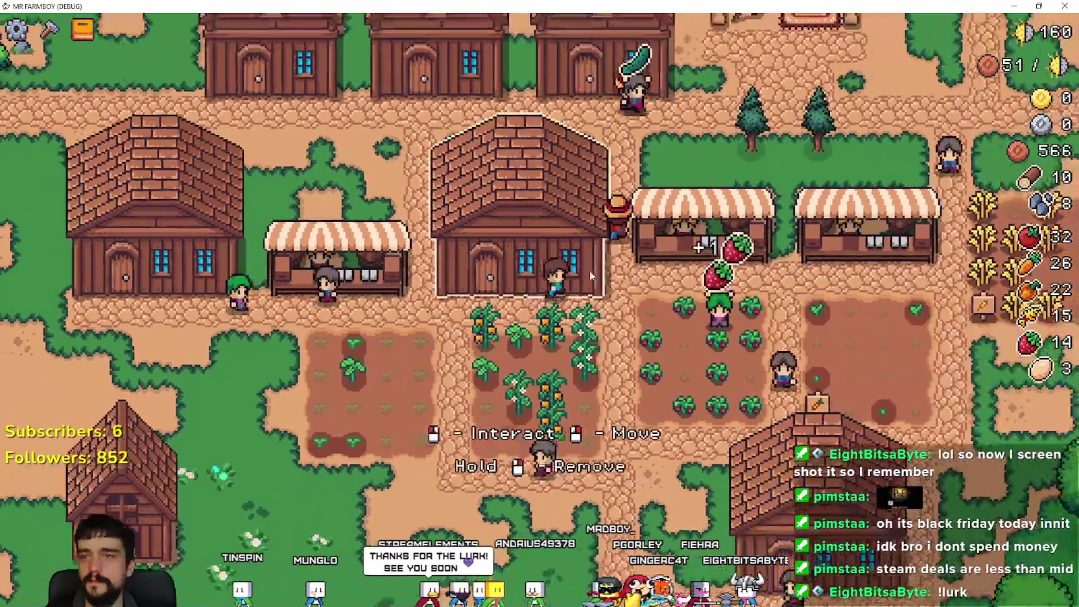
click(590, 270)
key(Escape)
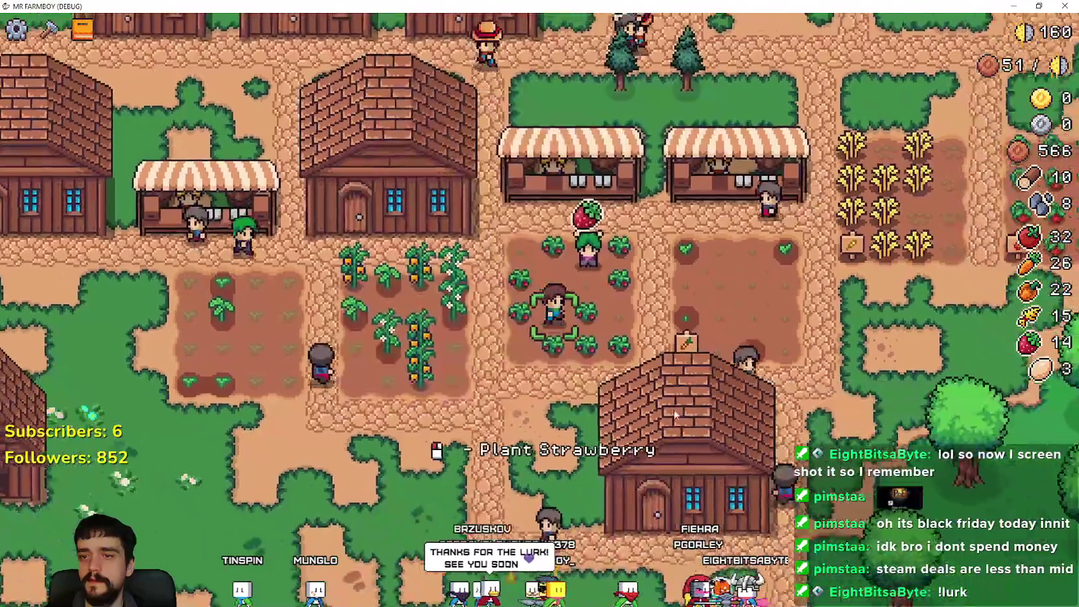
click(655, 360)
key(Escape)
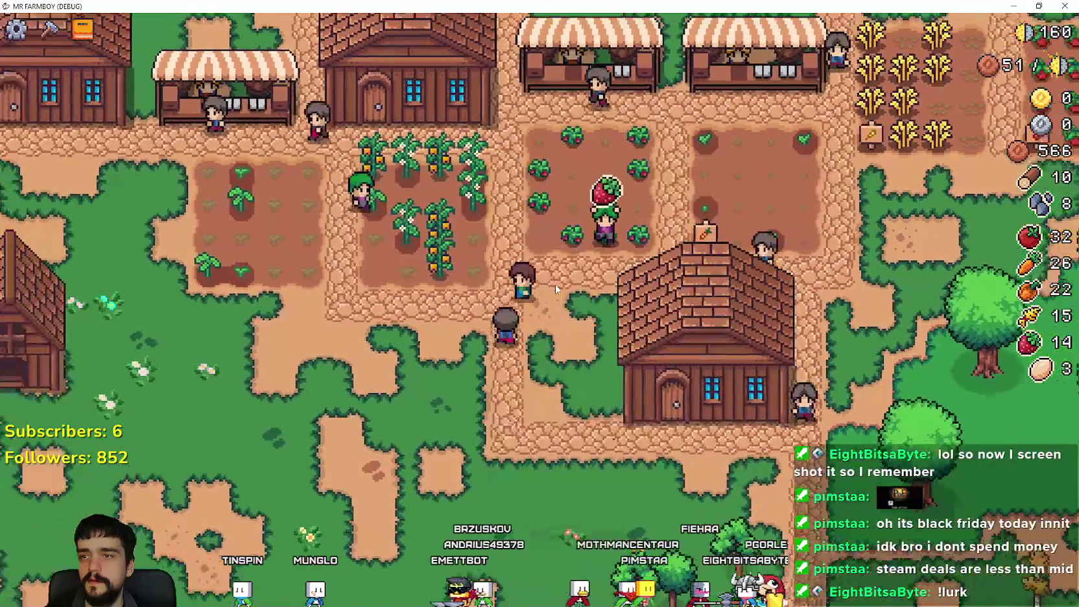
- Walk the player past the crops and house, back onto the path toward the warehouse
key(d)
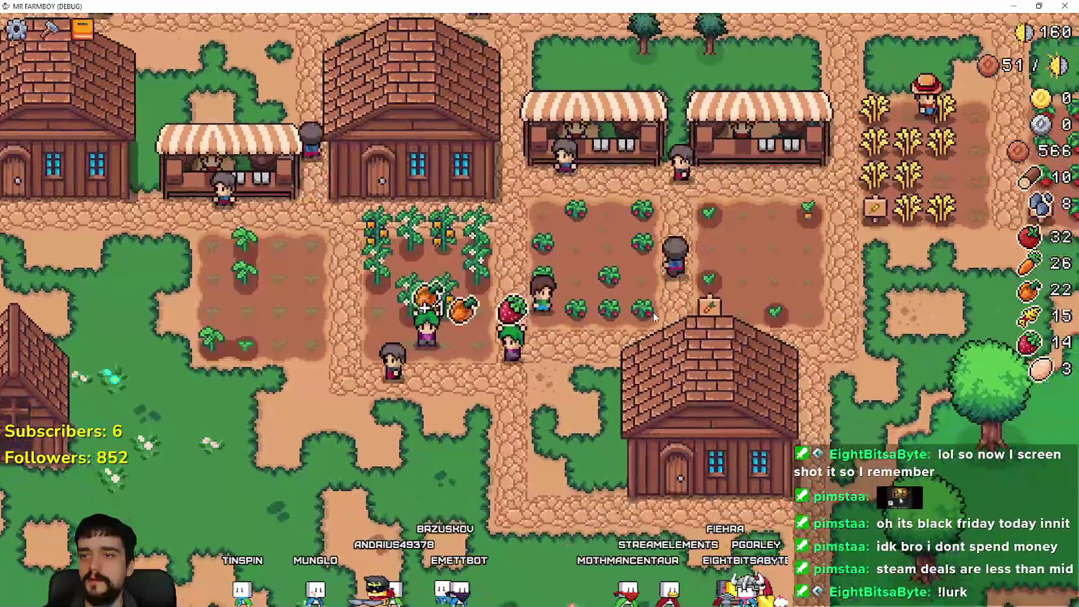
key(w)
key(a)
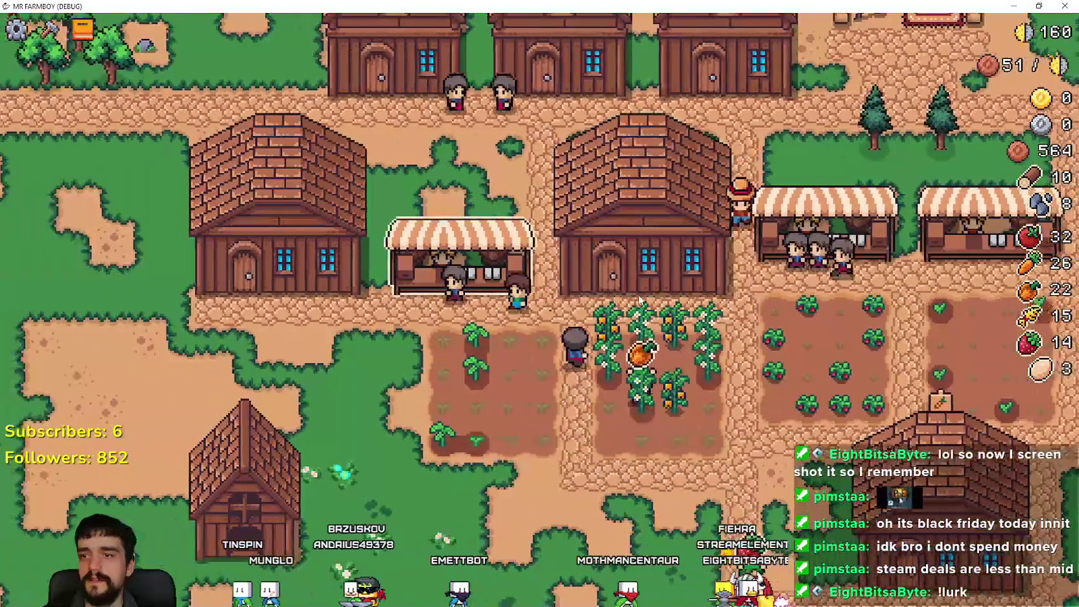
key(w)
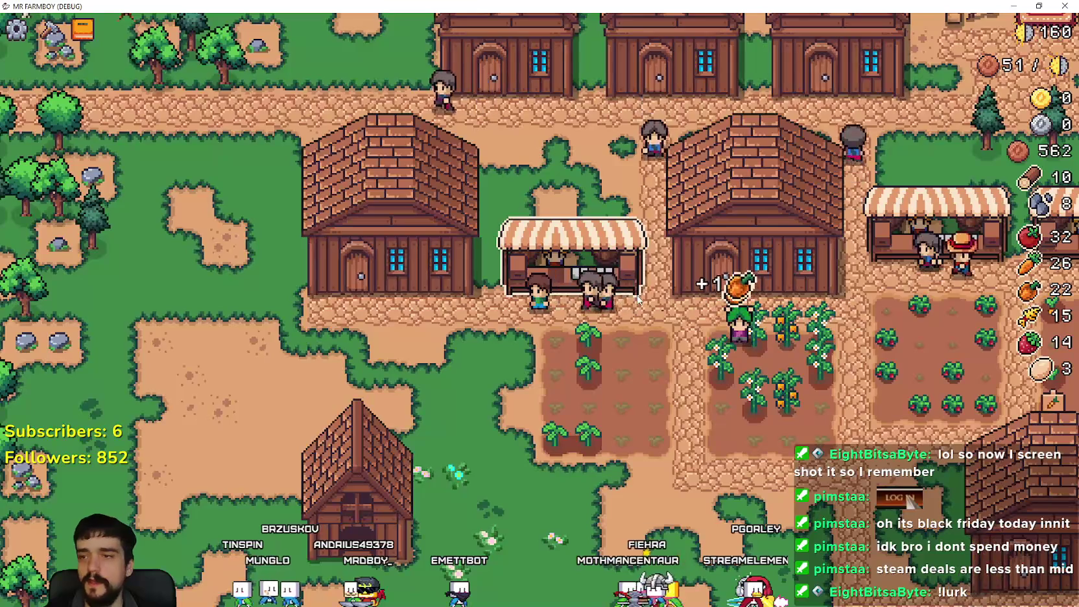
key(s)
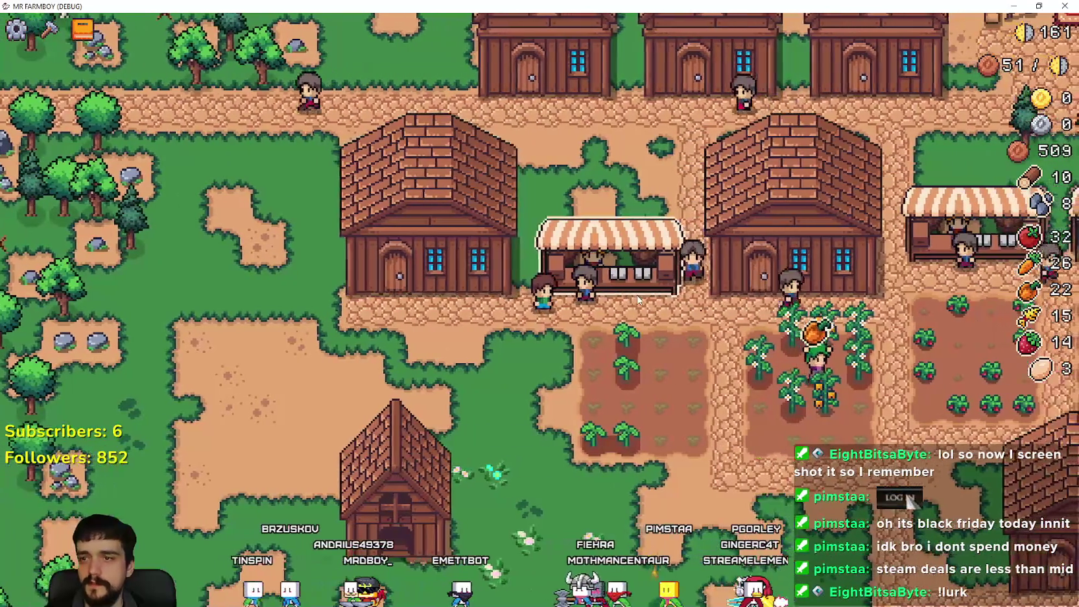
key(a)
scroll(502, 285, up, 2)
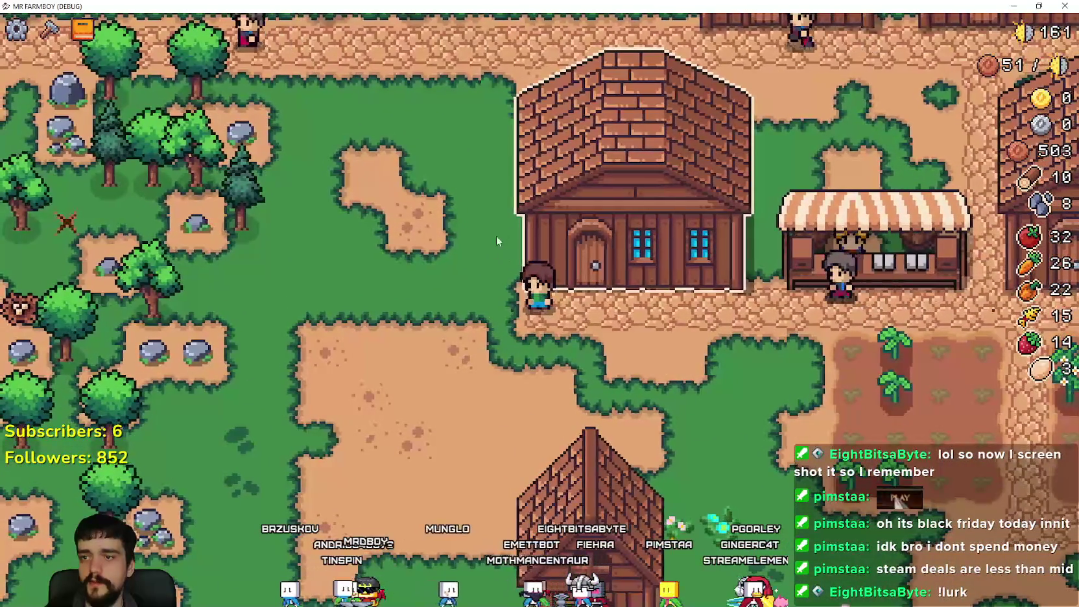
key(d)
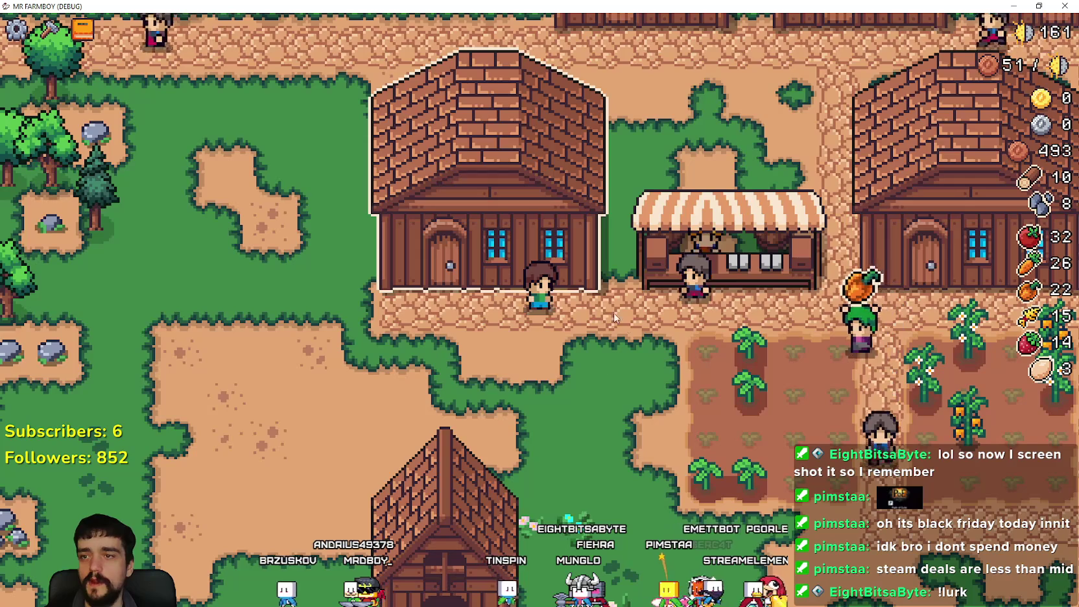
key(d)
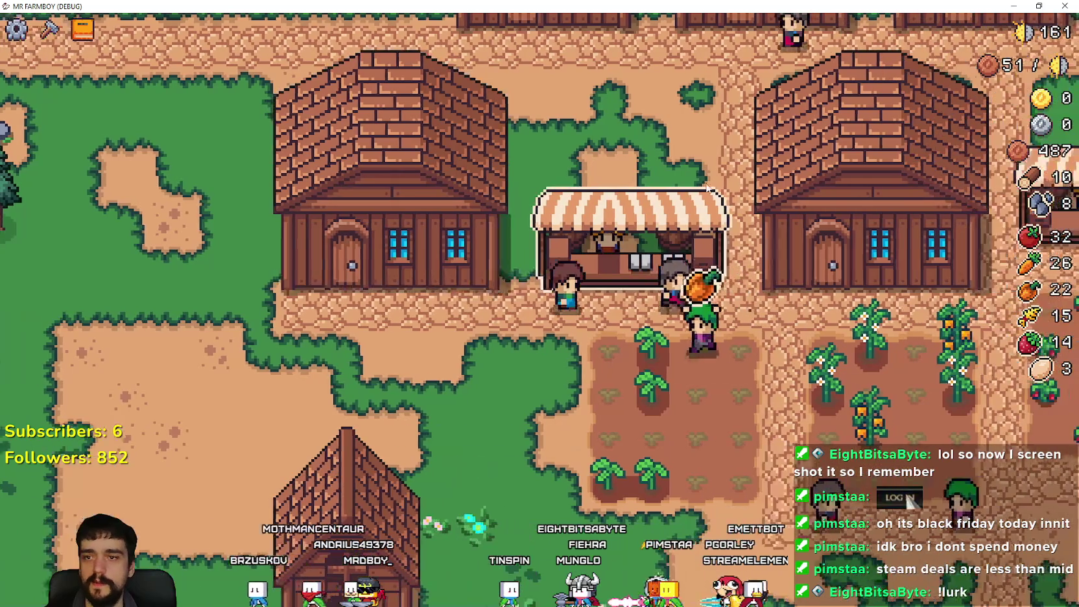
key(d)
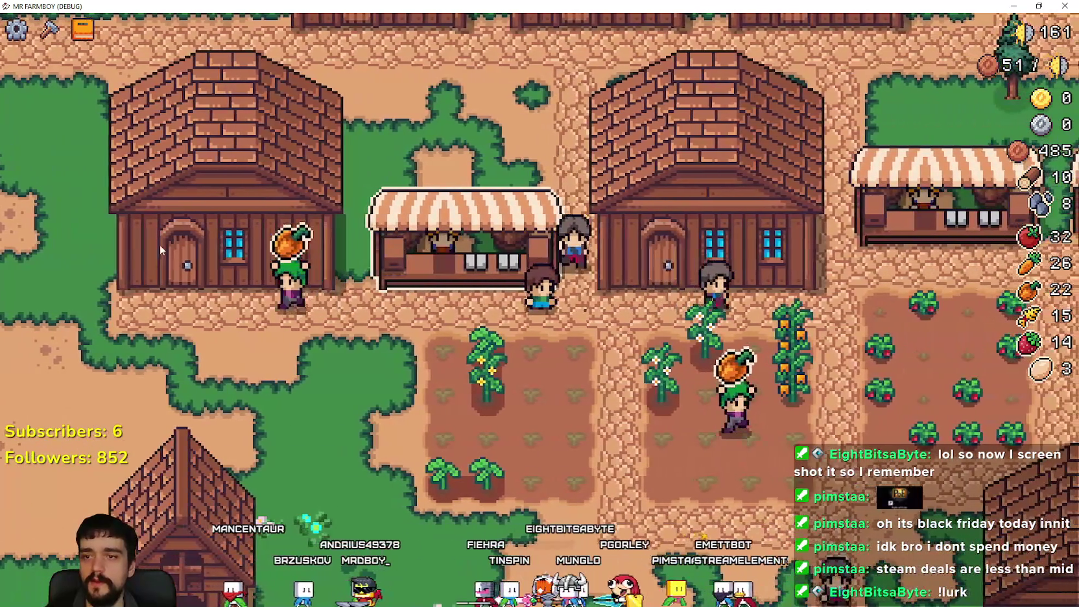
key(a)
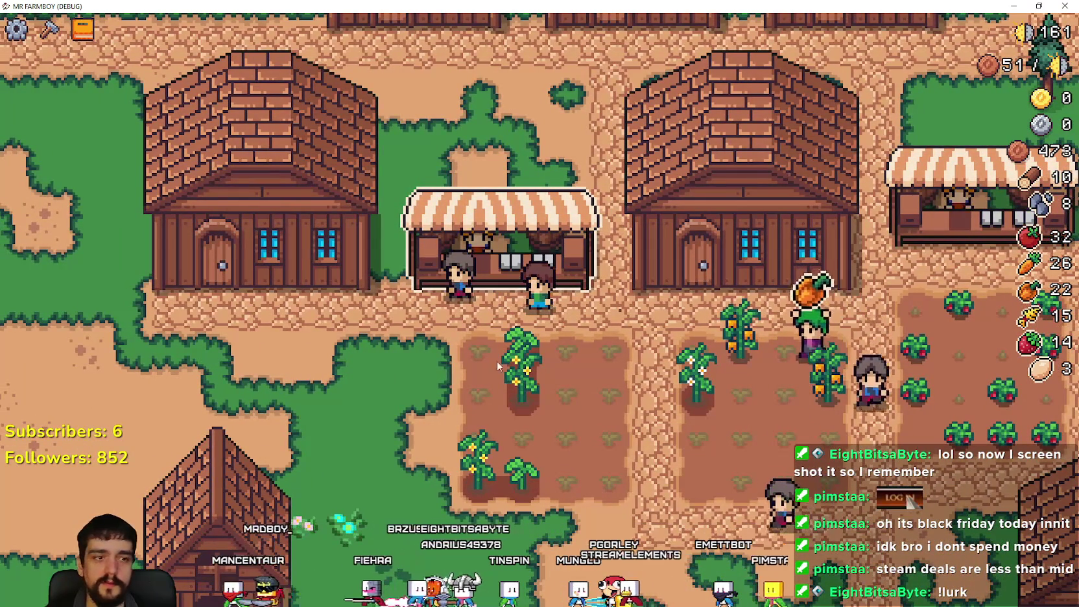
key(a)
key(s)
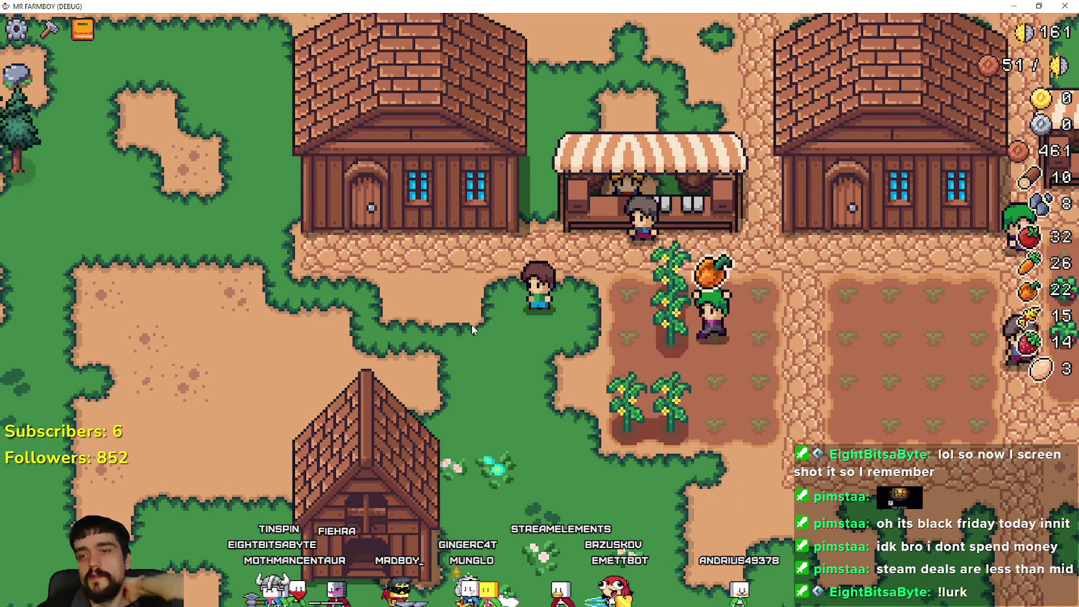
key(w)
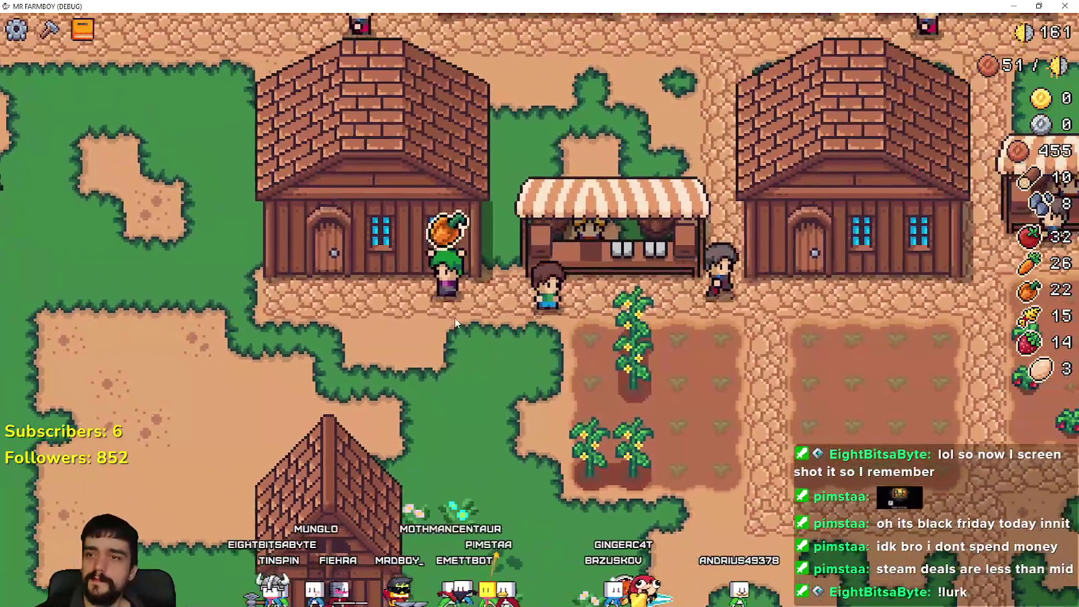
key(a)
- Show the Interact/Move options on the house while walking east past the houses
right_click(548, 454)
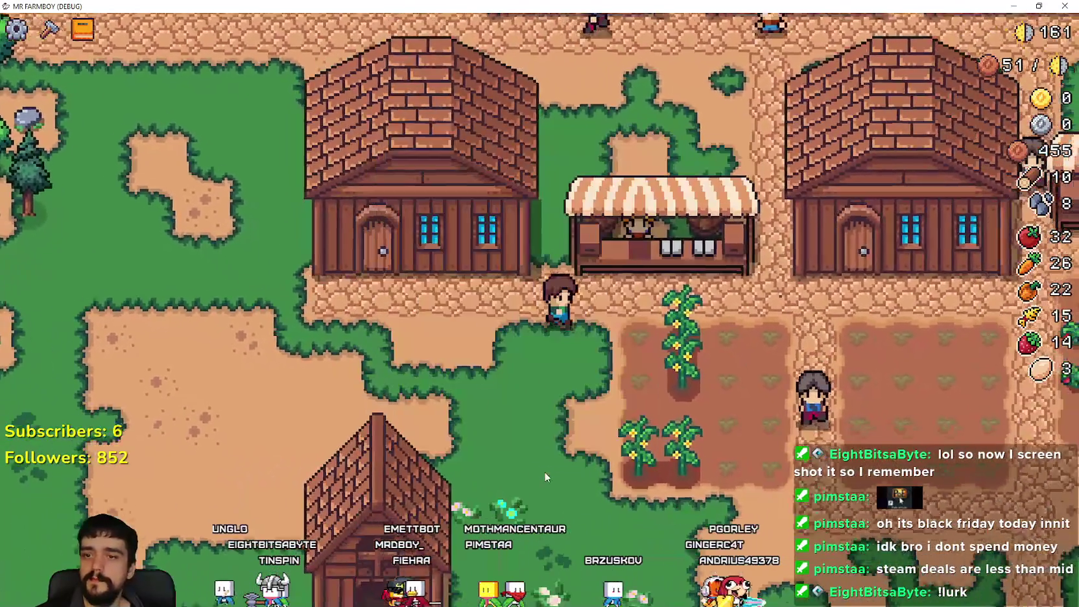
key(d)
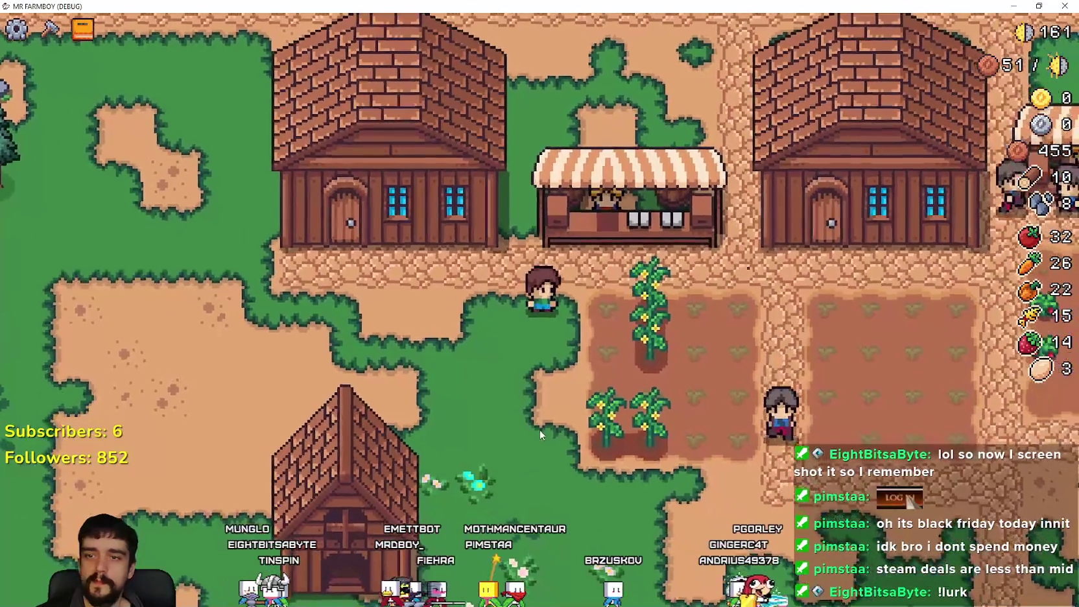
right_click(540, 429)
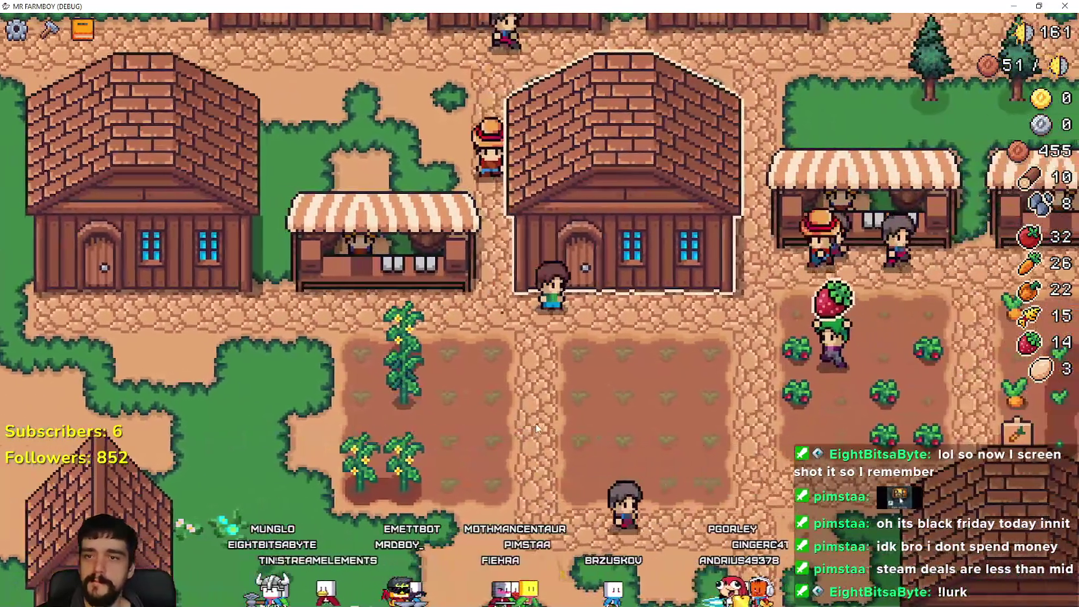
key(d)
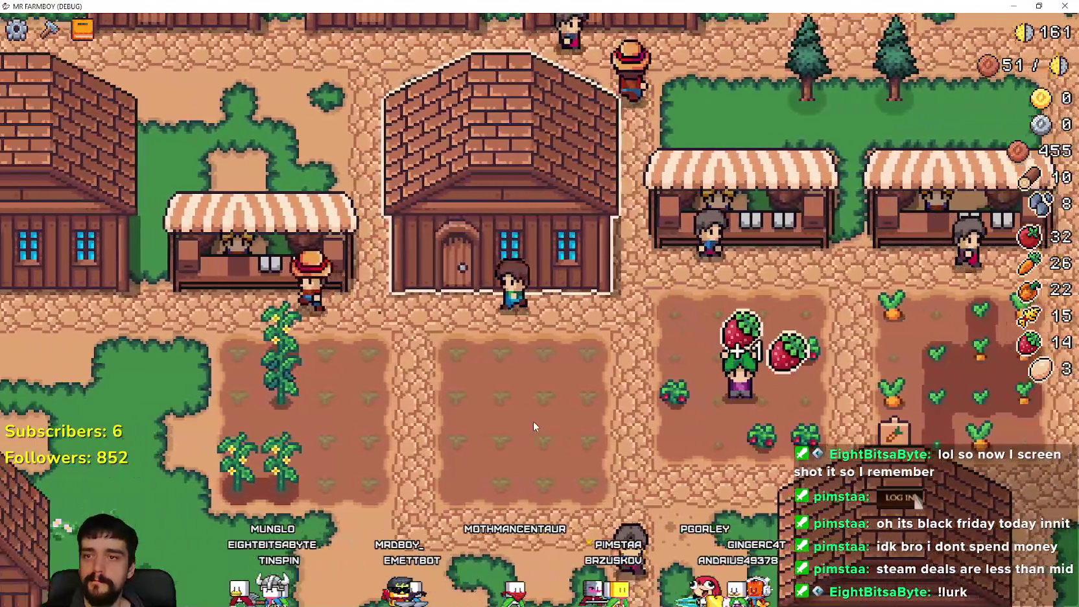
key(a)
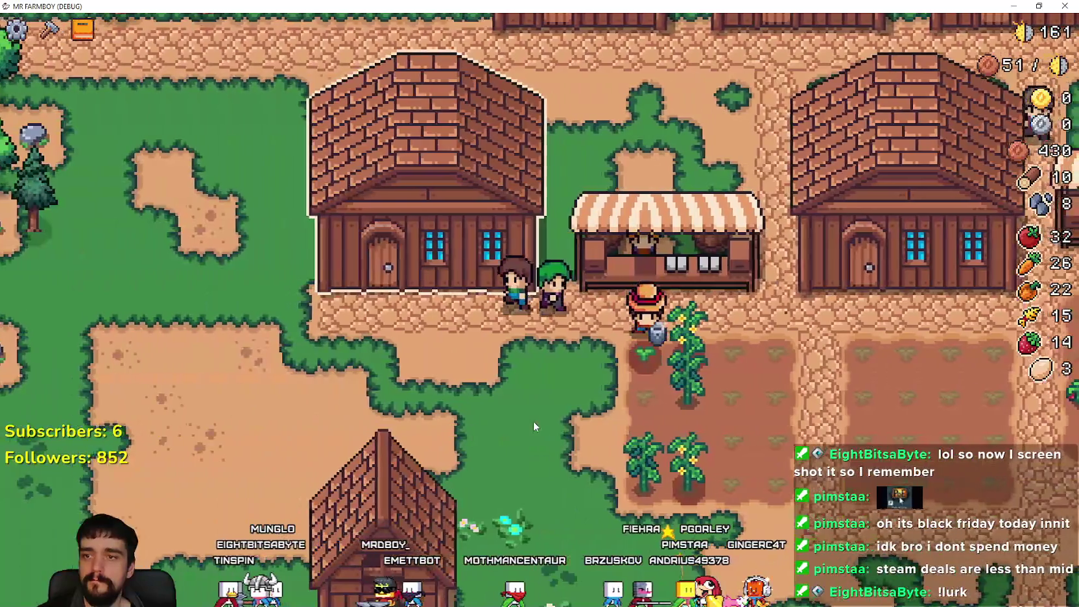
right_click(533, 426)
key(w)
key(d)
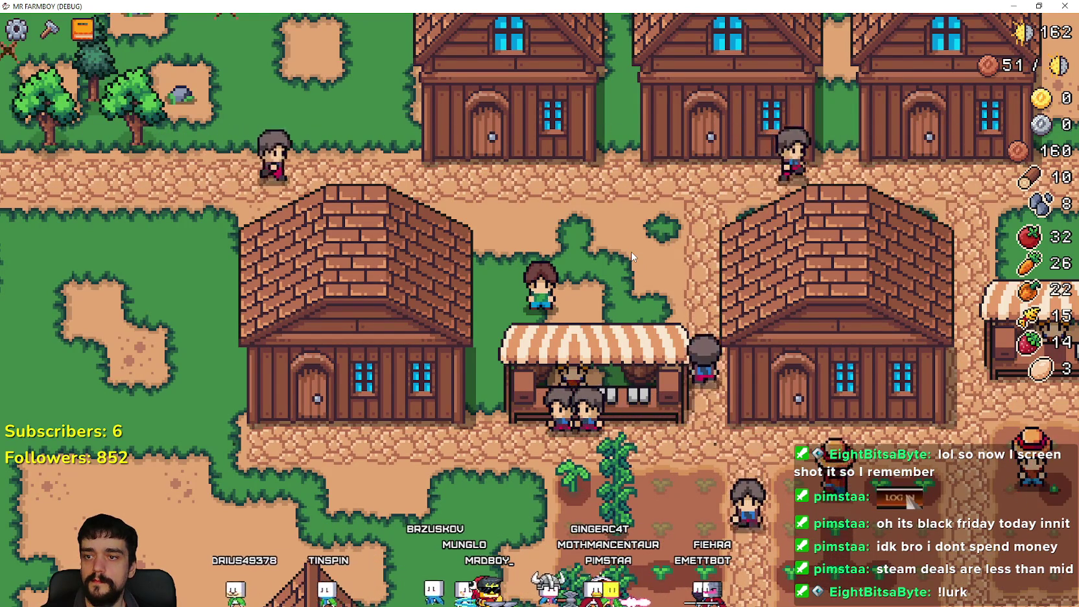
- Walk to the cucumber plants and harvest two ripe cucumbers
key(d)
key(s)
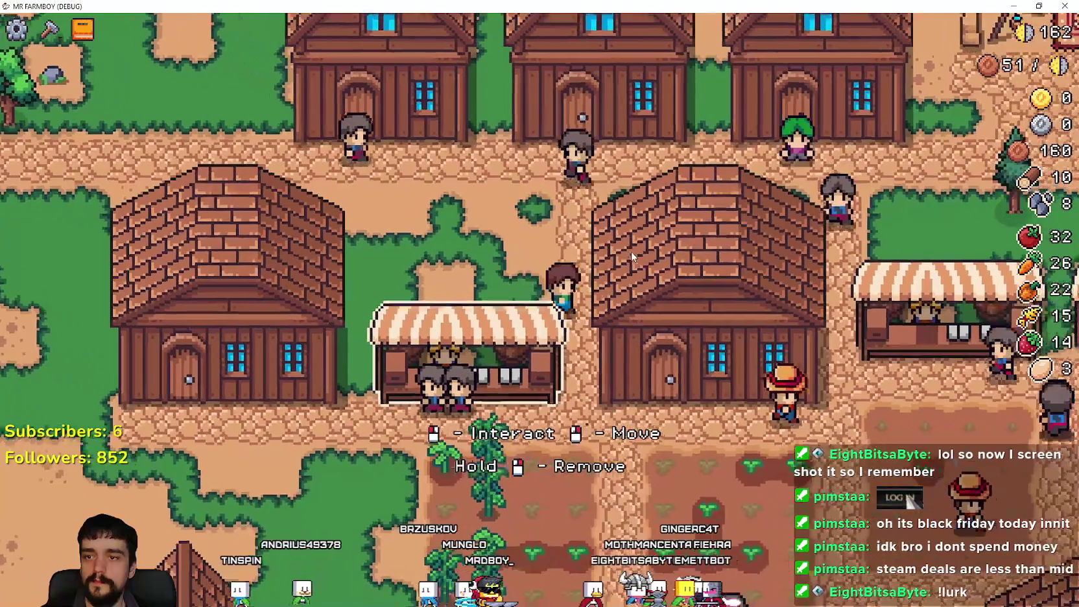
key(a)
click(540, 257)
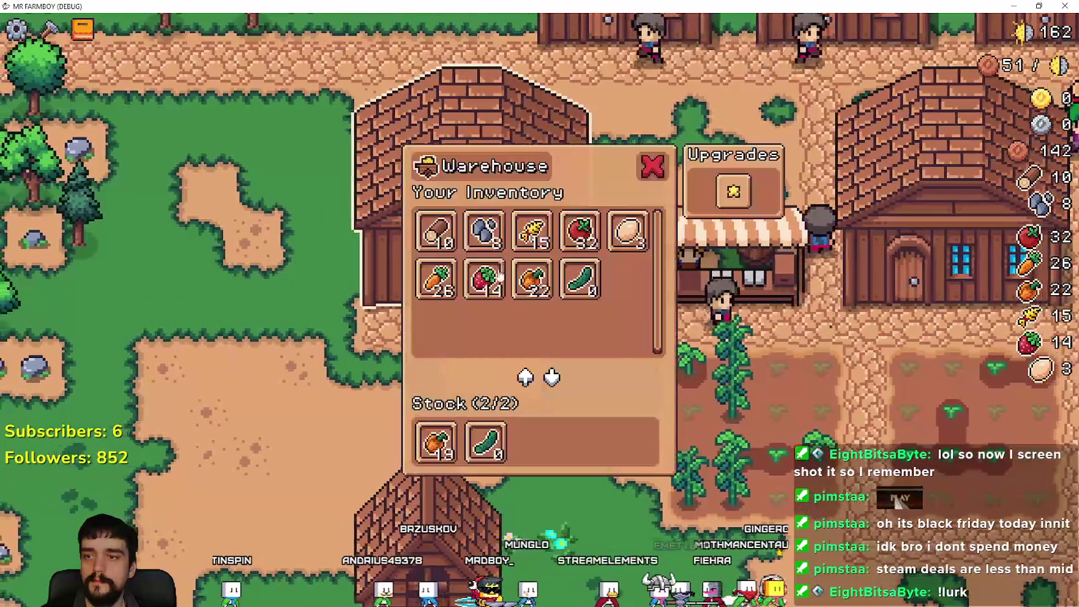
key(s)
key(d)
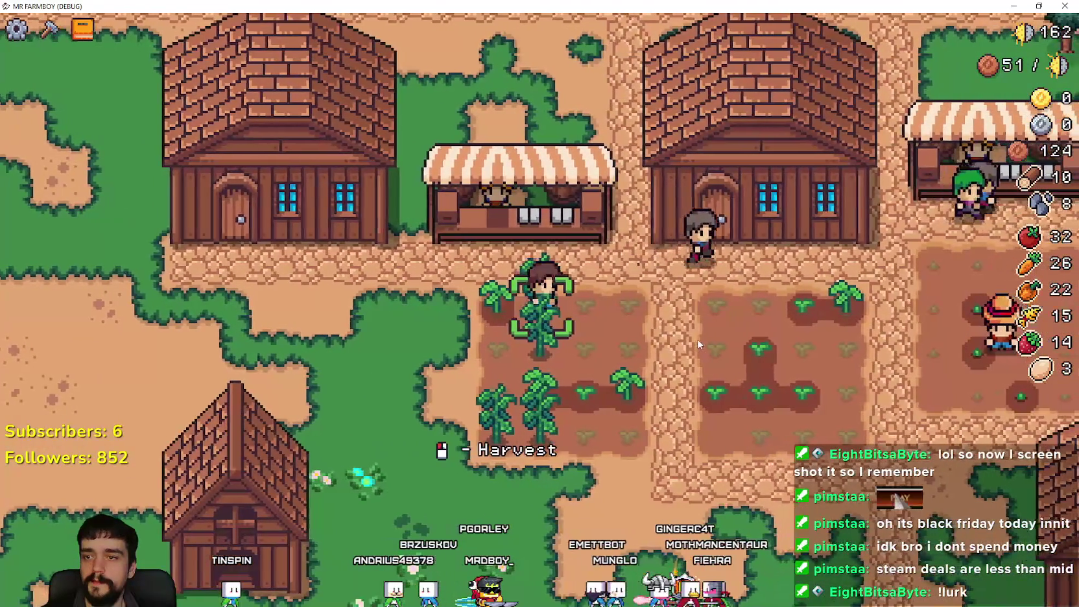
click(697, 340)
key(s)
key(d)
click(665, 344)
- Take the cucumber out of the warehouse stock and put it back in
key(a)
key(w)
click(508, 280)
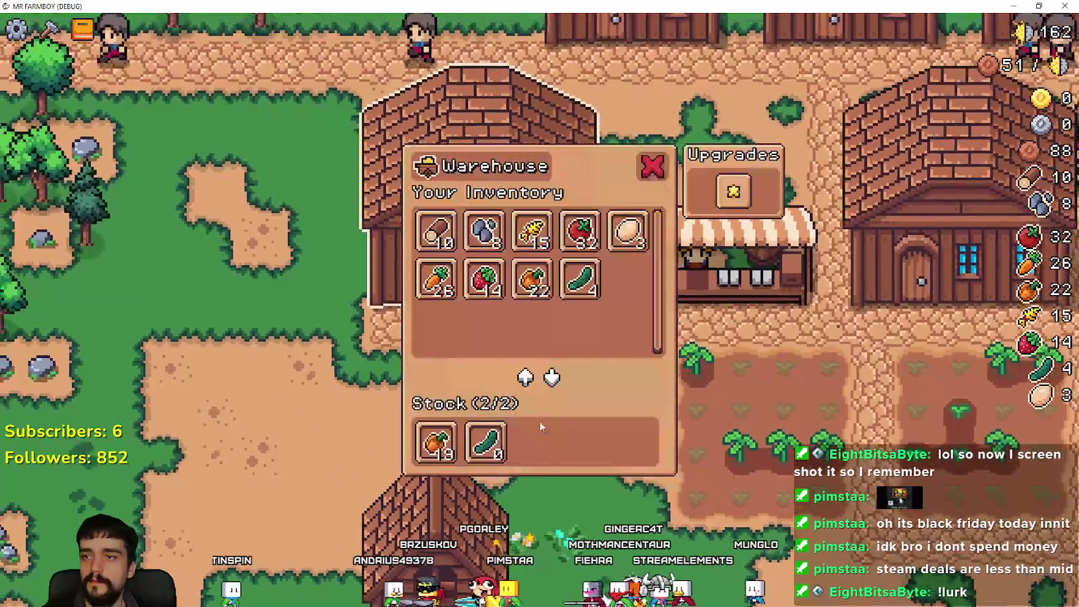
key(Escape)
click(527, 293)
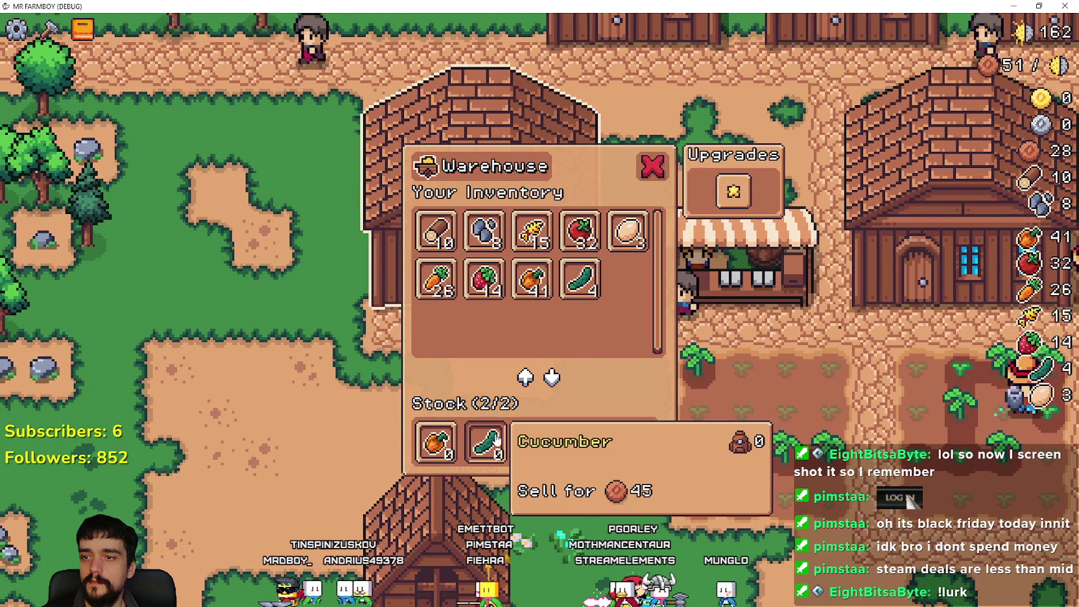
click(495, 441)
click(581, 279)
key(Escape)
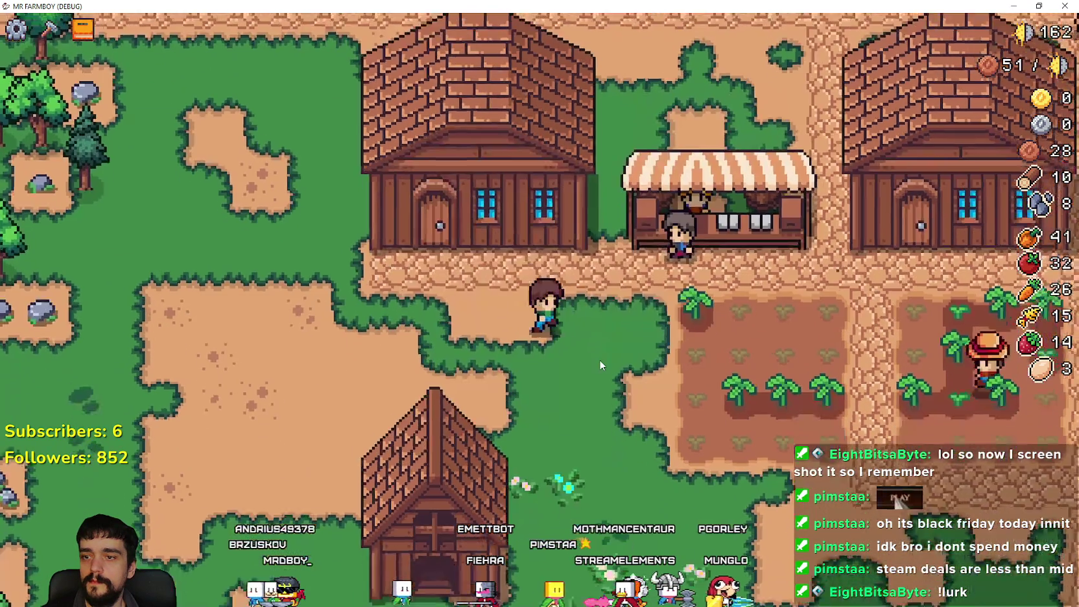
- Open the market stall's selling window with cucumbers listed at price 1
scroll(588, 350, down, 3)
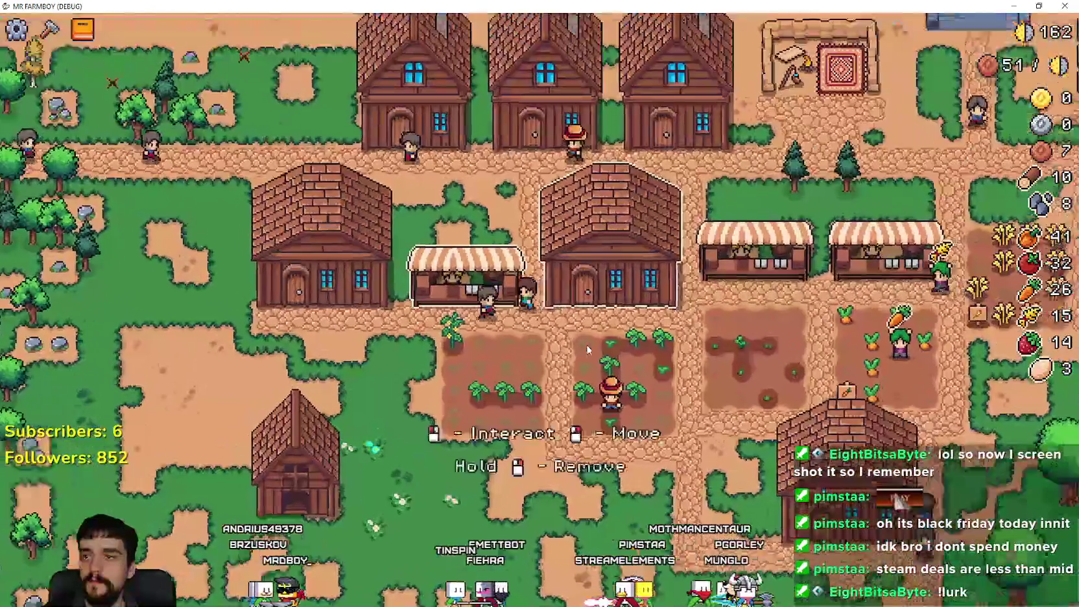
scroll(587, 350, up, 3)
click(571, 341)
key(Escape)
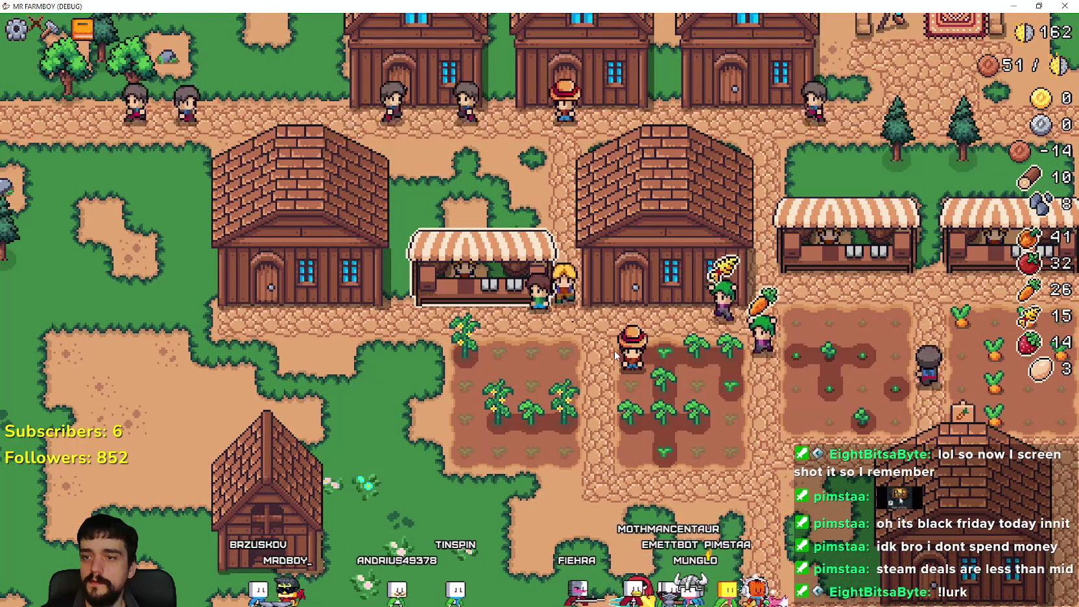
scroll(614, 350, up, 3)
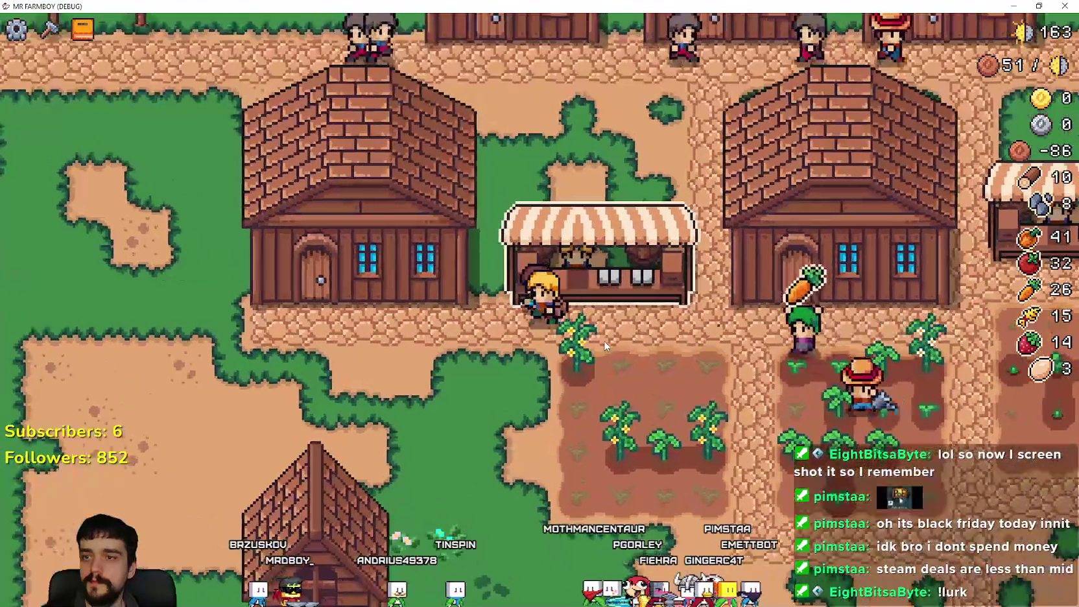
scroll(604, 341, down, 2)
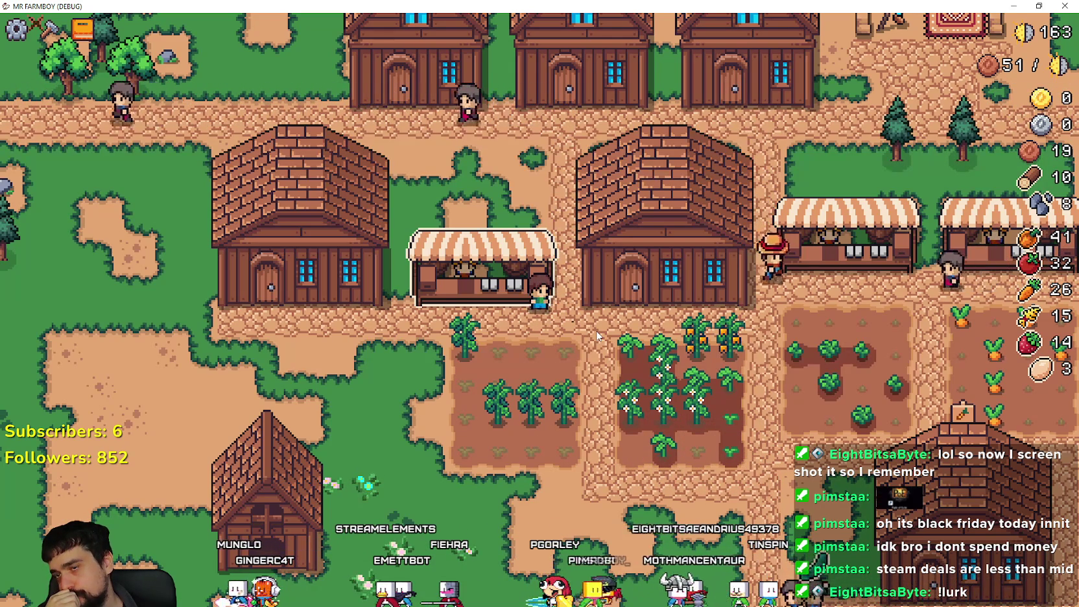
click(503, 302)
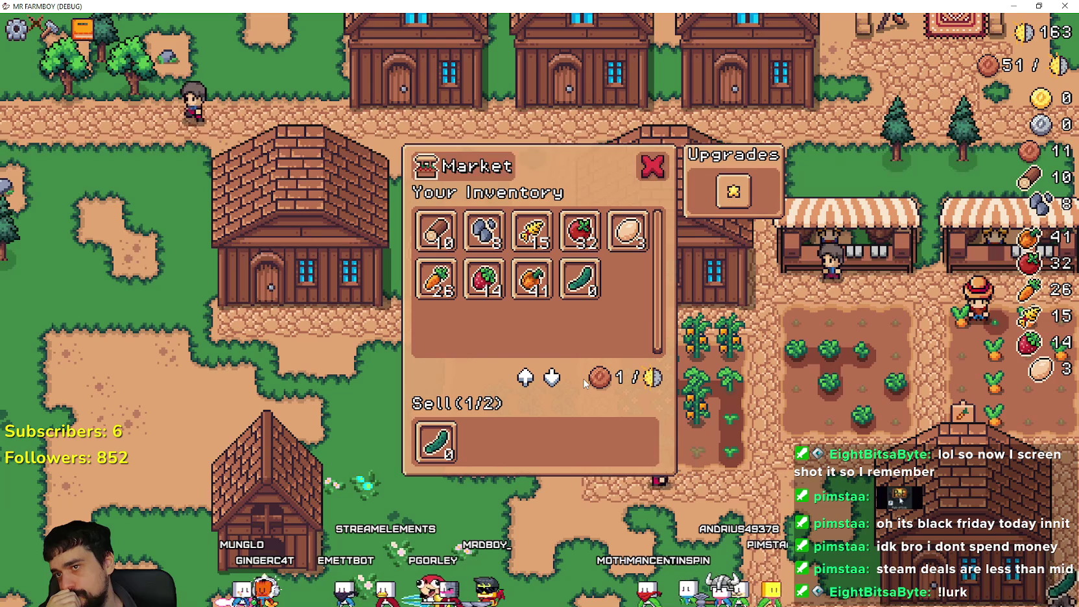
- Check the cucumber's sell price of 45 in the Market, then glance at the Warehouse stock
mouse_move(446, 452)
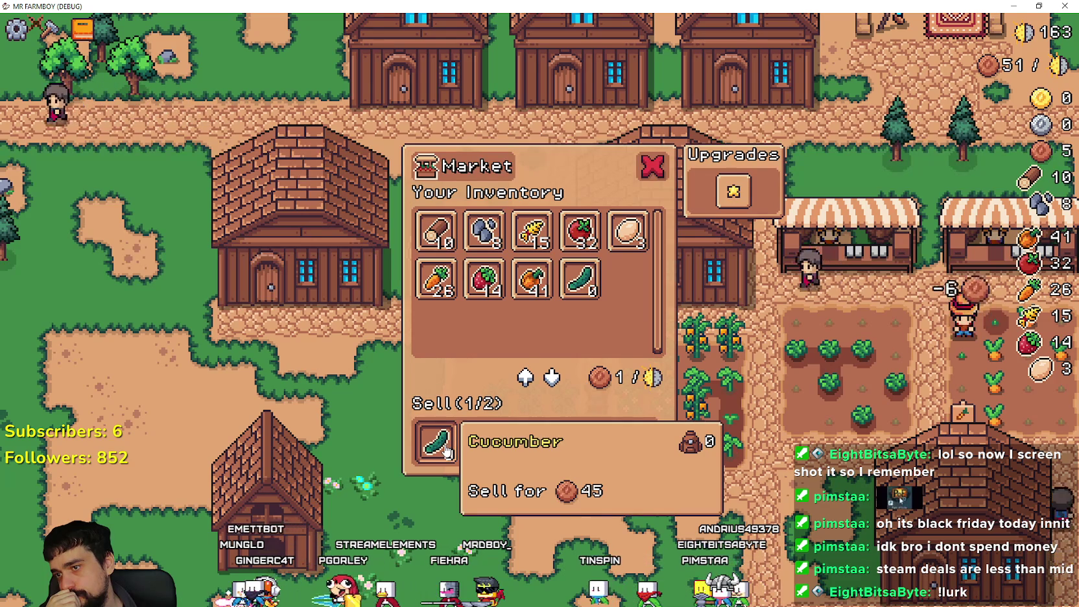
click(653, 166)
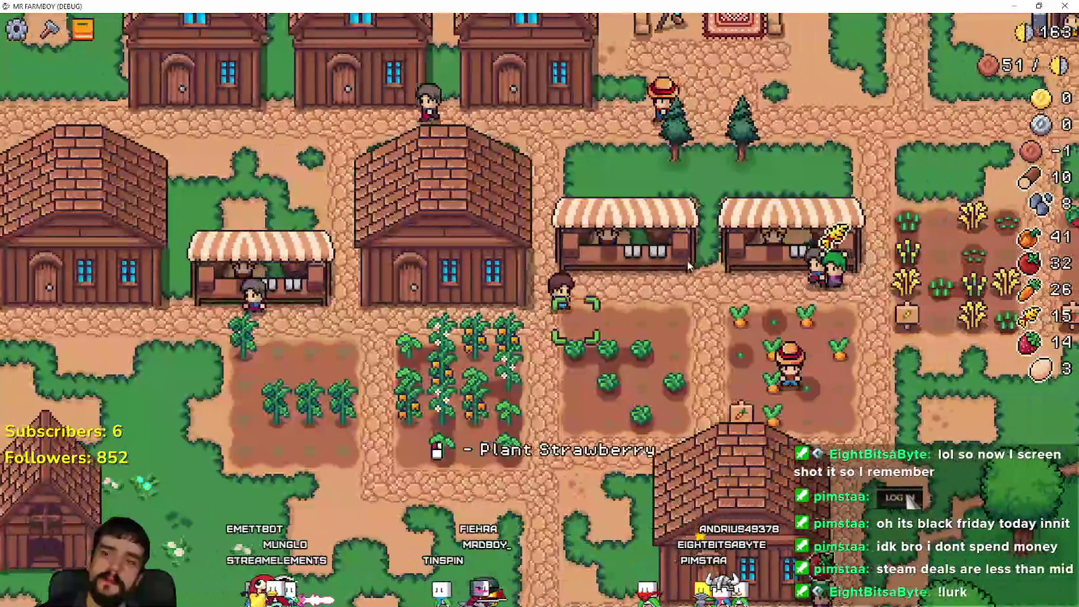
click(610, 285)
key(Escape)
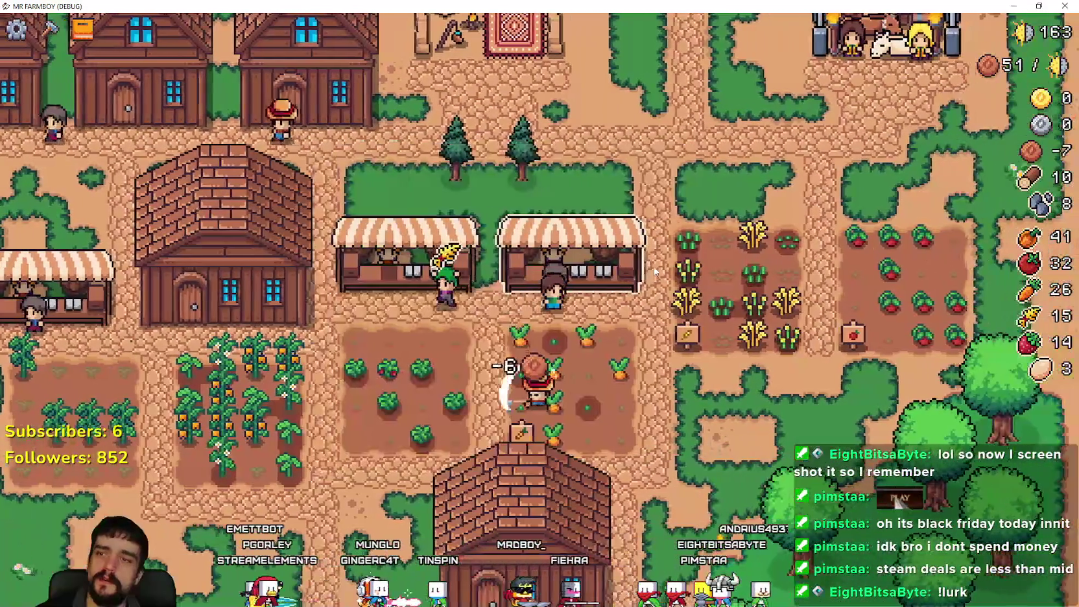
click(616, 266)
key(Escape)
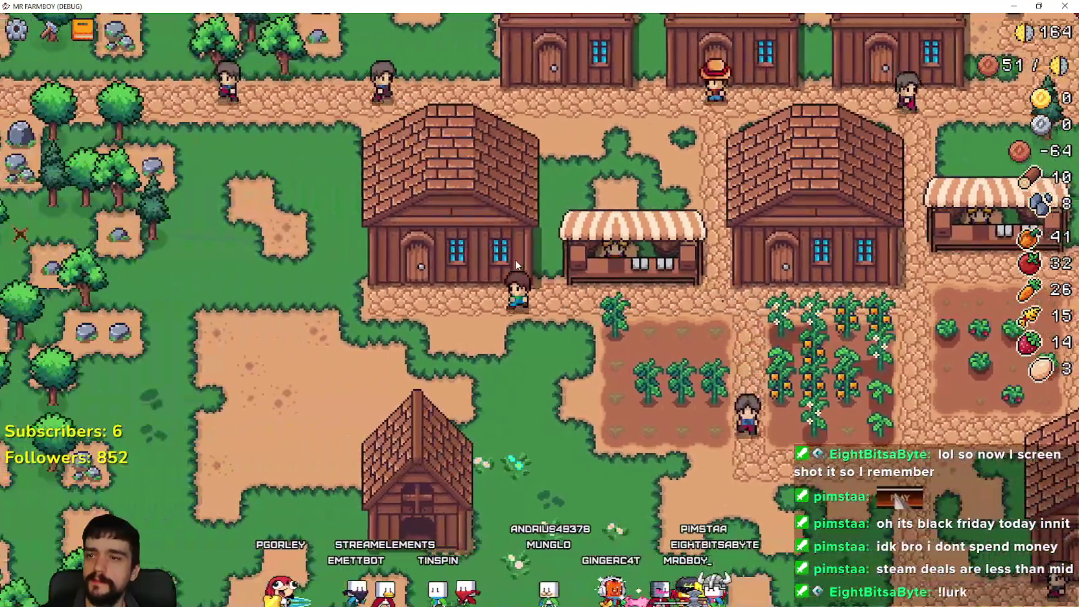
click(515, 260)
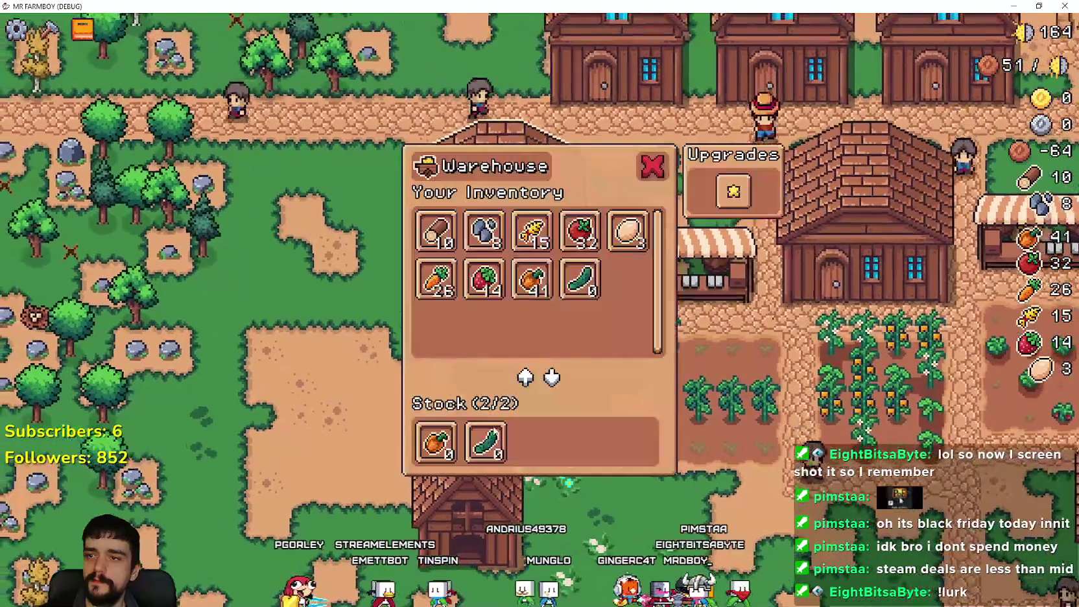
key(Escape)
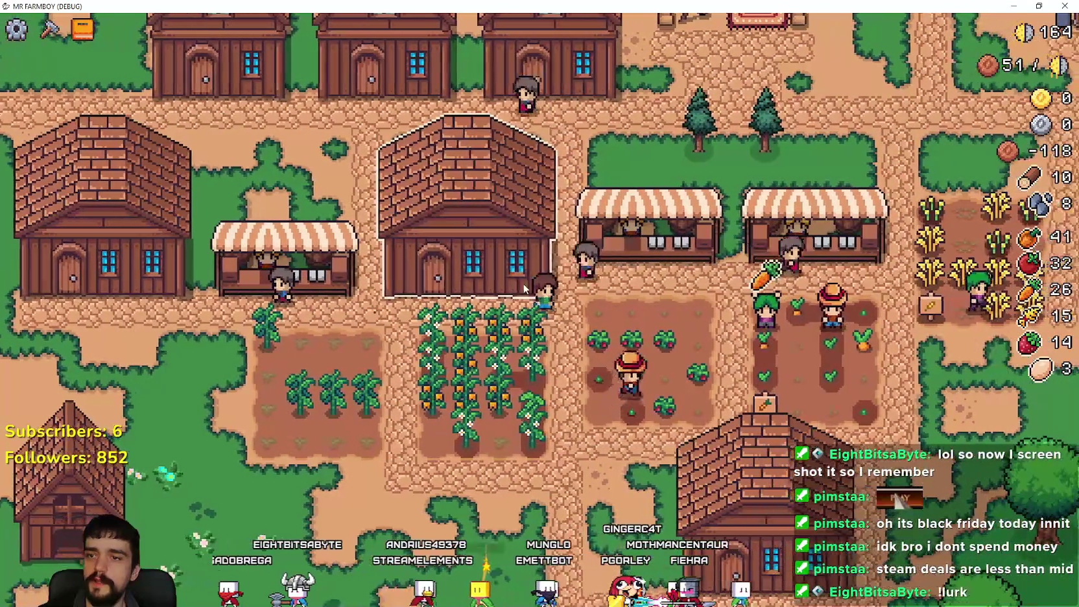
click(467, 247)
mouse_move(427, 458)
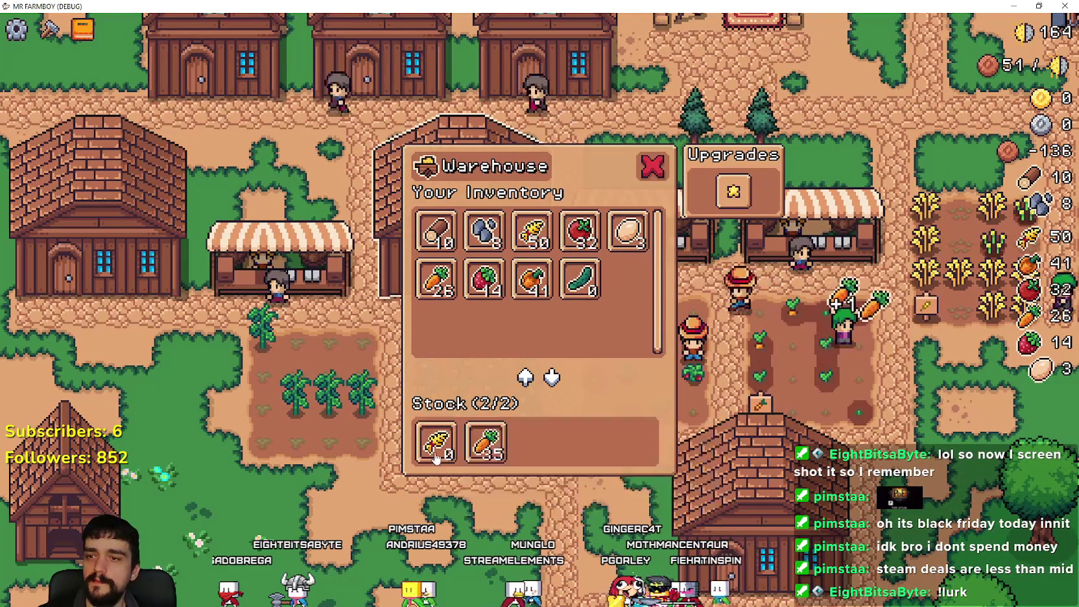
click(435, 447)
click(792, 240)
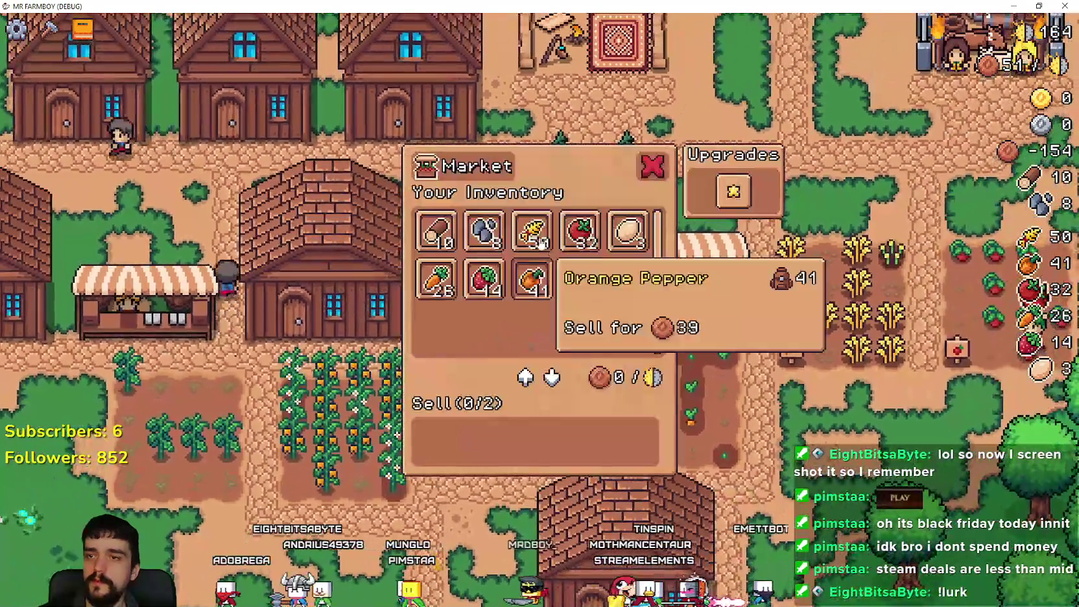
click(532, 231)
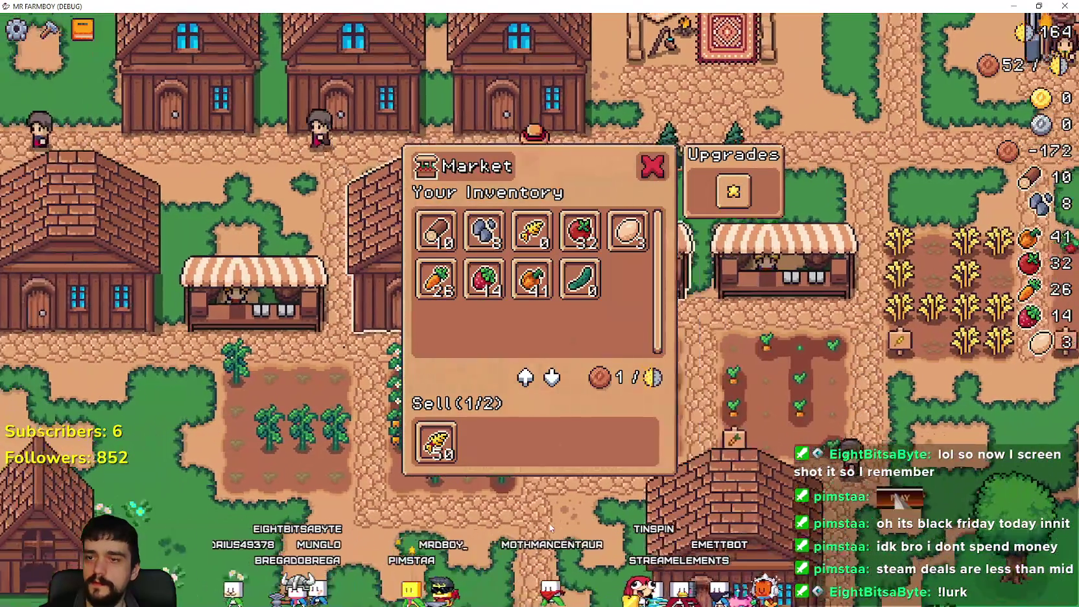
click(567, 431)
key(a)
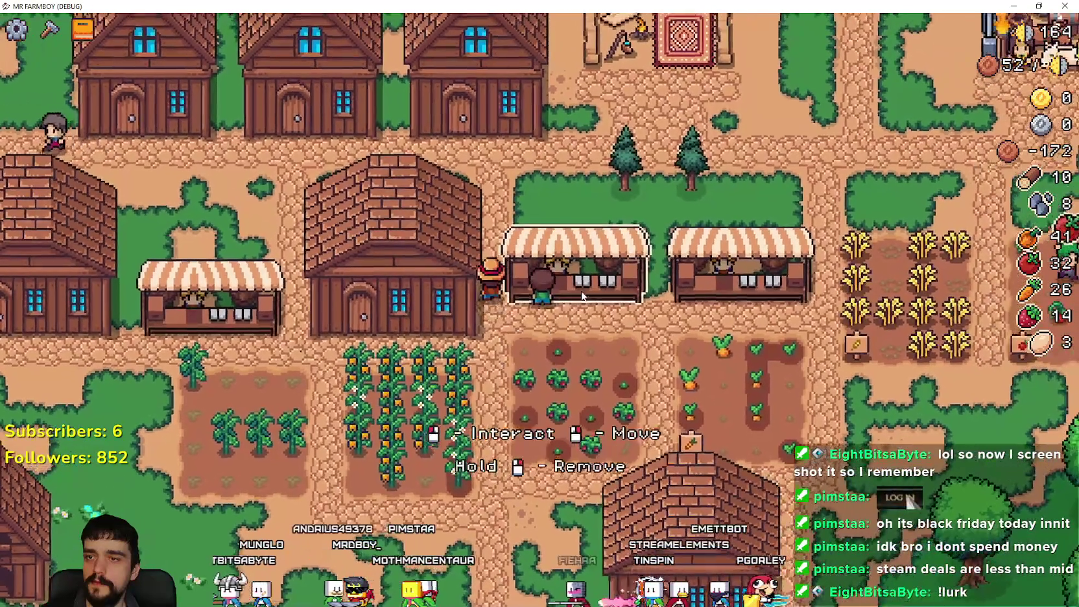
click(584, 256)
key(Escape)
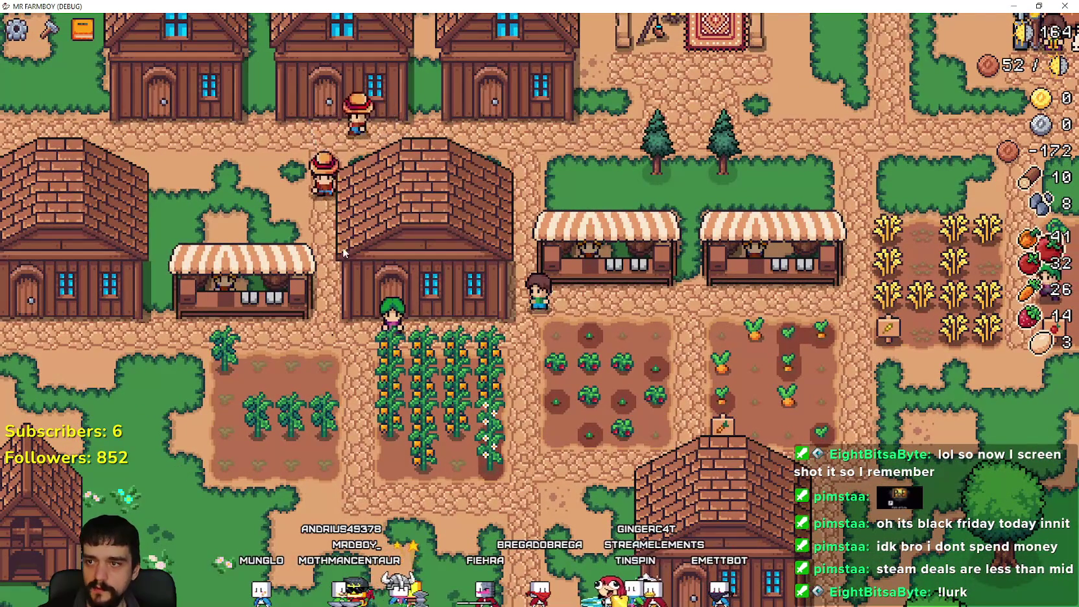
click(344, 253)
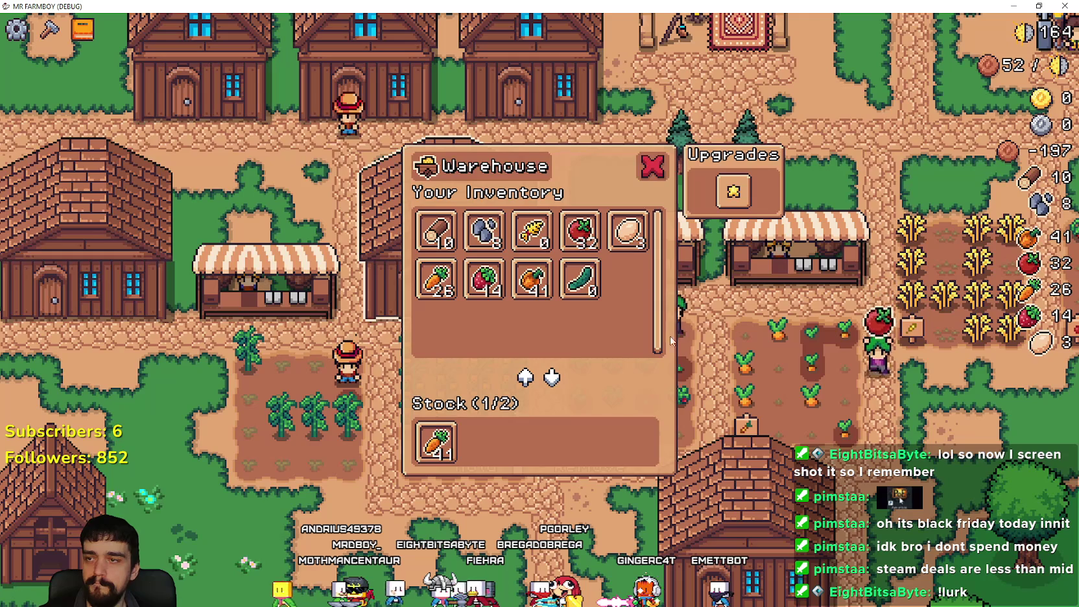
click(651, 168)
click(614, 275)
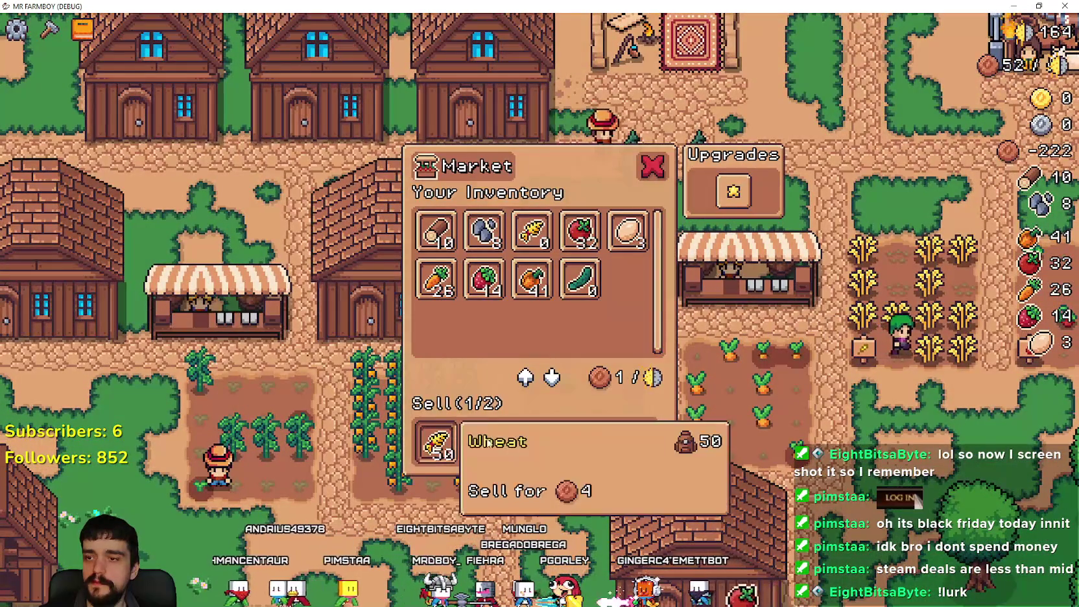
key(Escape)
click(474, 298)
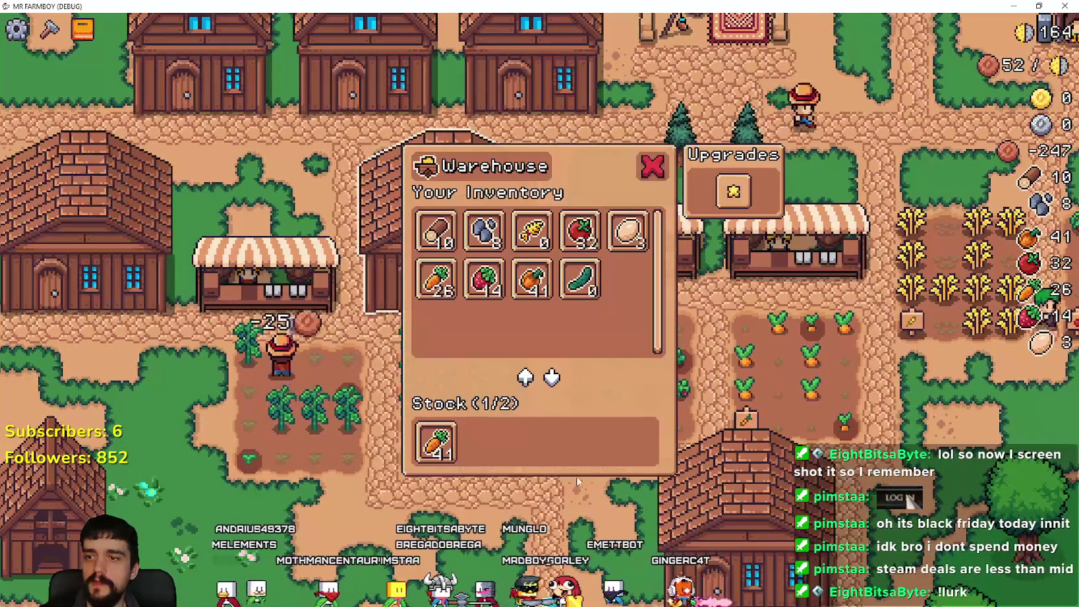
key(Escape)
click(587, 273)
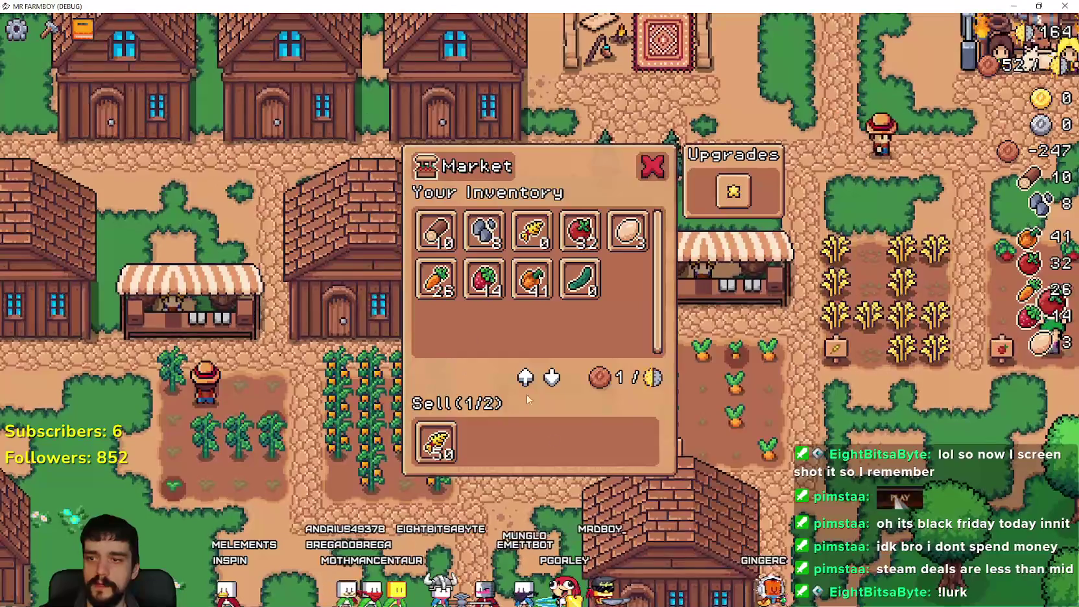
key(Escape)
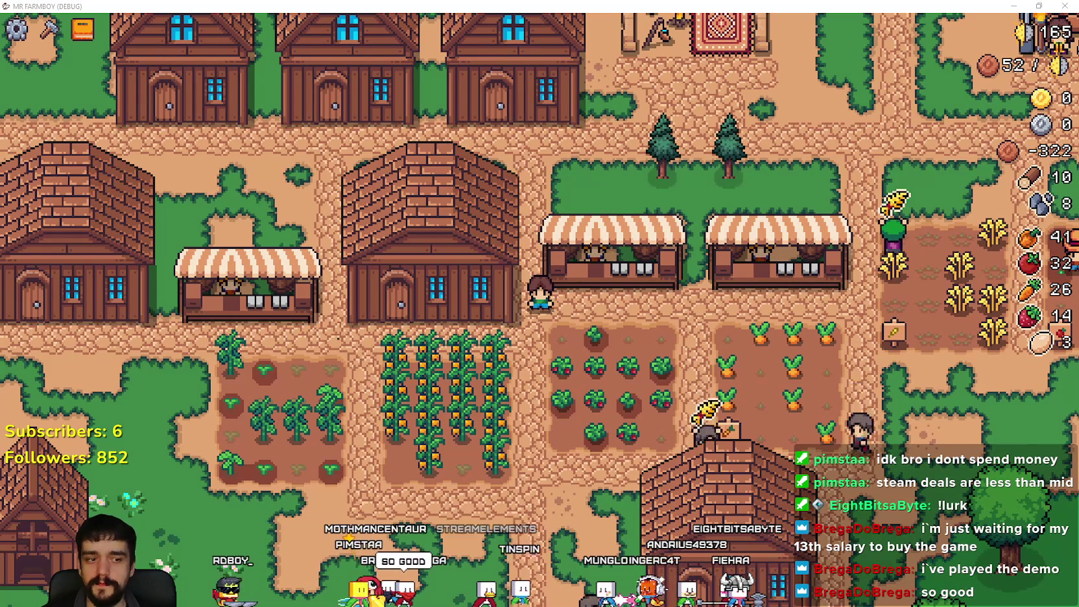
key(alt+Tab)
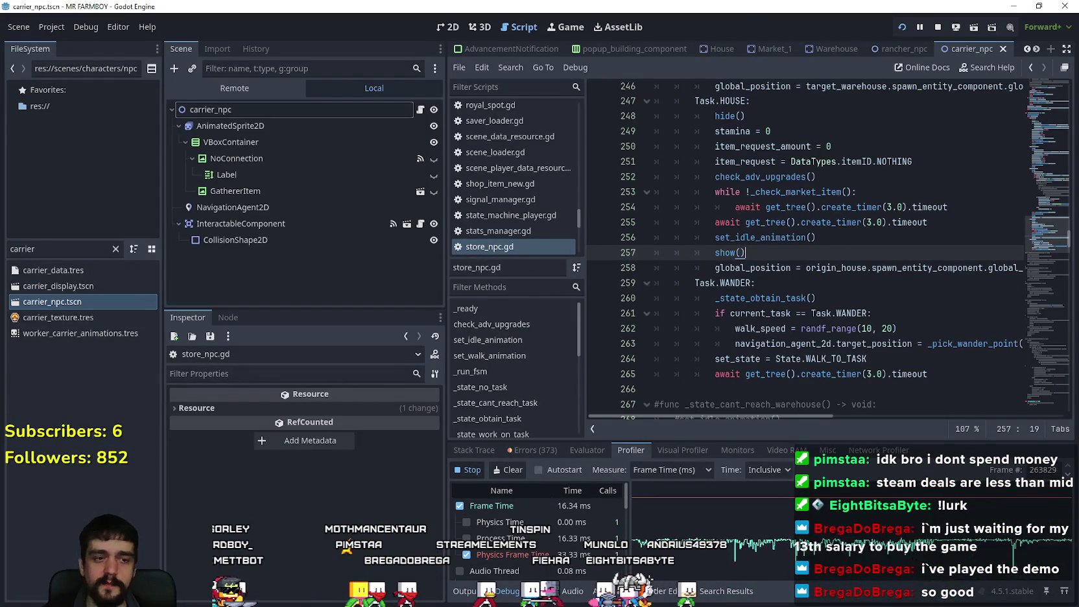
key(alt+Tab)
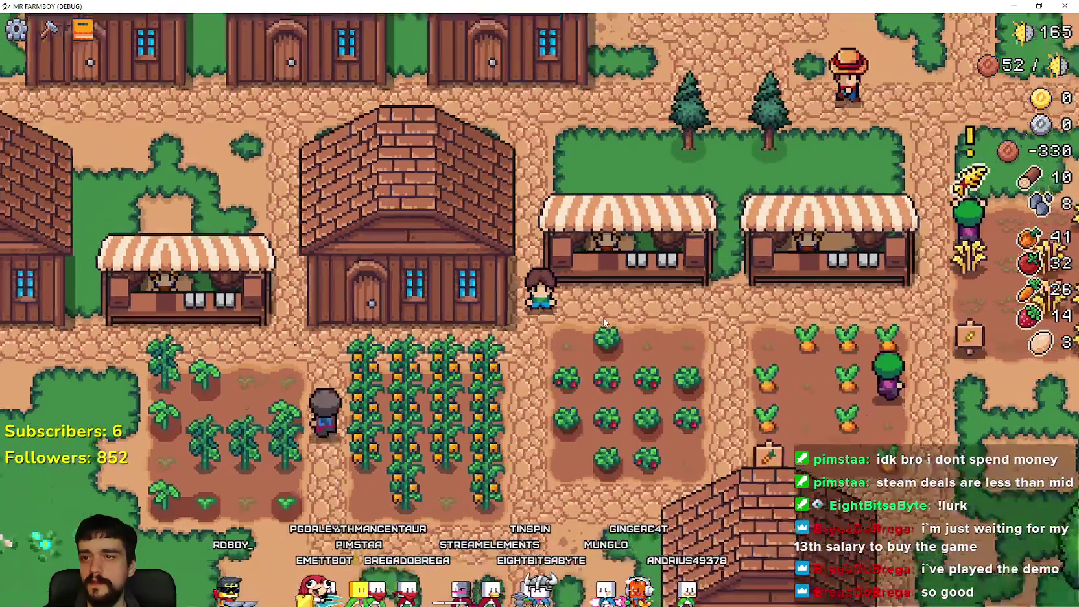
scroll(600, 310, up, 2)
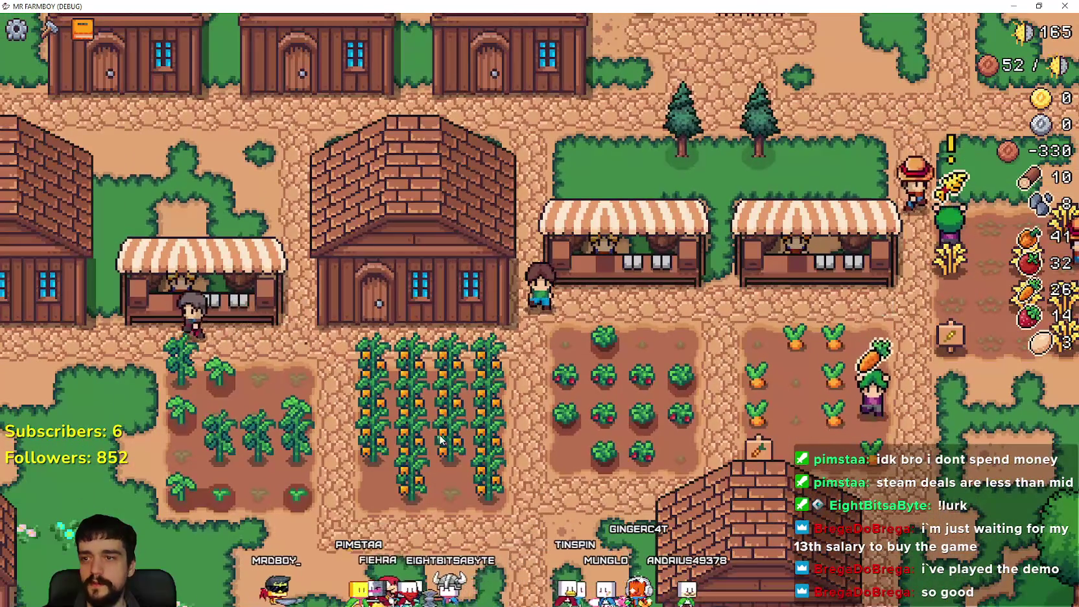
- Walk the farmer to the market stall, past the house, and along the carrot field
key(a)
key(e)
key(Escape)
key(s)
key(a)
key(d)
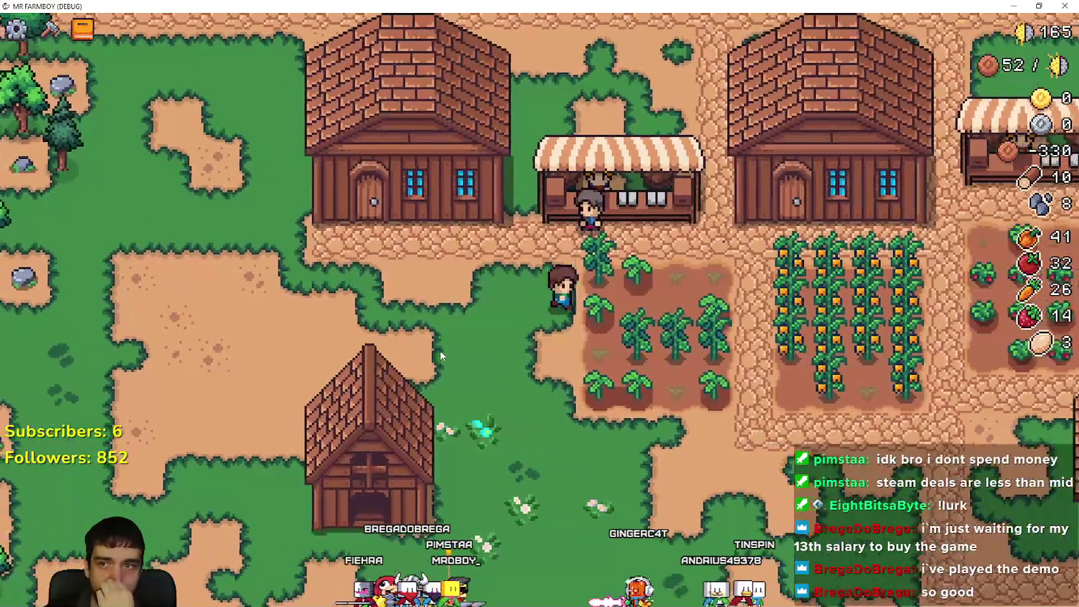
key(w)
key(d)
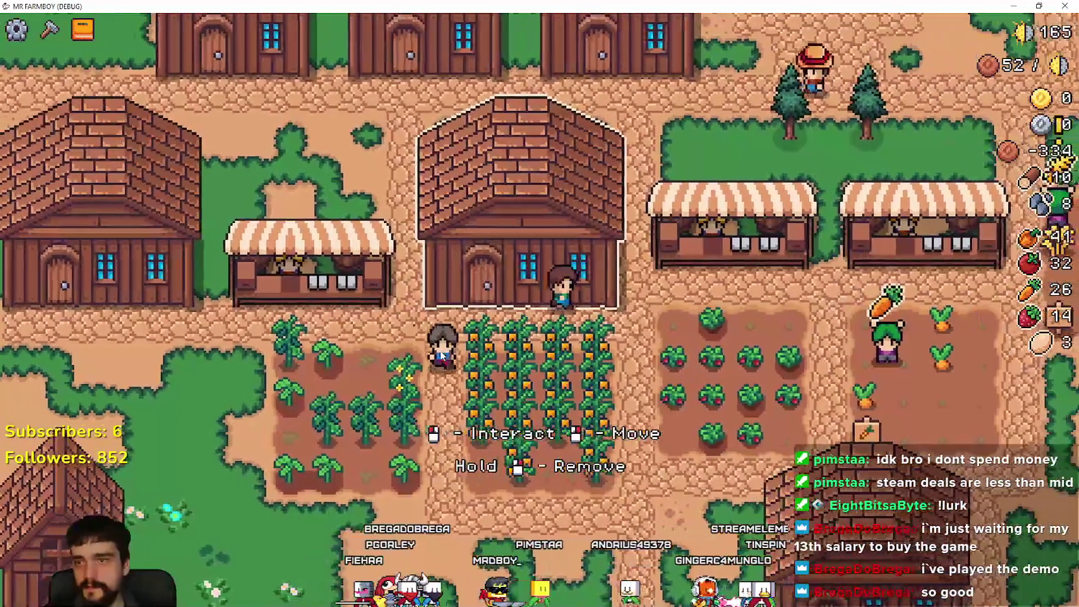
key(a)
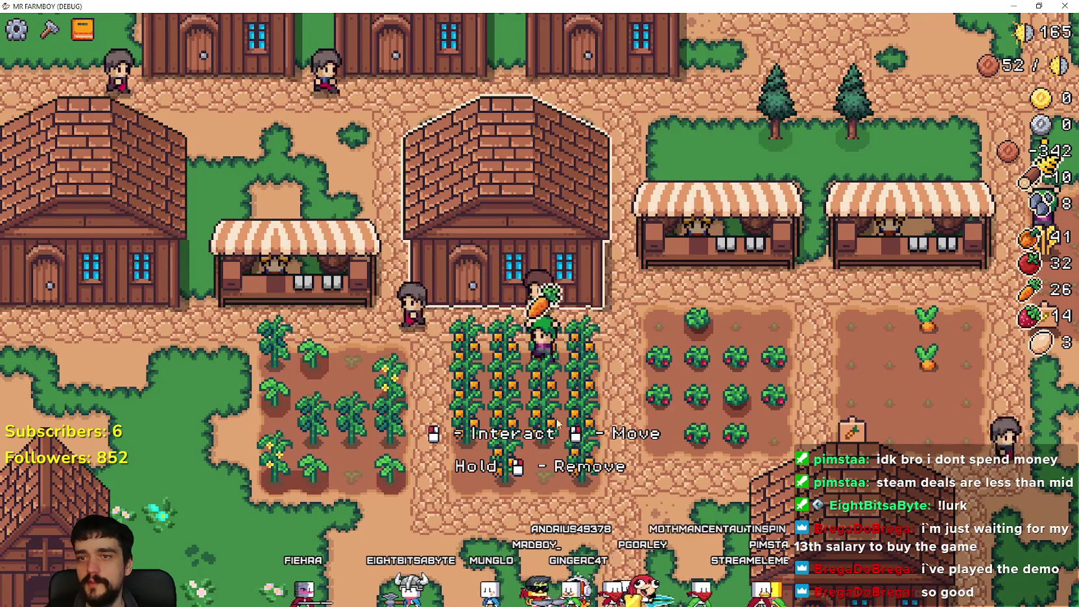
key(d)
key(s)
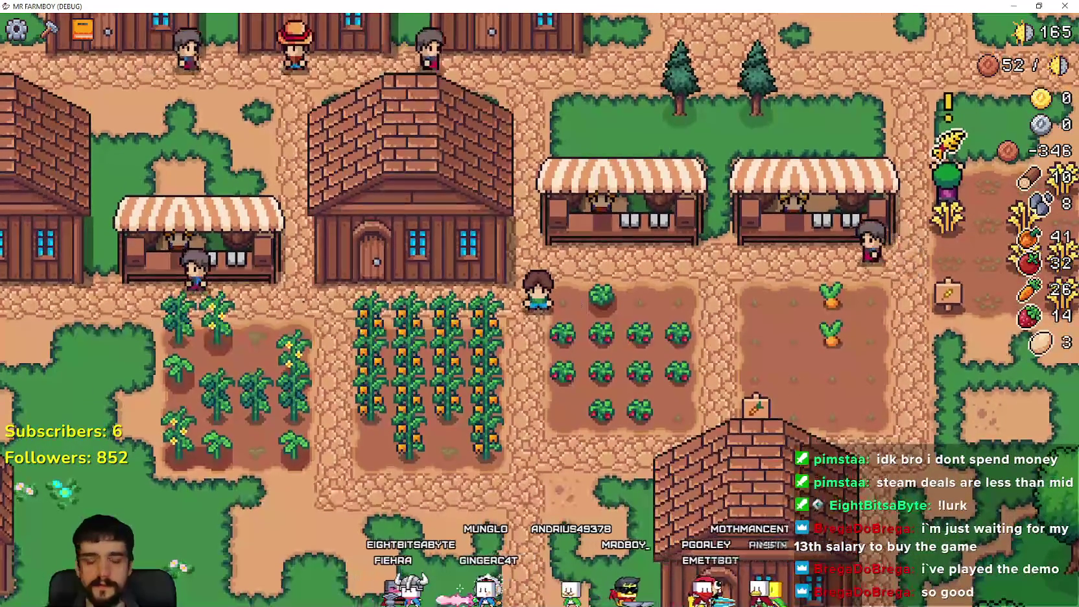
- Switch past the Steam library back to the game and check the warehouse
key(alt+Tab)
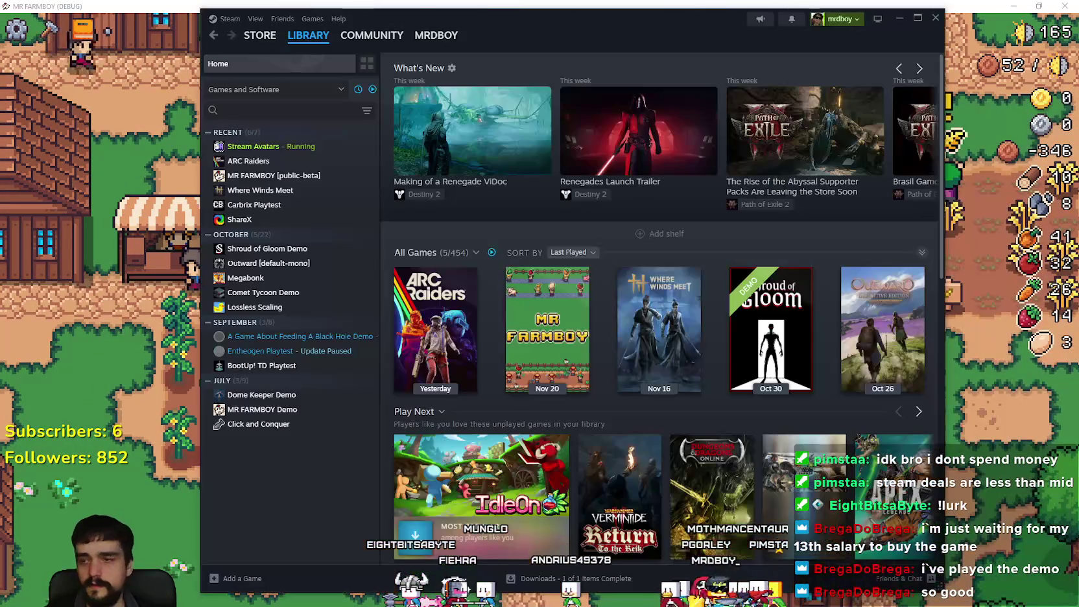
key(alt+Tab)
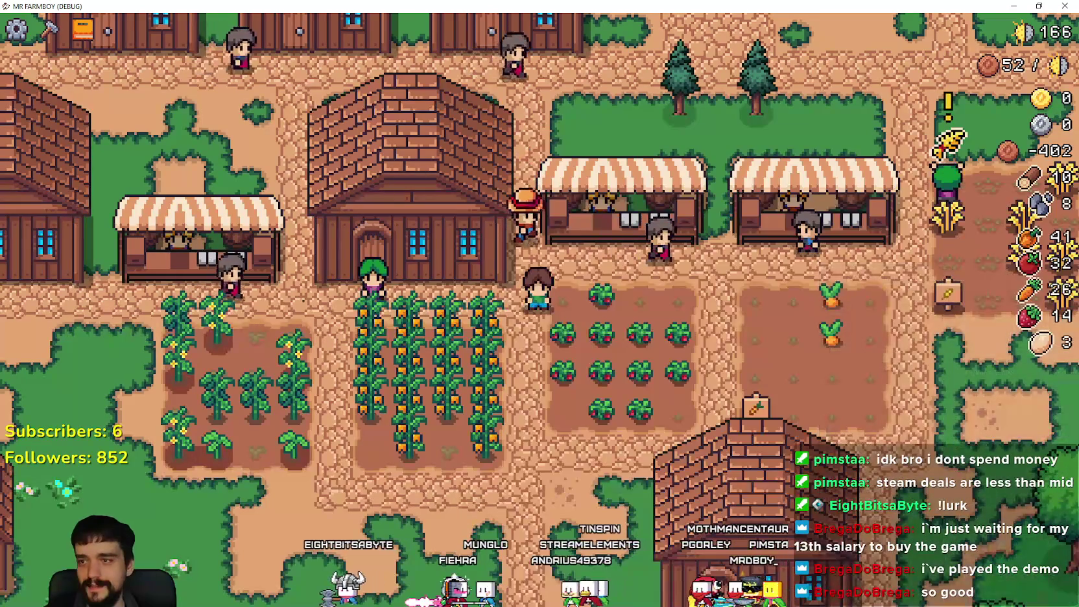
key(alt+Tab)
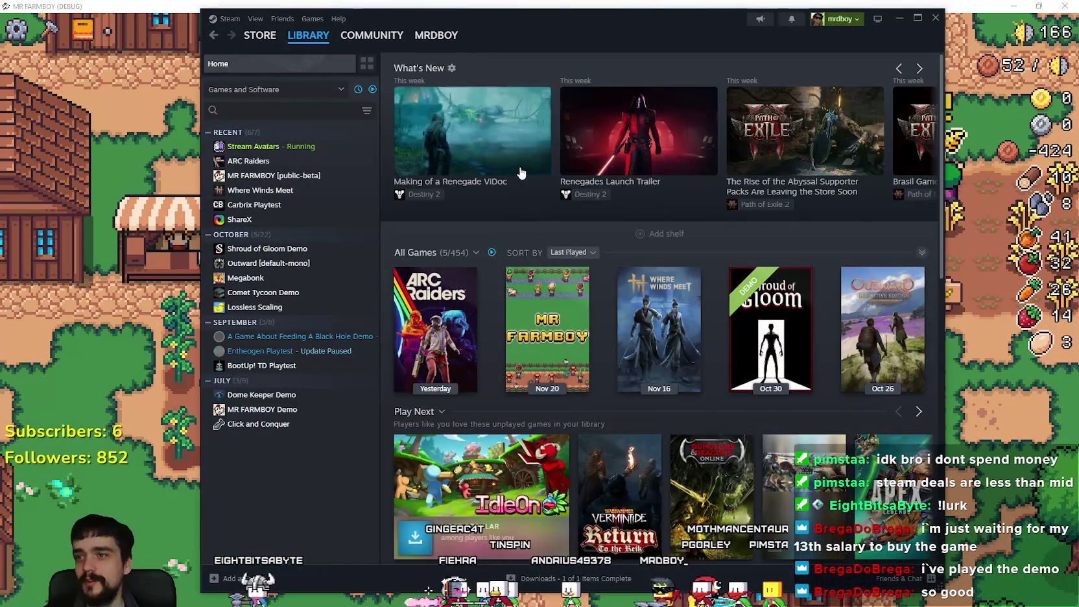
click(668, 5)
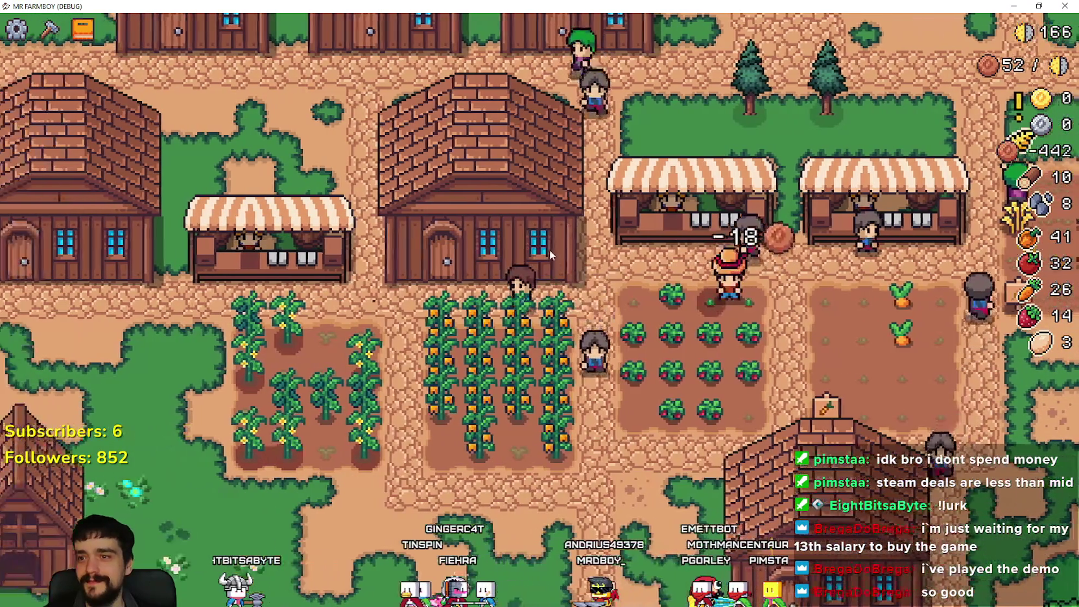
click(550, 249)
key(Escape)
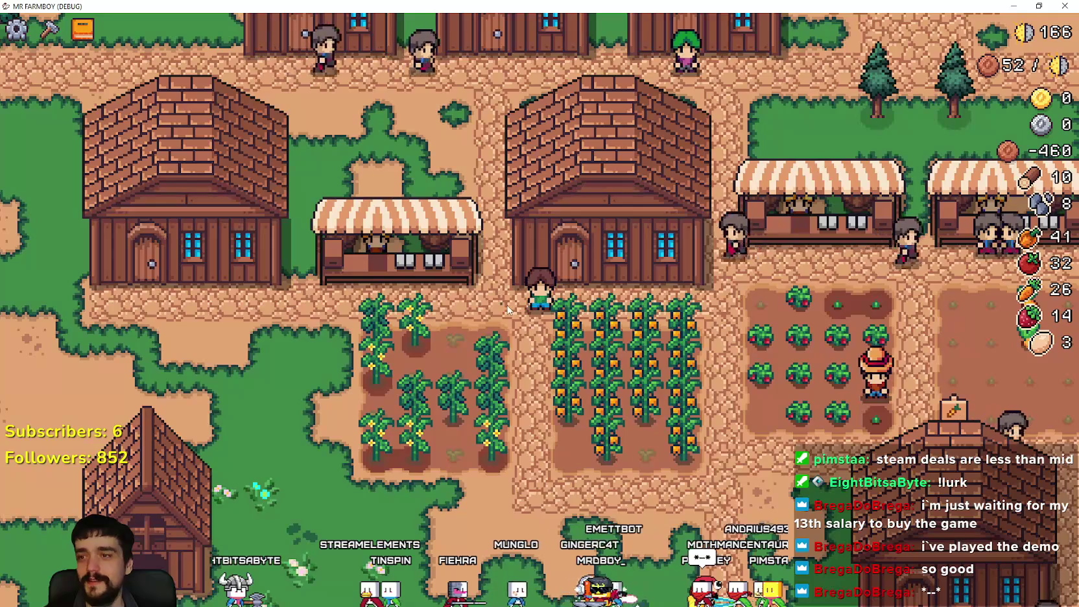
- Return to the Godot editor and drag the bottom panel up to enlarge the Profiler
scroll(508, 306, down, 3)
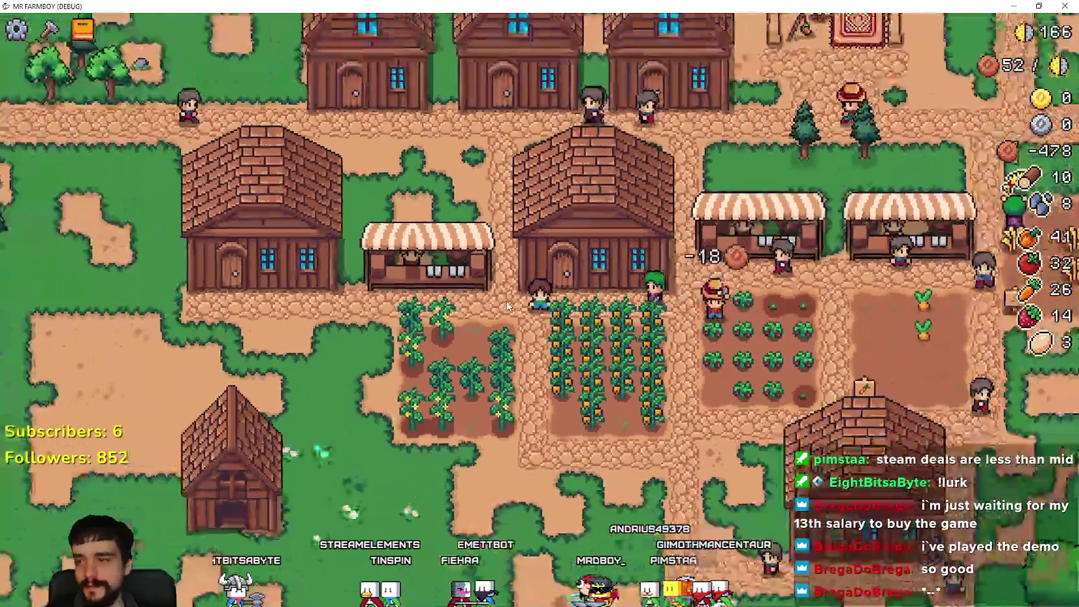
scroll(508, 306, up, 5)
right_click(508, 306)
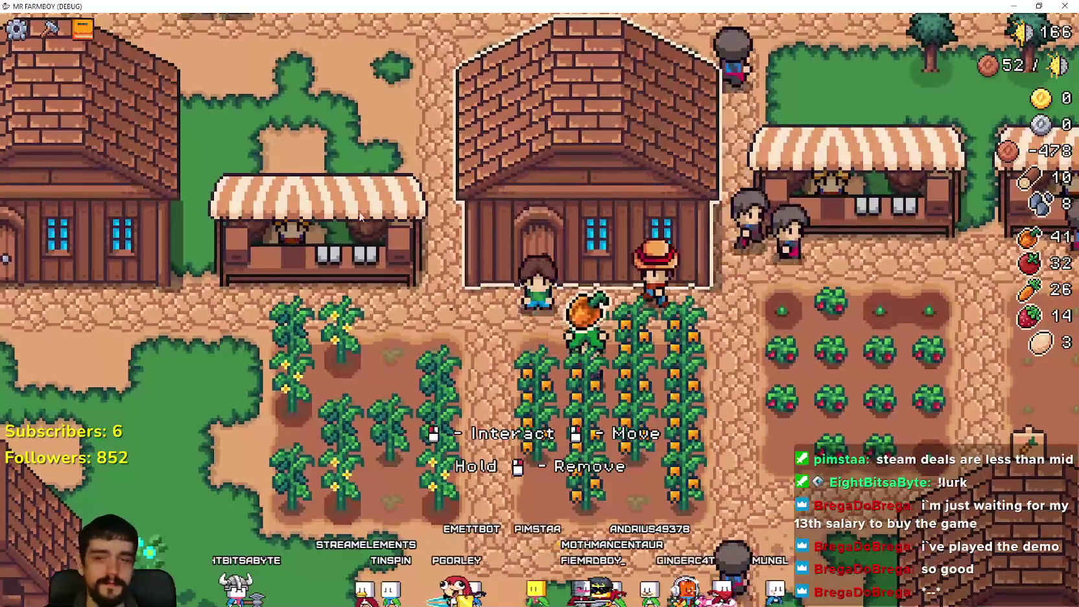
scroll(360, 227, down, 2)
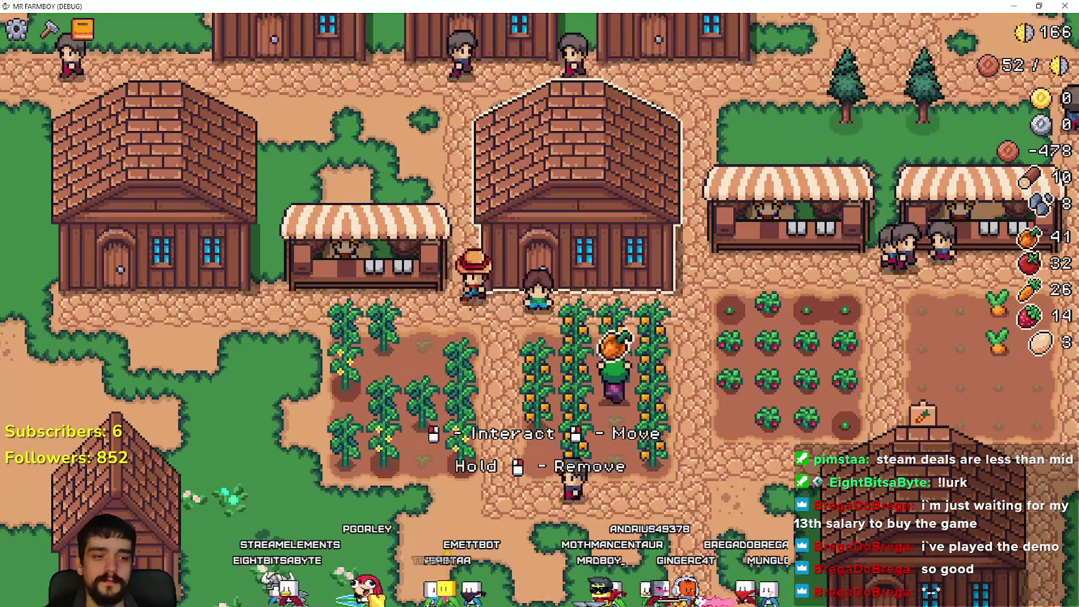
key(alt+Tab)
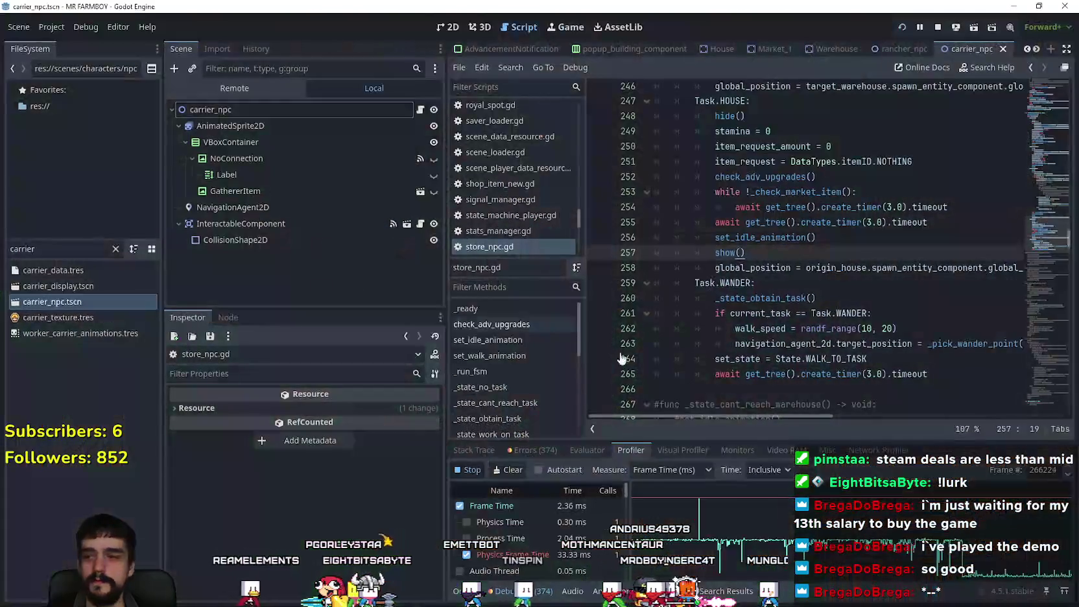
scroll(793, 285, up, 1)
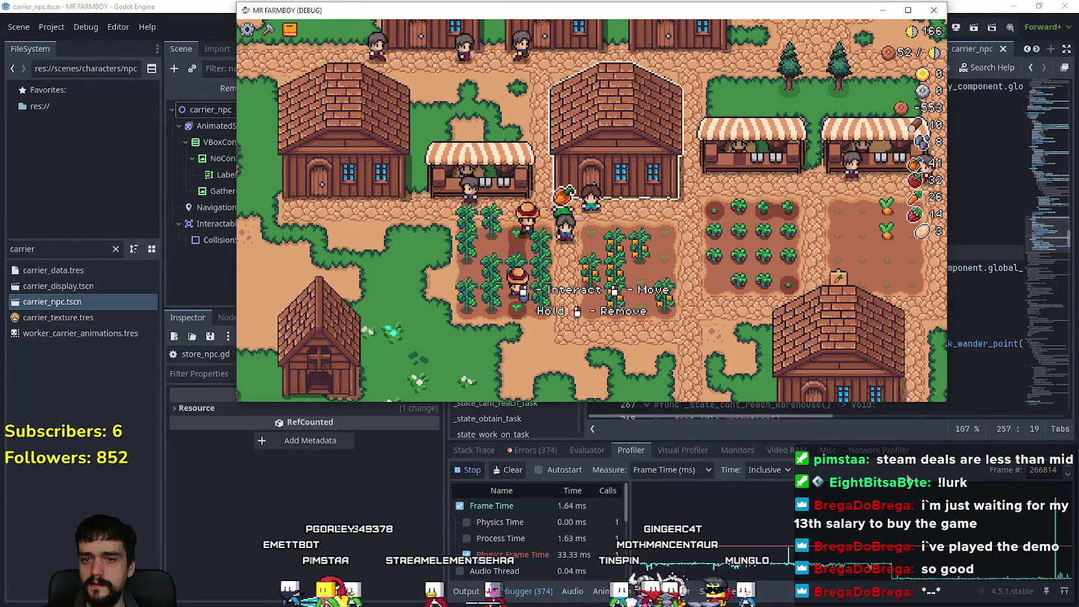
click(908, 478)
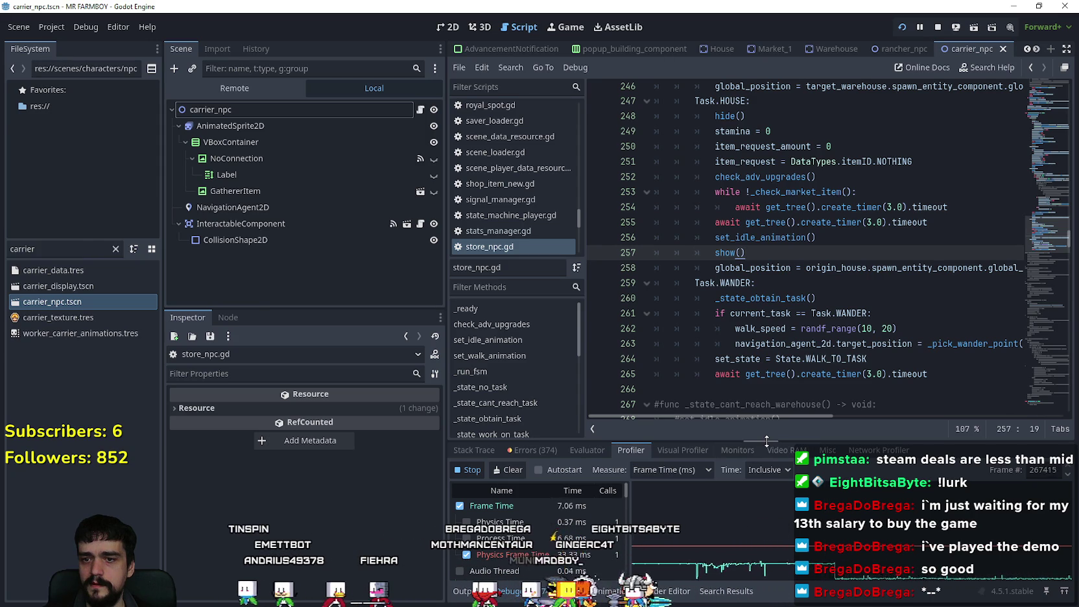
drag(765, 442, 760, 166)
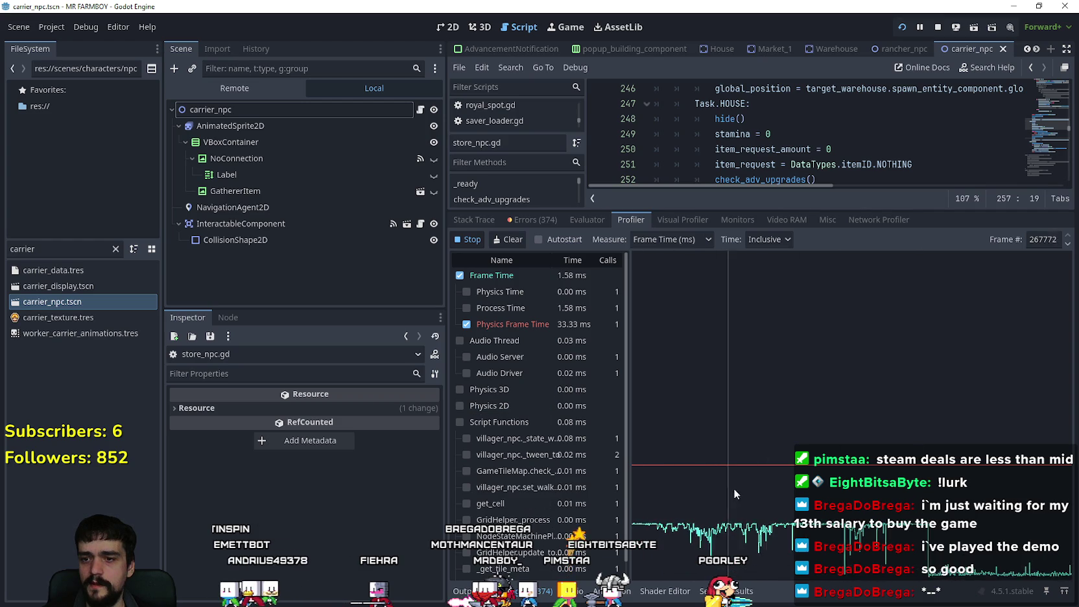
- Stop the profiler and inspect function timings across several earlier frames
click(484, 240)
click(808, 530)
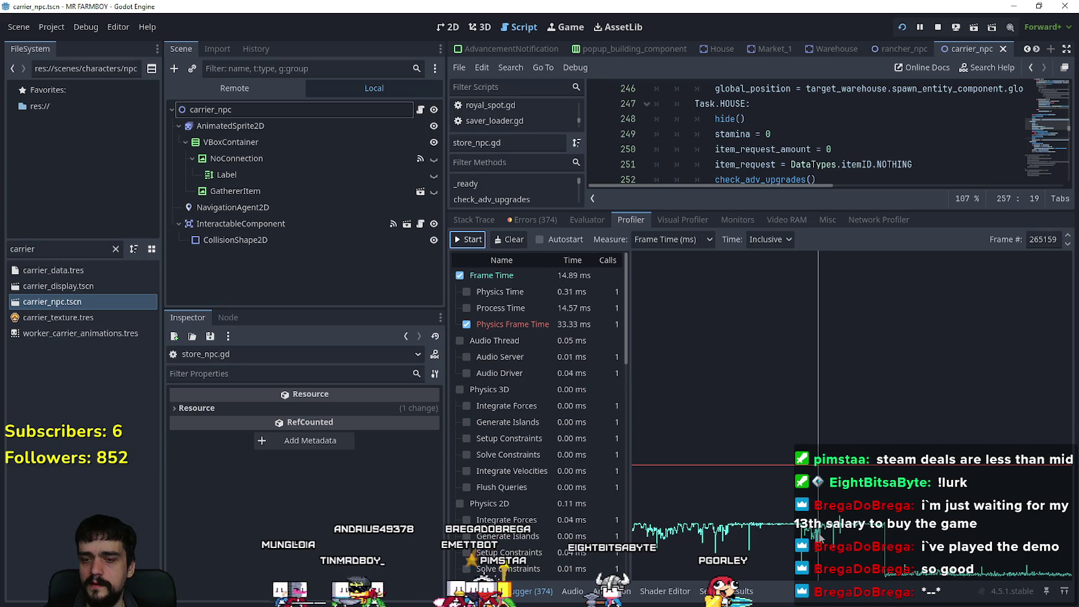
drag(821, 534, 826, 535)
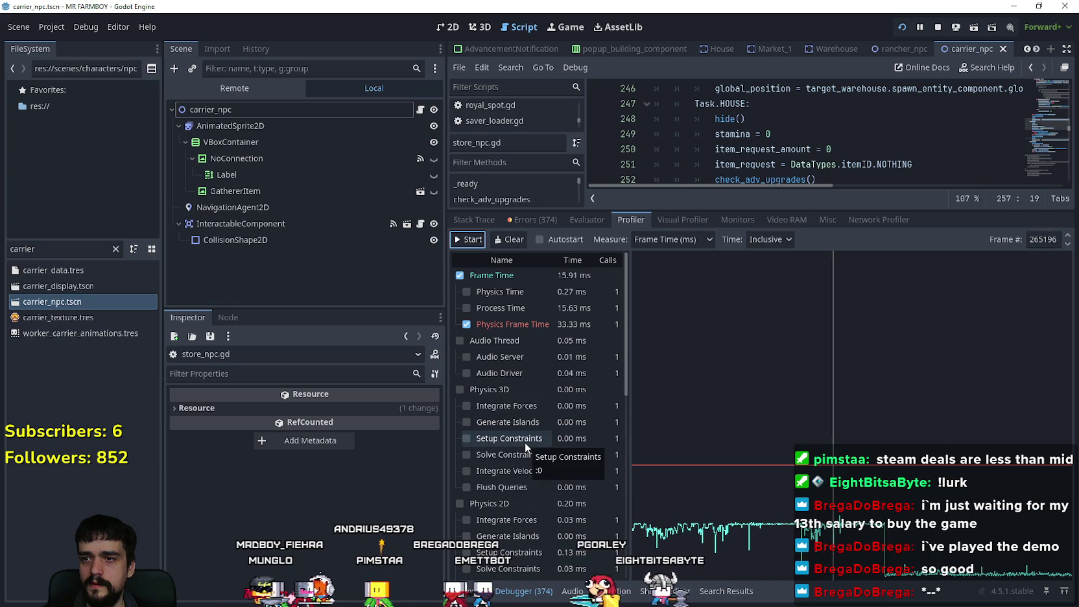
scroll(529, 448, down, 5)
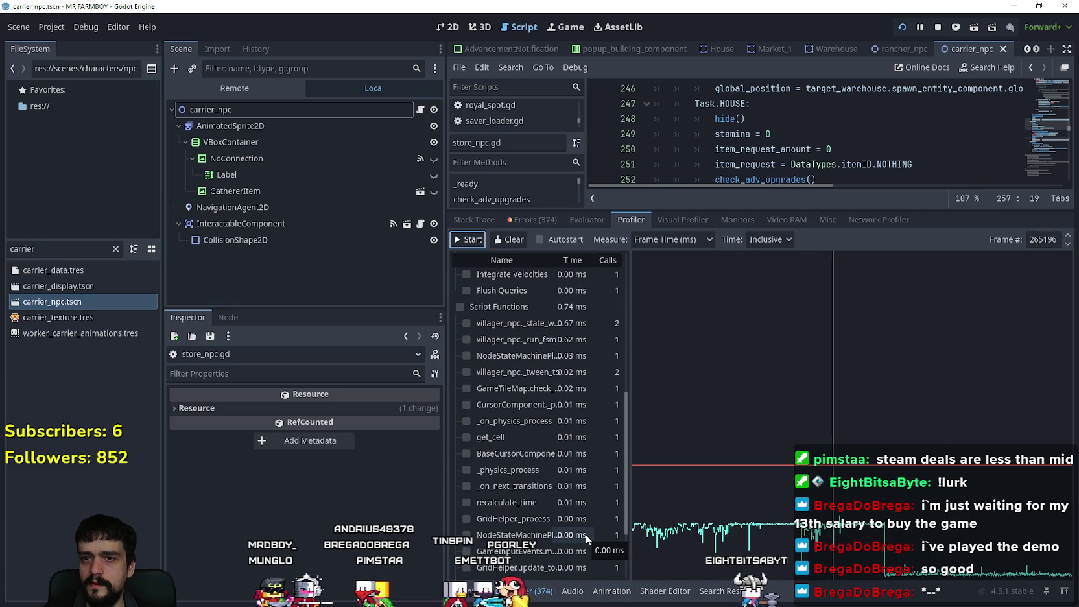
mouse_move(828, 540)
mouse_down()
mouse_move(889, 545)
mouse_move(846, 544)
mouse_up()
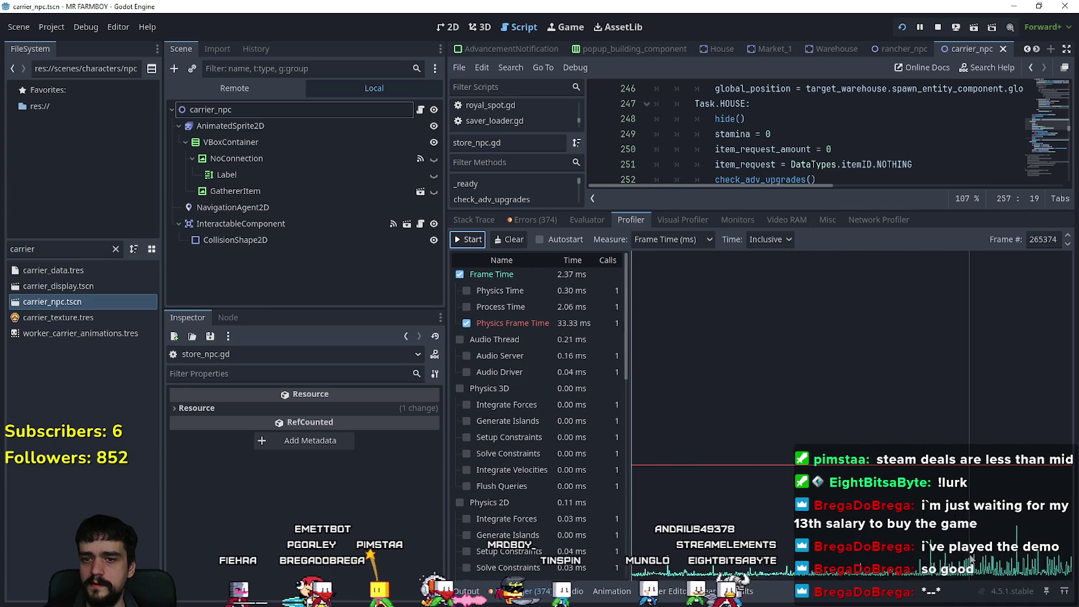
click(747, 513)
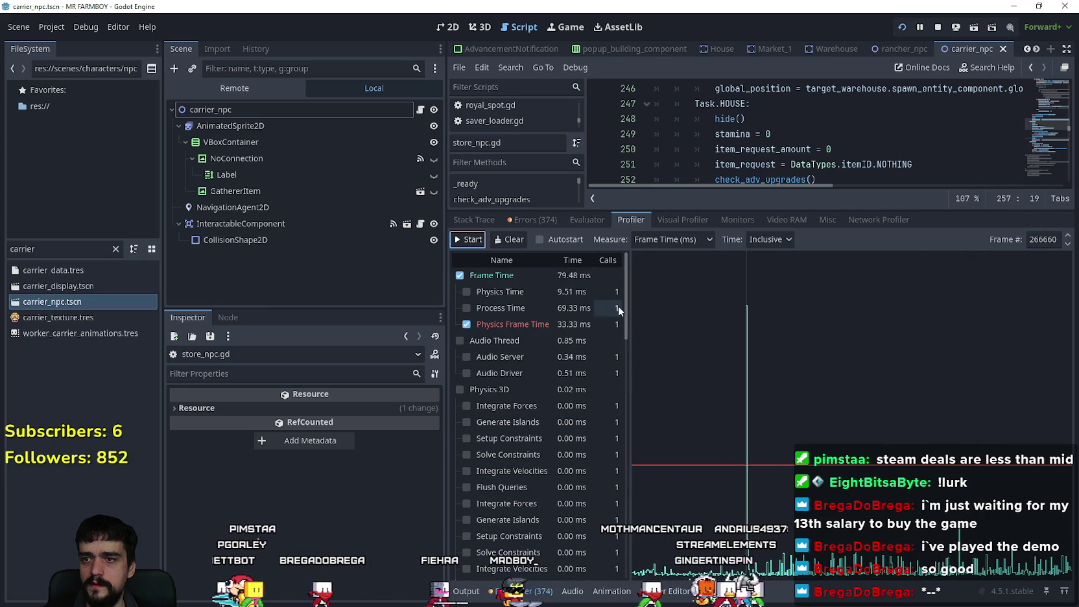
mouse_move(625, 303)
mouse_down()
mouse_move(646, 373)
mouse_move(652, 471)
mouse_move(735, 464)
mouse_up()
scroll(726, 475, down, 5)
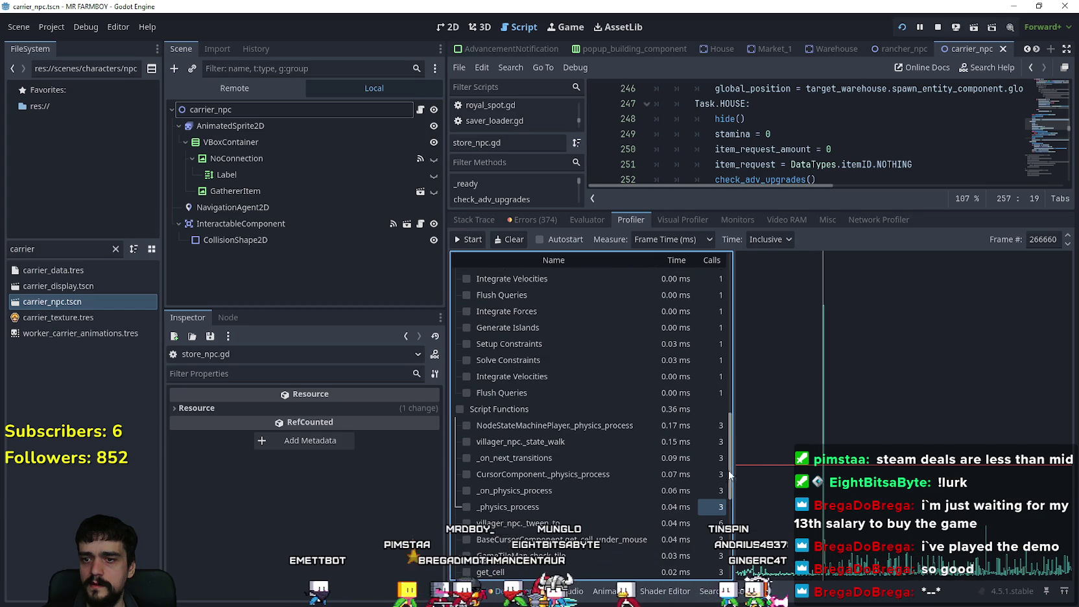
mouse_move(735, 573)
mouse_down()
mouse_move(727, 315)
mouse_move(736, 296)
mouse_up()
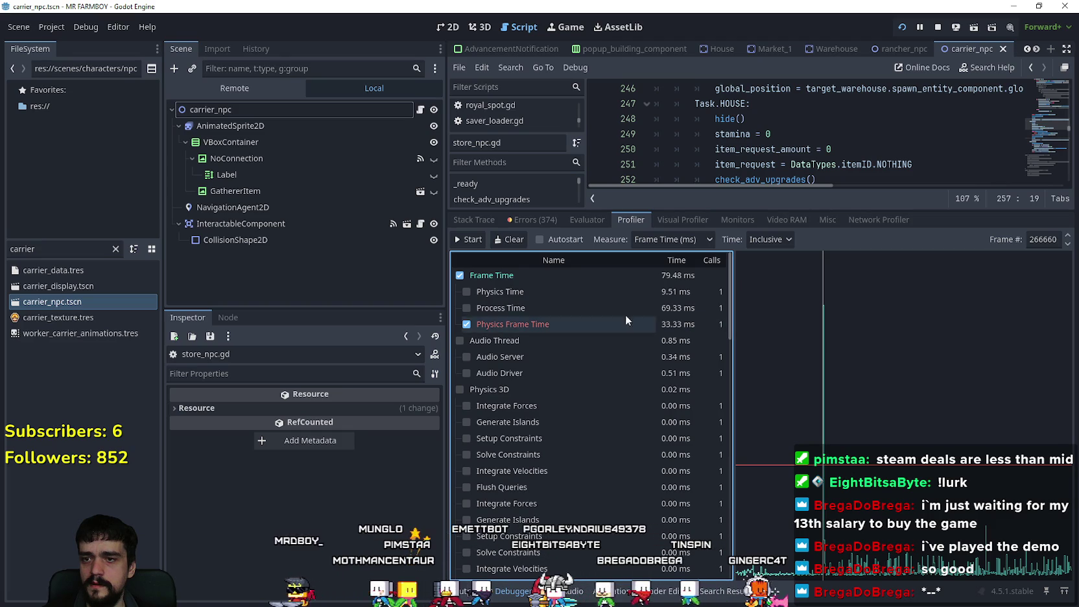
scroll(579, 483, down, 10)
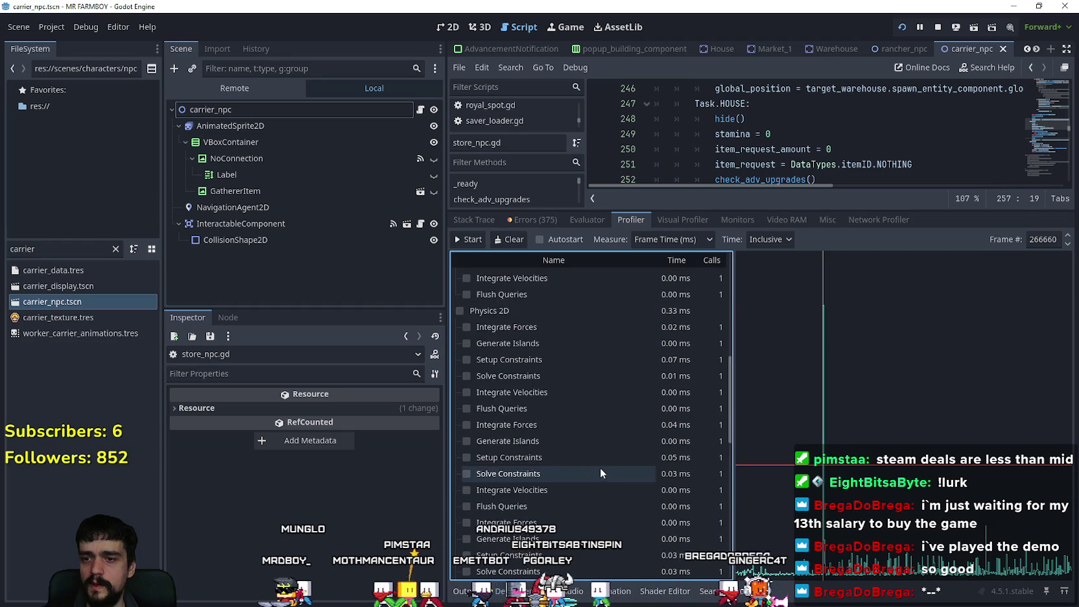
scroll(600, 469, down, 5)
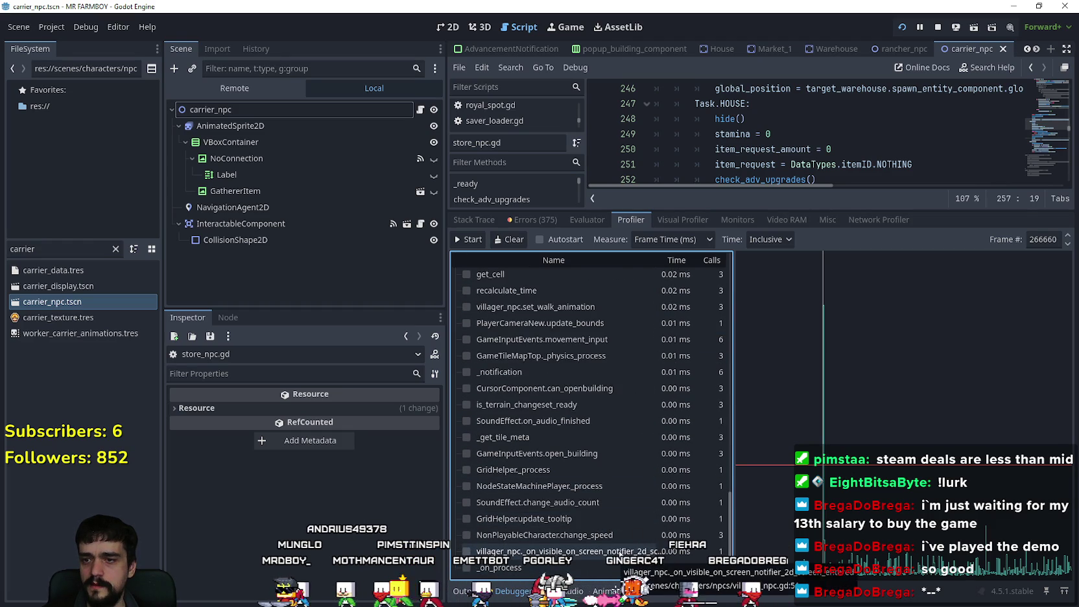
scroll(621, 540, up, 4)
scroll(587, 475, up, 4)
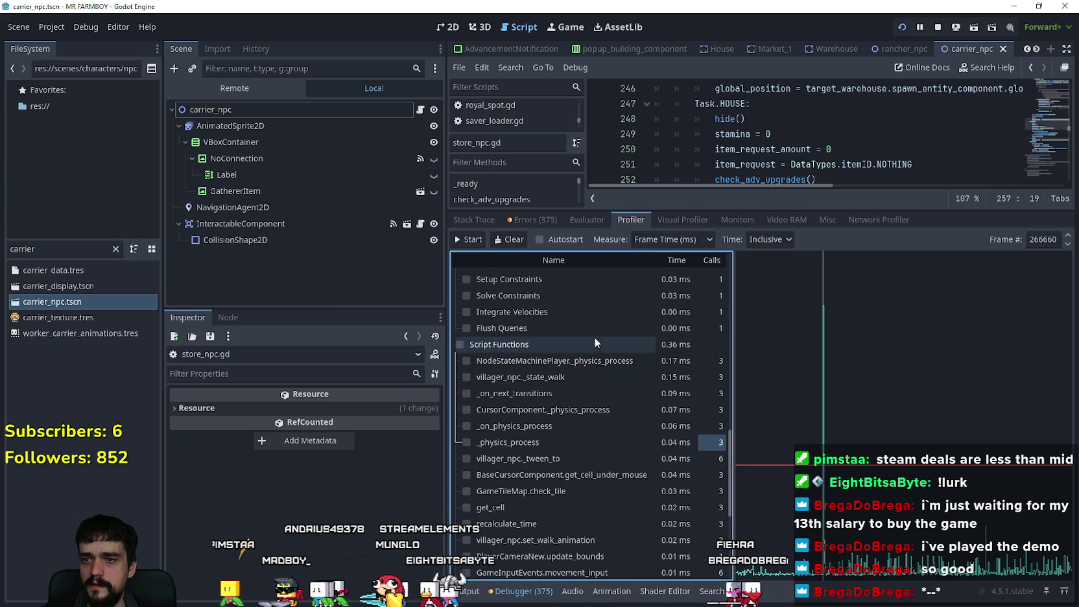
- Try the visual profiler, then start a fresh function-timing capture in the Profiler
click(691, 220)
click(472, 239)
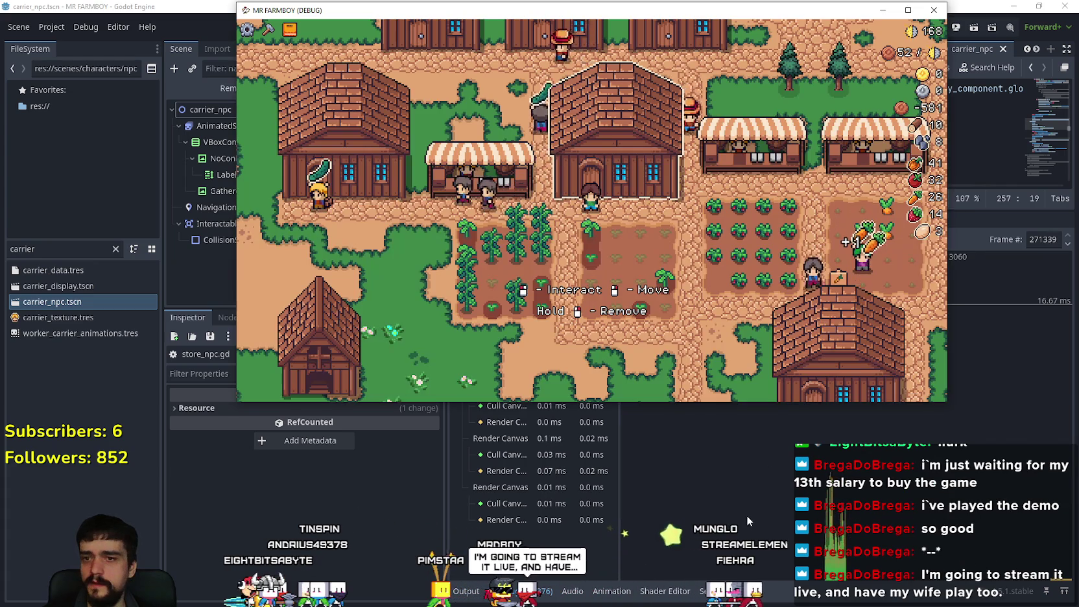
click(821, 338)
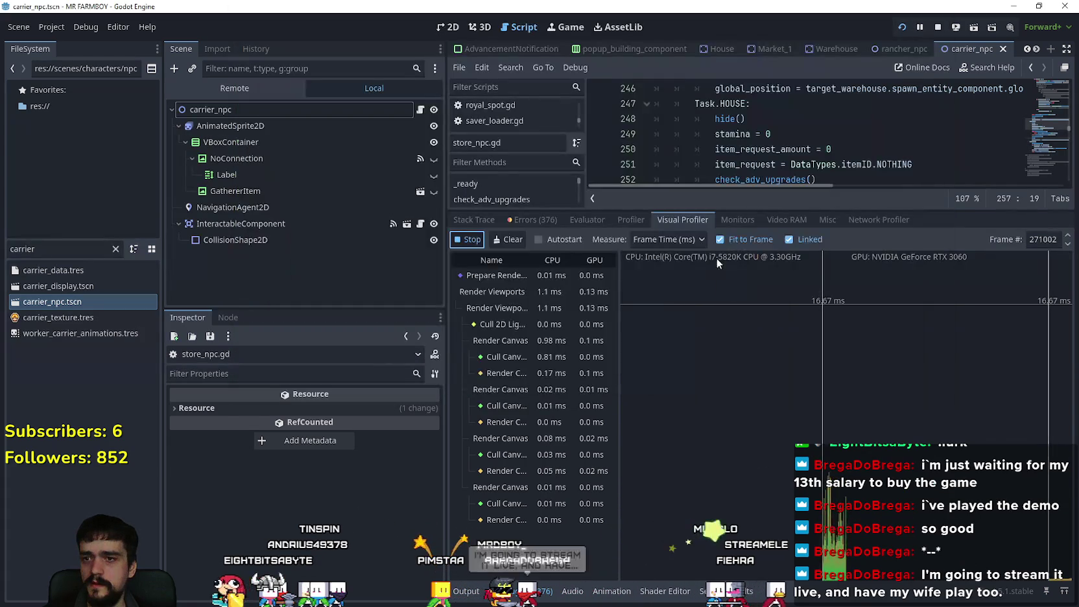
click(647, 221)
scroll(601, 324, up, 10)
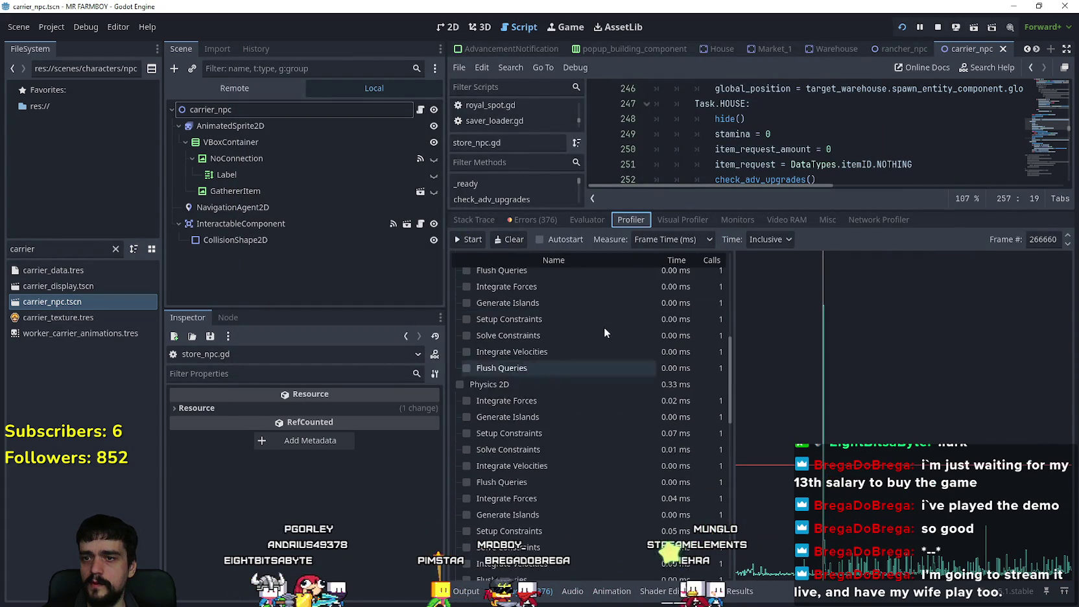
scroll(610, 336, up, 5)
click(468, 239)
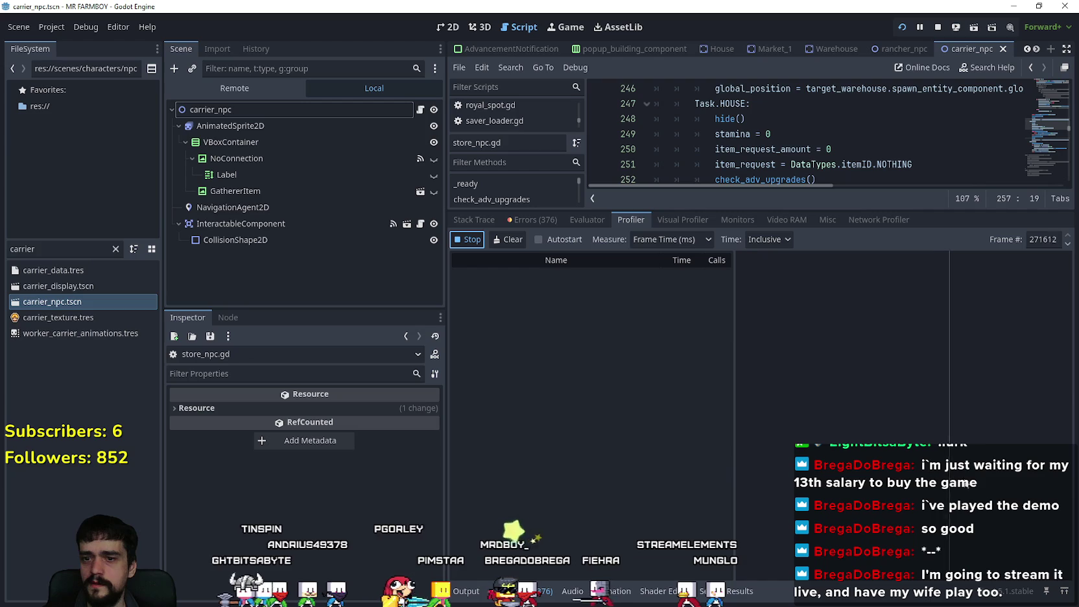
key(alt+Tab)
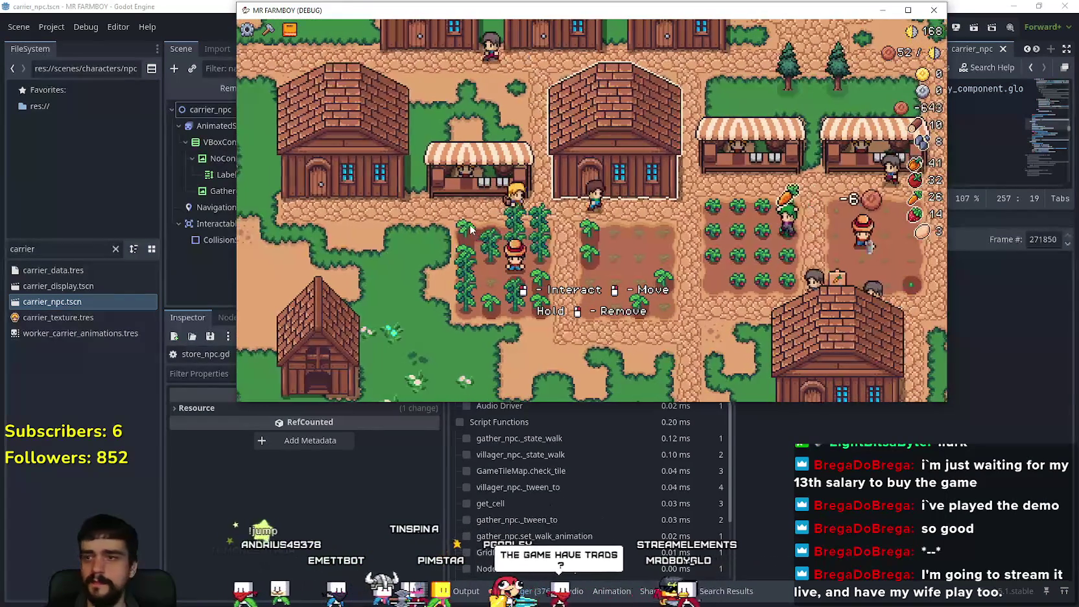
- Walk to the warehouse, confirm its stock reaches 2/2, then maximize the game window
key(d)
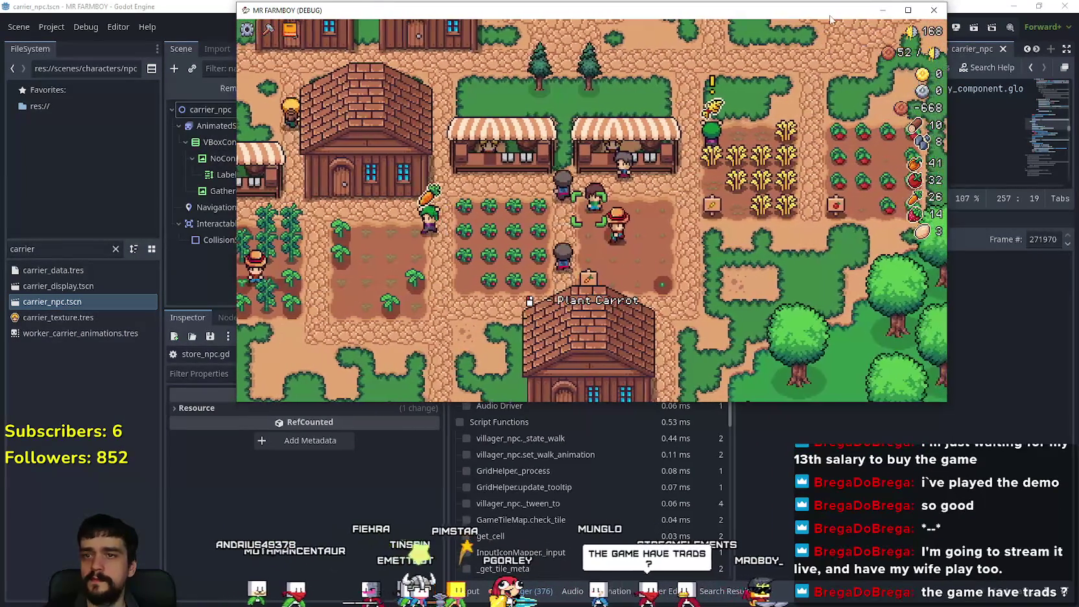
key(d)
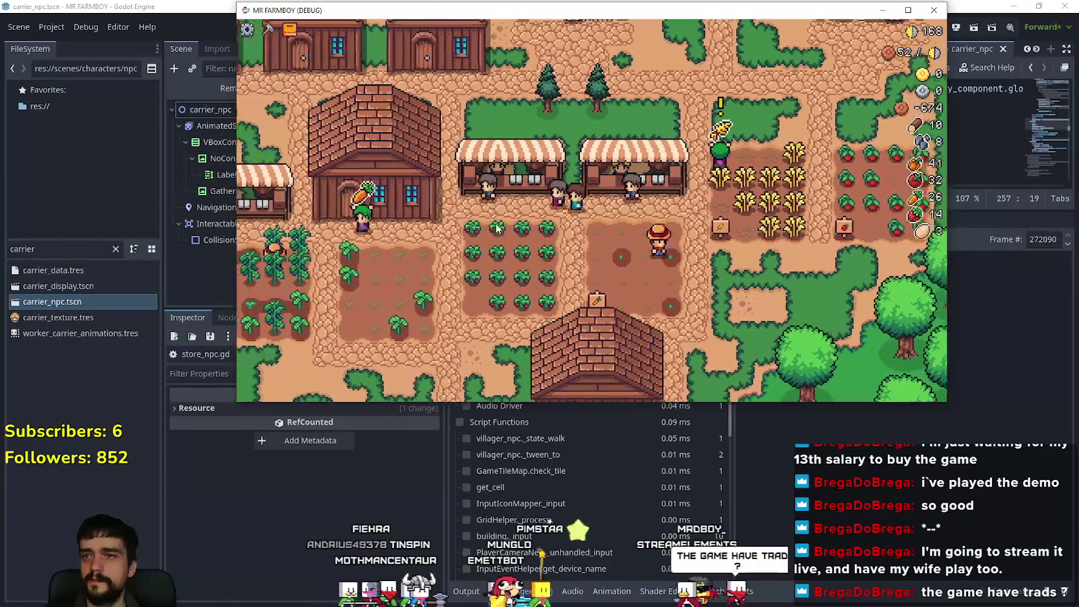
key(a)
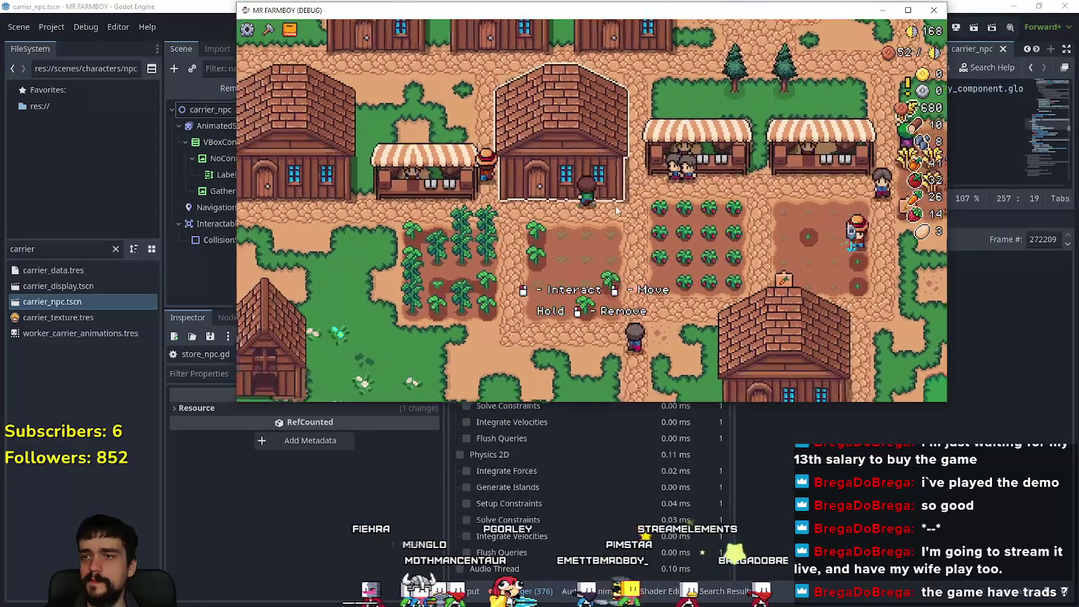
click(613, 212)
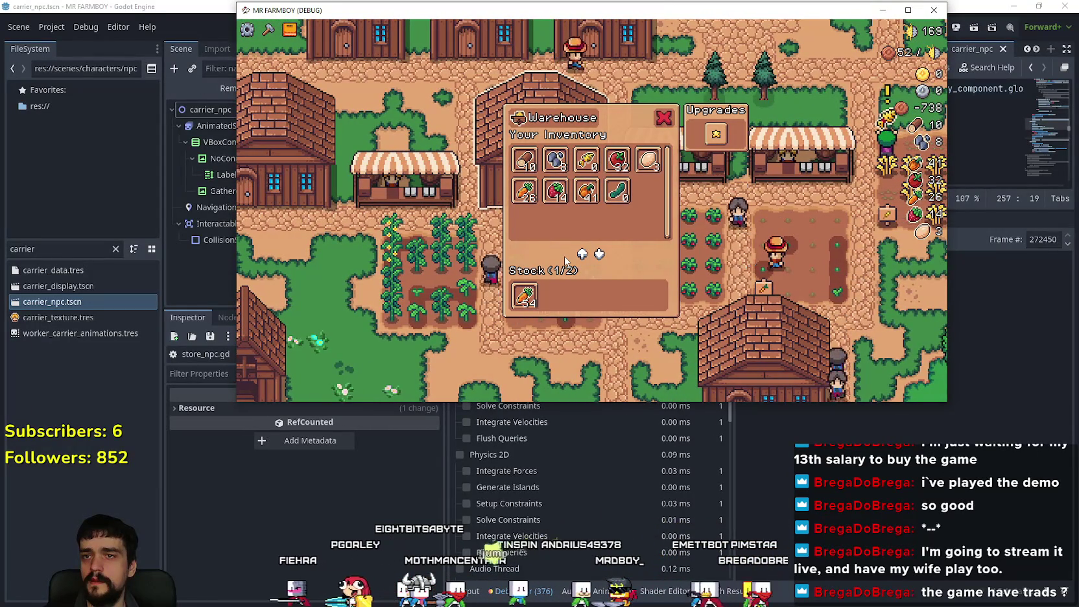
mouse_move(595, 165)
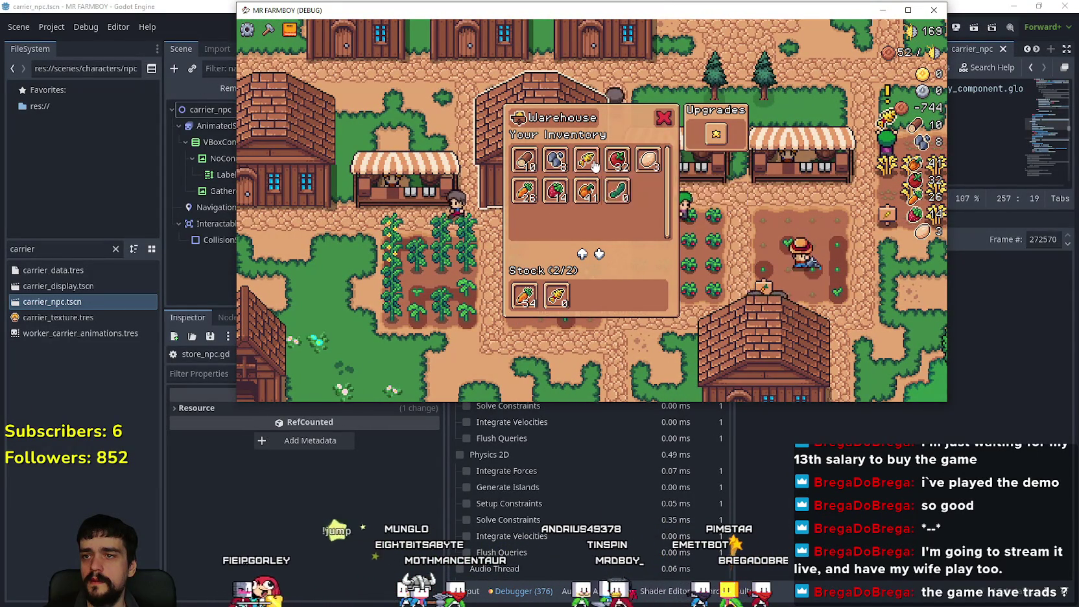
key(Escape)
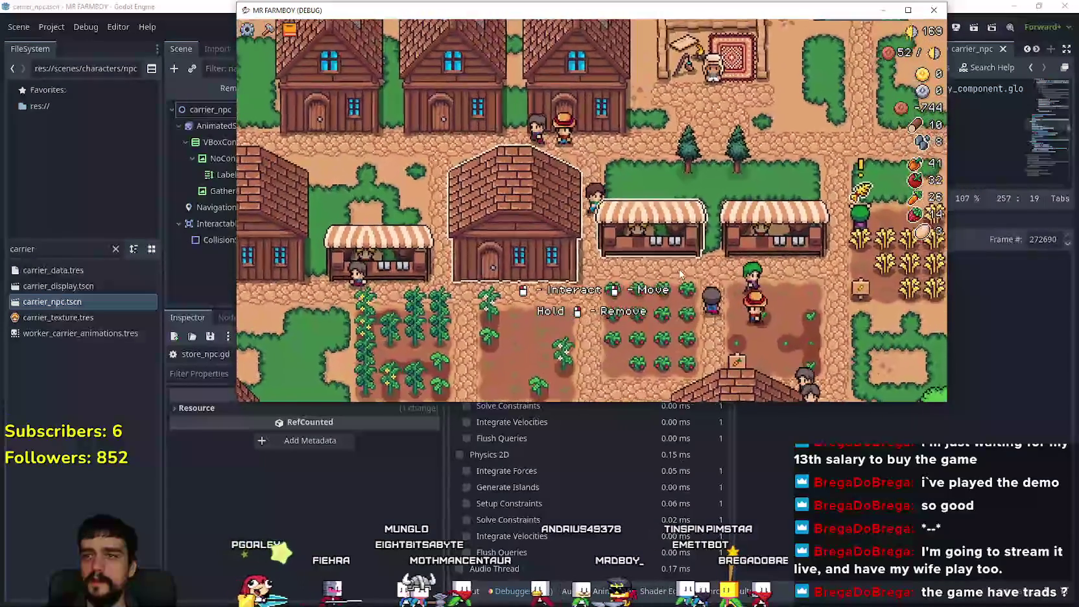
click(681, 278)
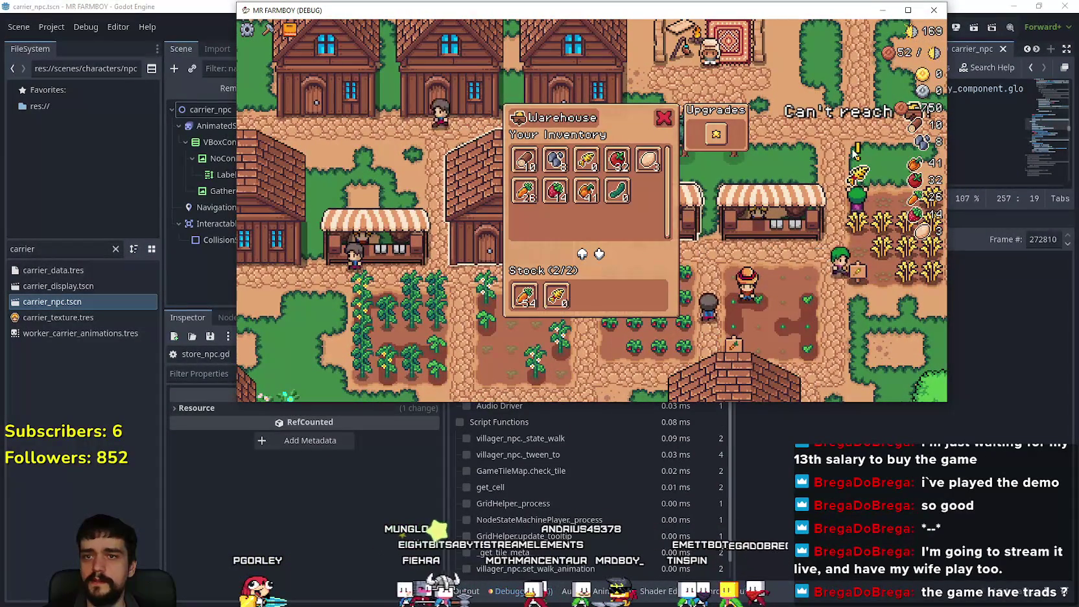
key(Escape)
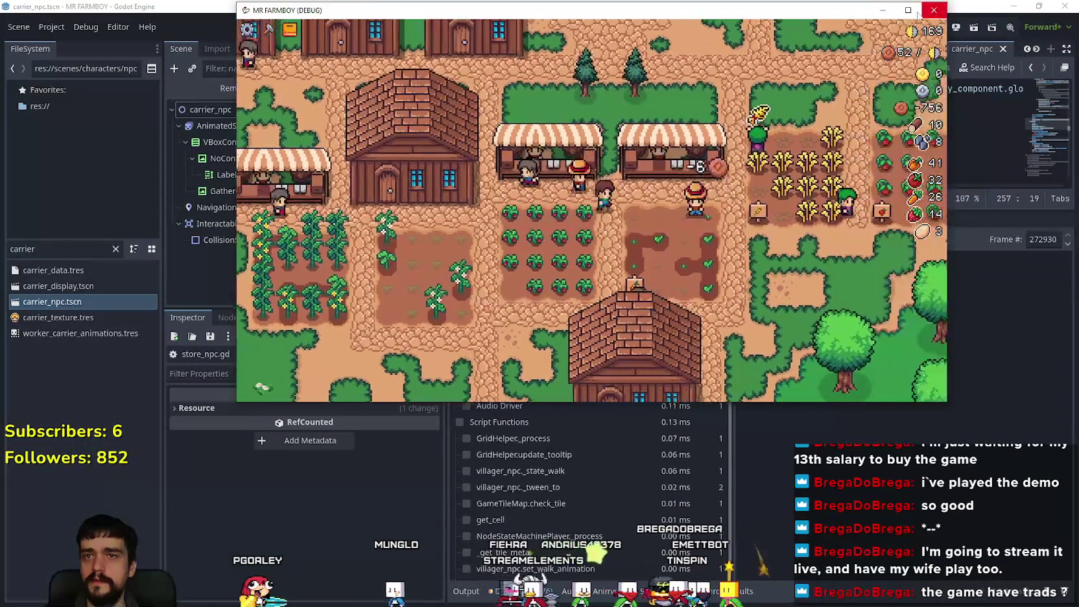
click(908, 10)
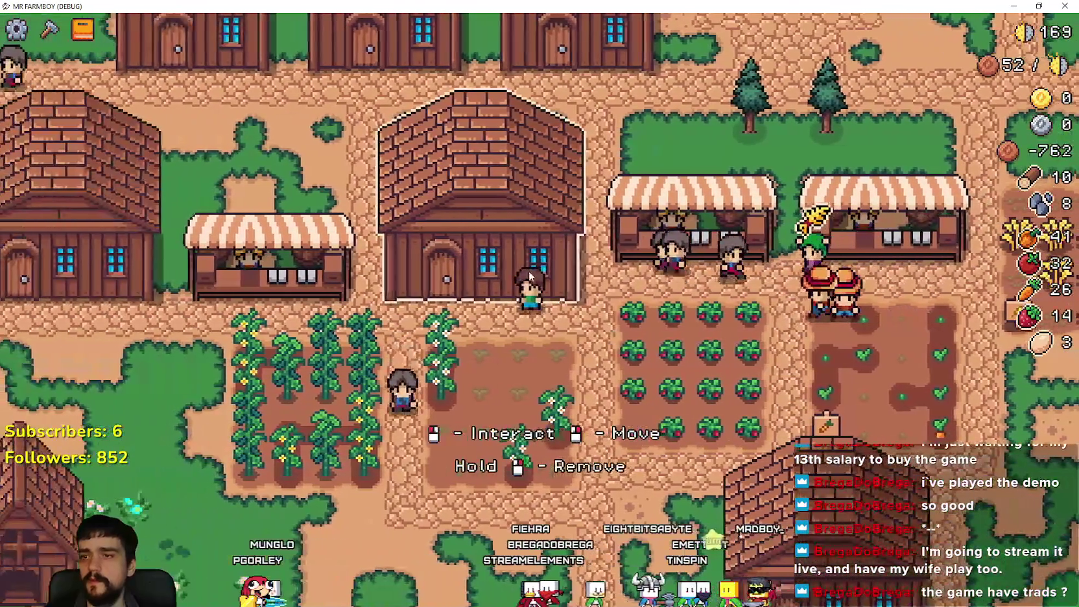
- Check the warehouse, then pull the 5 wheat out of the market's Sell slot
click(528, 271)
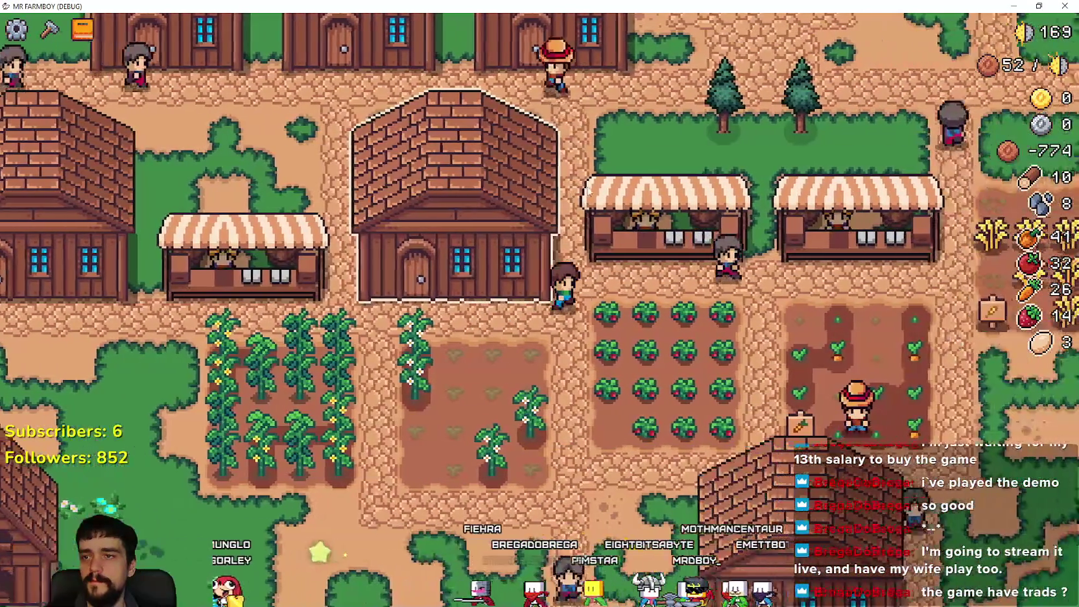
click(588, 186)
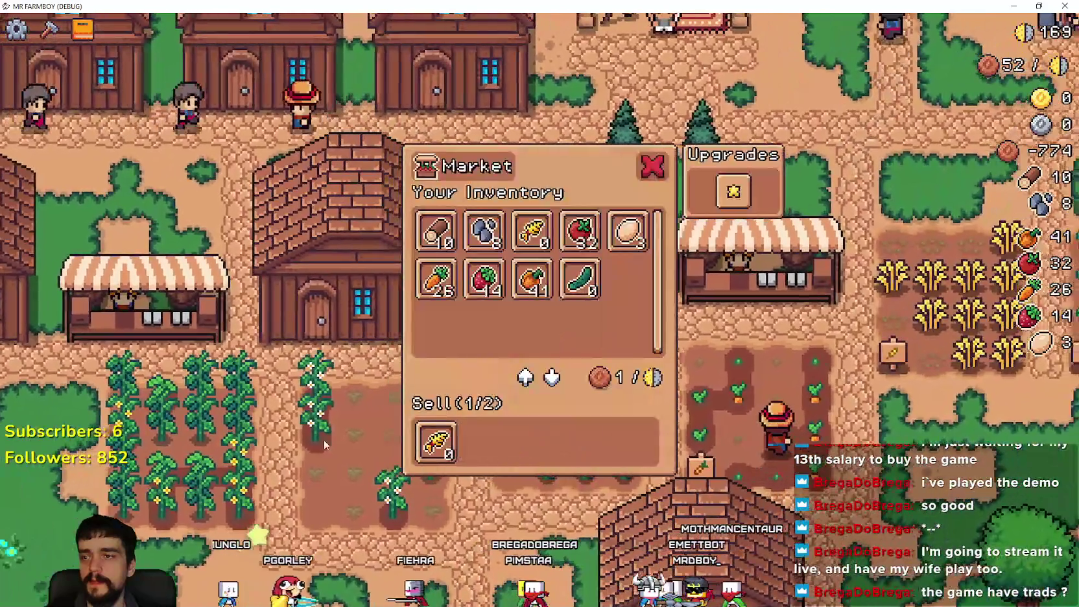
mouse_move(425, 240)
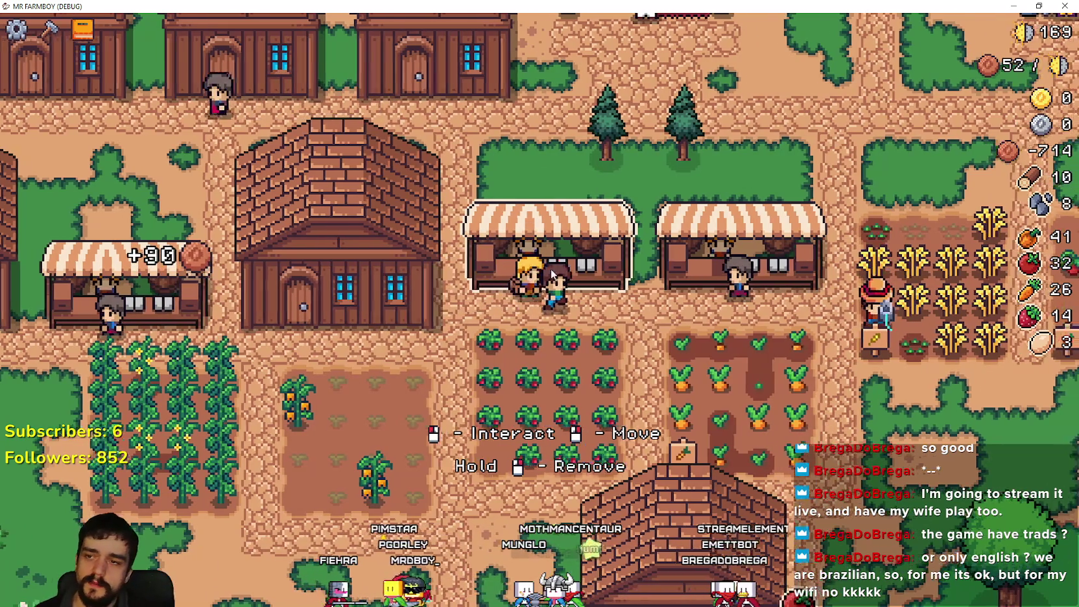
click(551, 268)
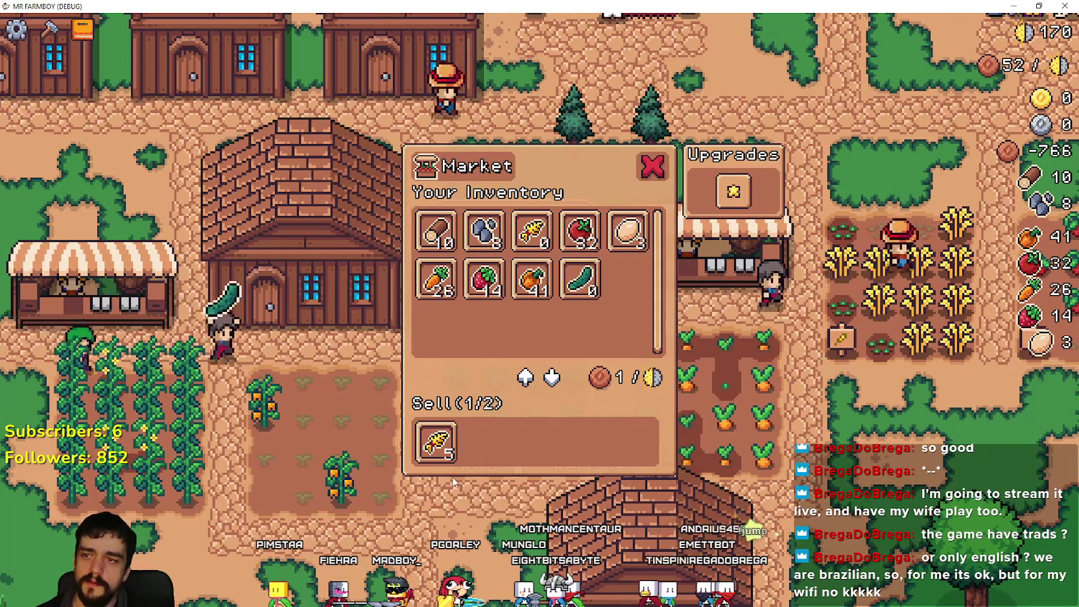
click(448, 446)
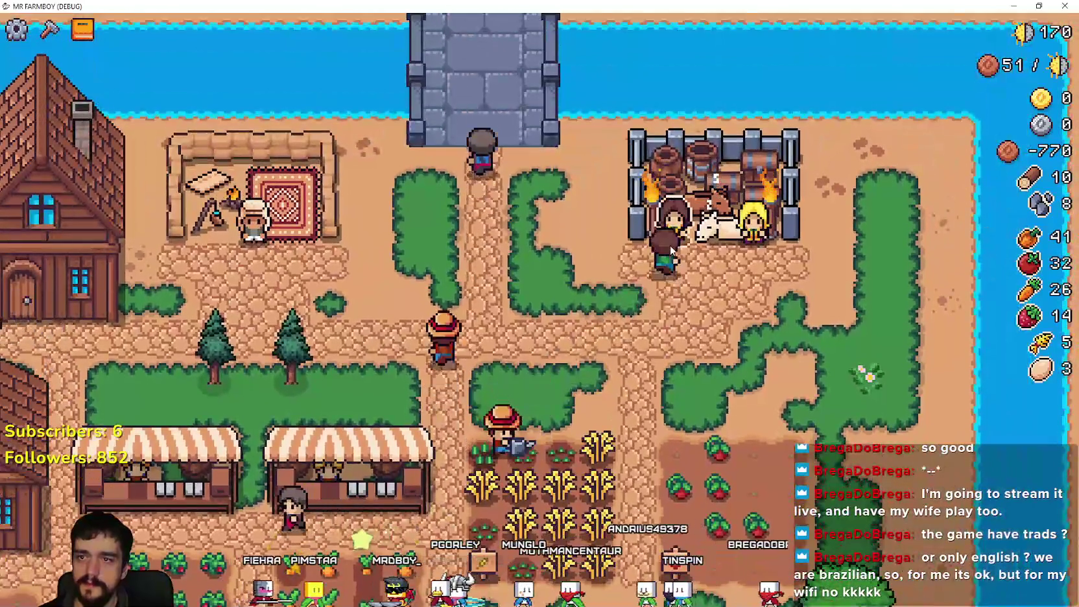
- Give the Royal's Envoy 14 strawberries, 5 wheat and 3 eggs for its task
click(671, 246)
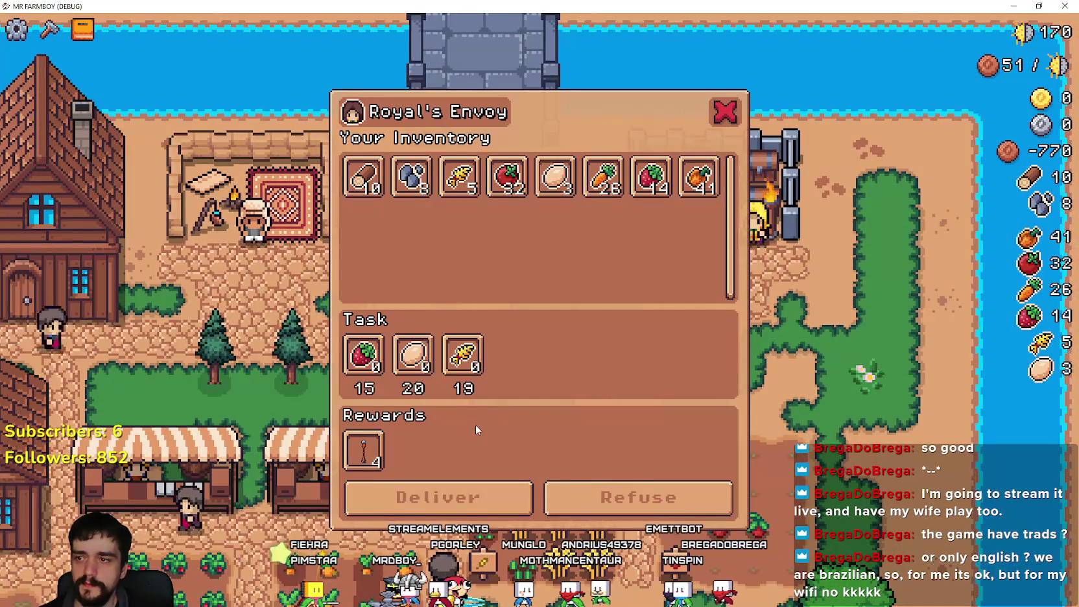
click(652, 176)
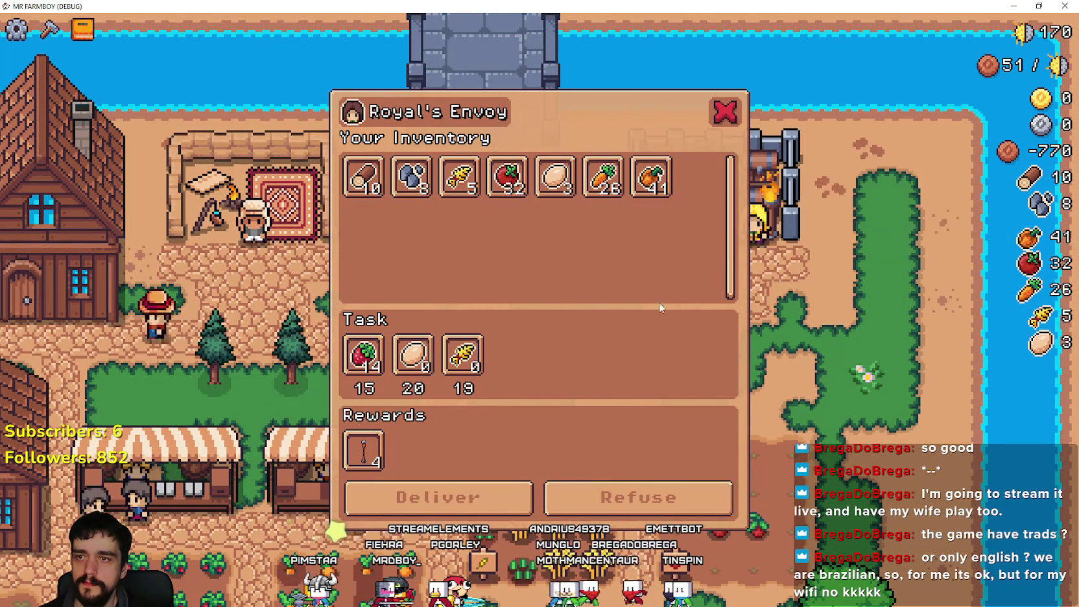
click(459, 176)
click(507, 176)
key(Escape)
- Walk the farmer past the warehouse and market to the pepper and tomato plots, then return to Godot
key(s)
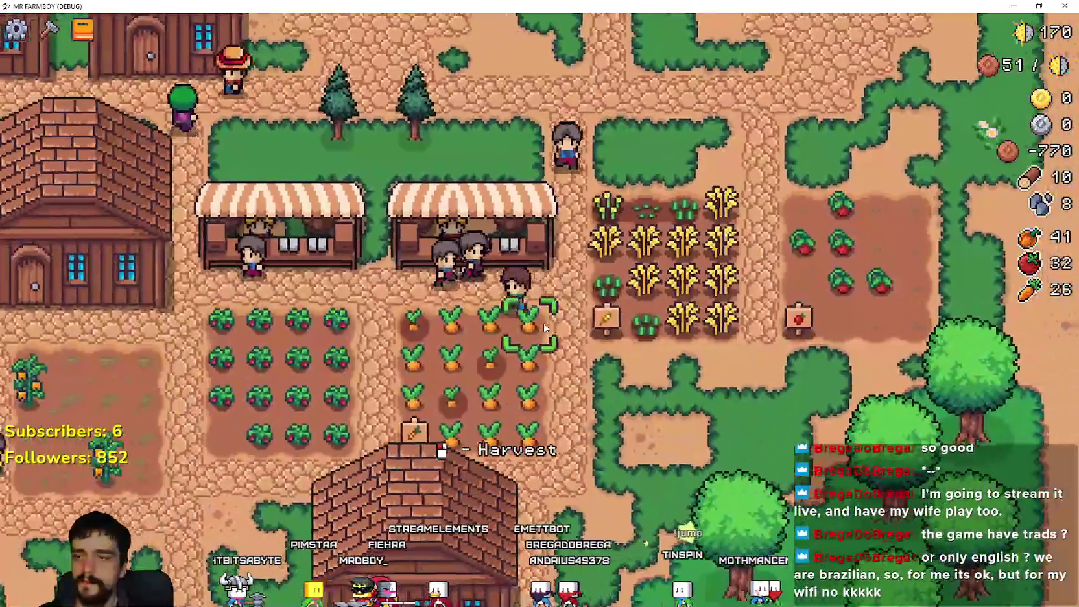
key(a)
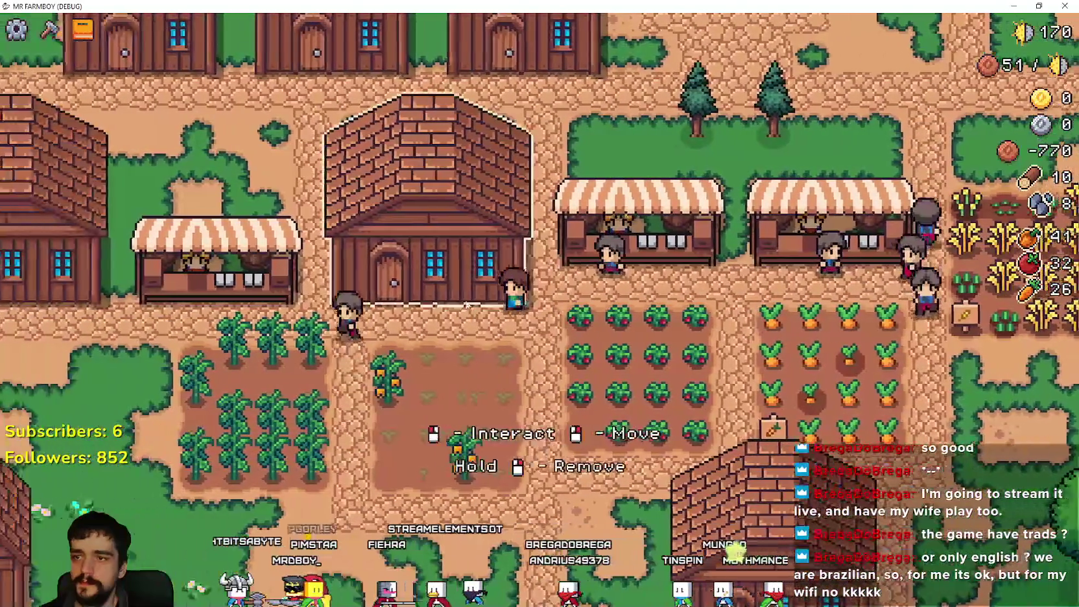
key(e)
key(a)
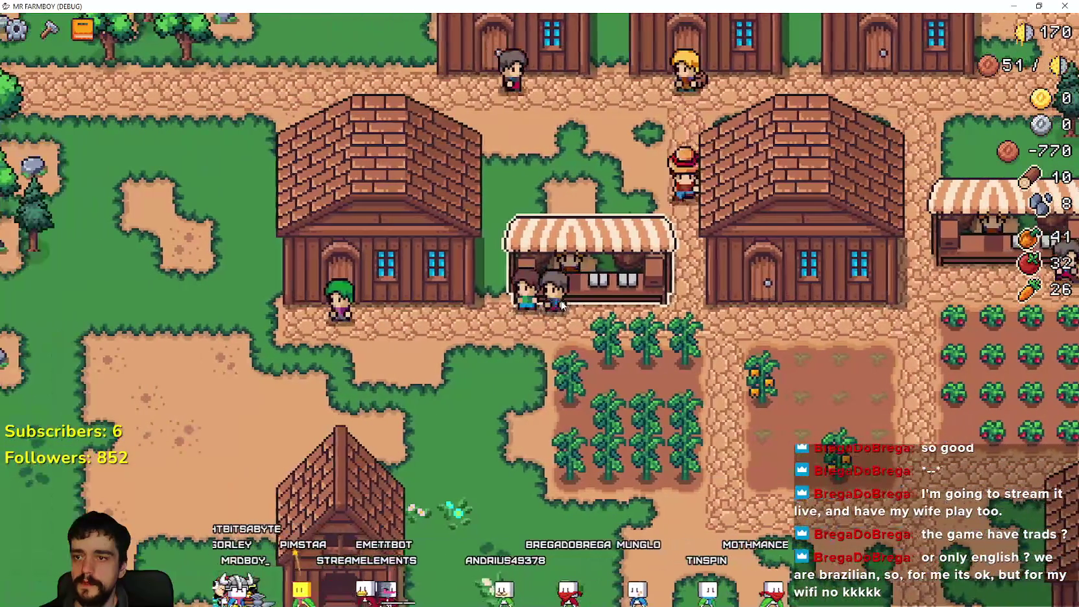
key(e)
key(a)
key(e)
key(s)
key(d)
key(w)
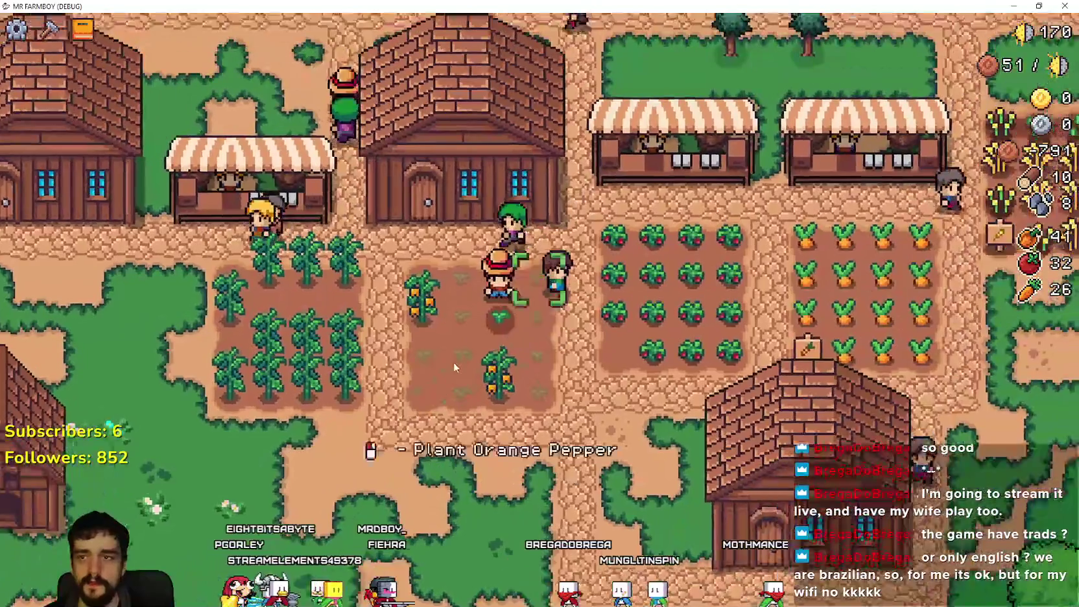
key(d)
key(w)
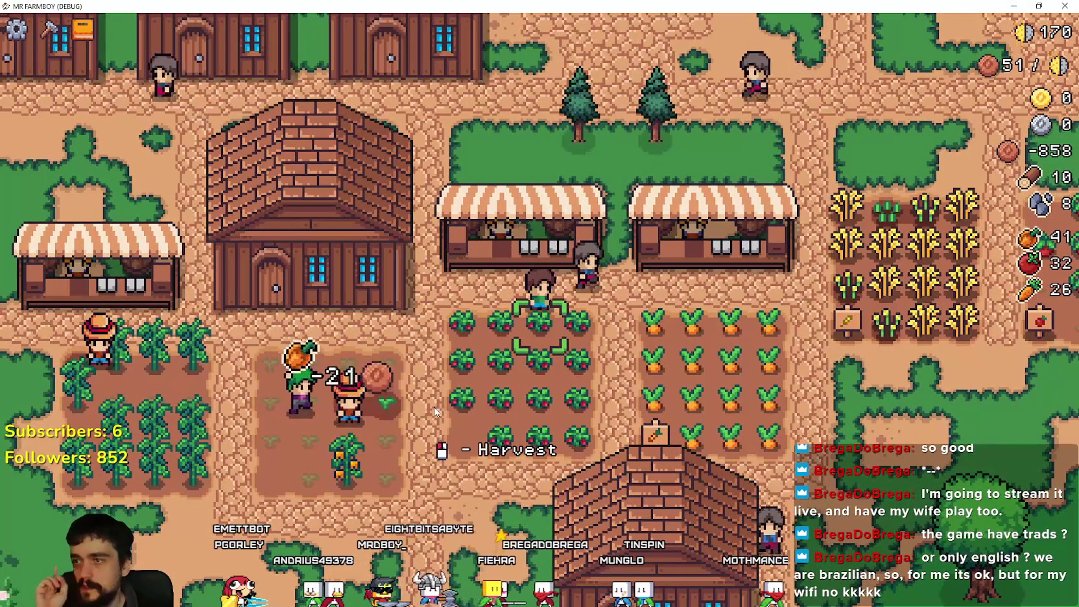
key(alt+Tab)
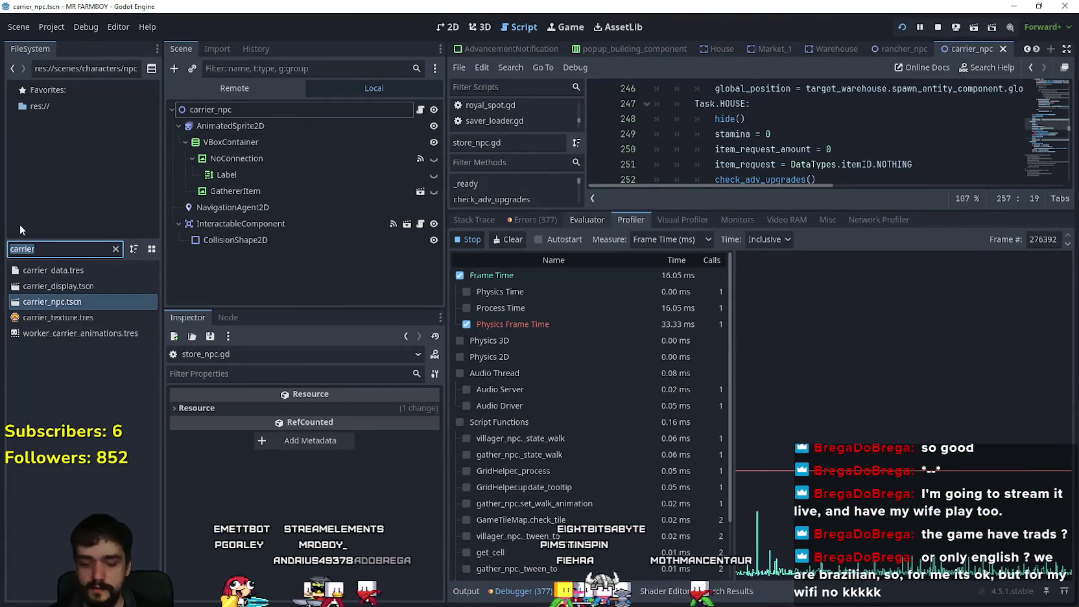
key(BackSpace)
text(market)
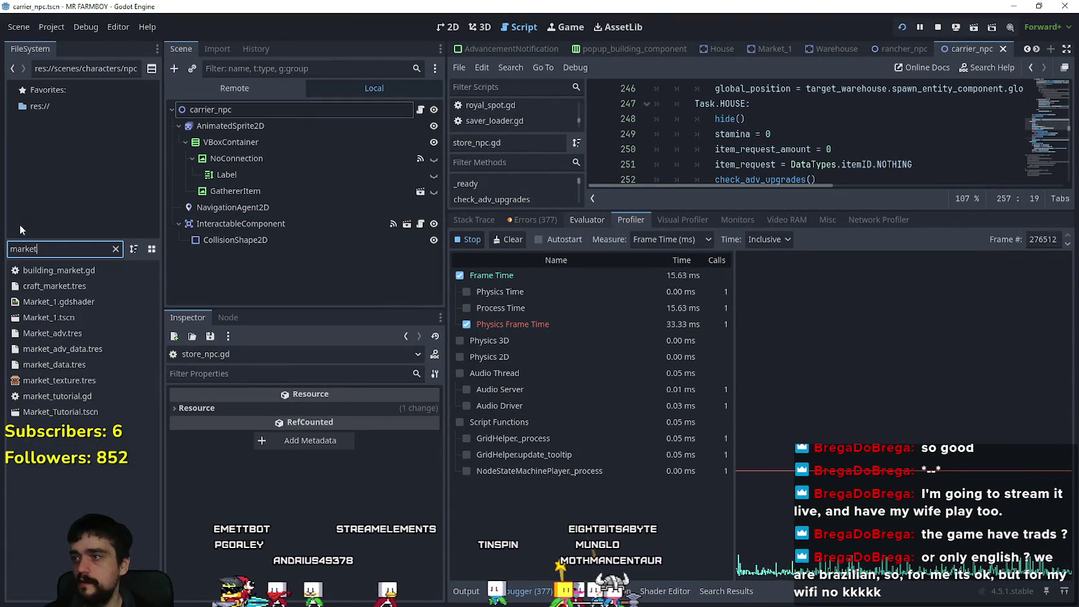
double_click(74, 316)
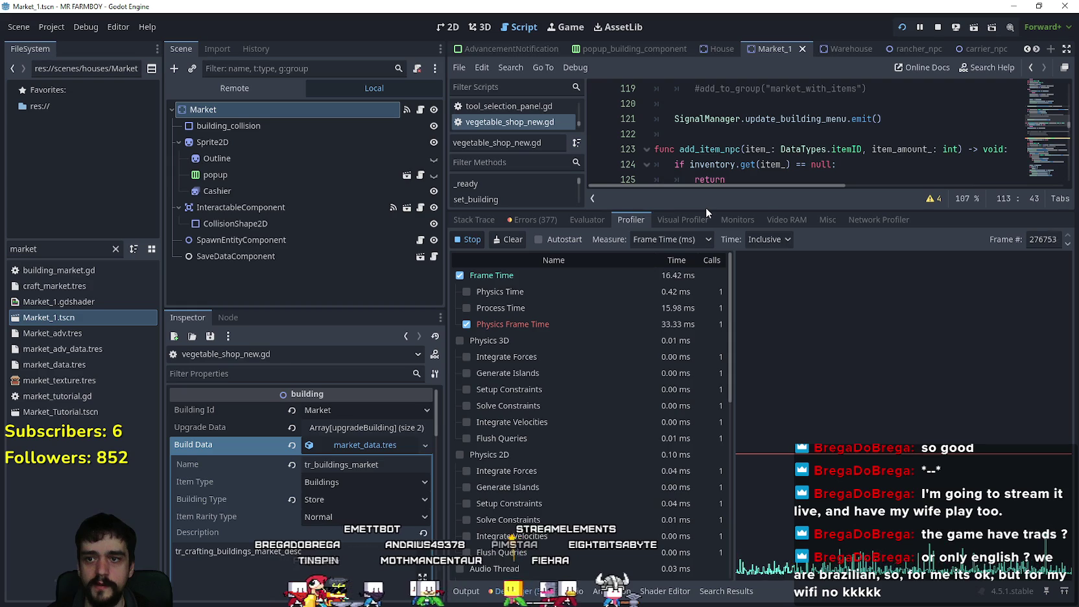
drag(706, 206, 759, 435)
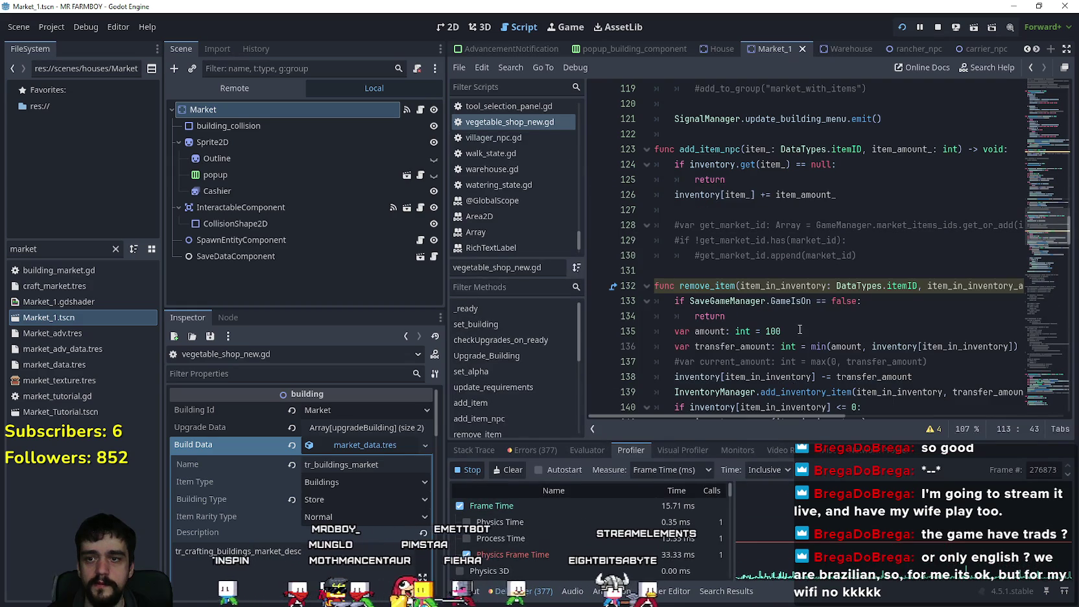
scroll(800, 329, down, 3)
click(800, 314)
scroll(908, 259, down, 2)
scroll(1043, 234, up, 2)
mouse_move(1043, 233)
mouse_down()
mouse_move(1050, 183)
mouse_move(1051, 202)
mouse_up()
scroll(825, 295, down, 1)
scroll(823, 292, up, 2)
scroll(821, 292, down, 5)
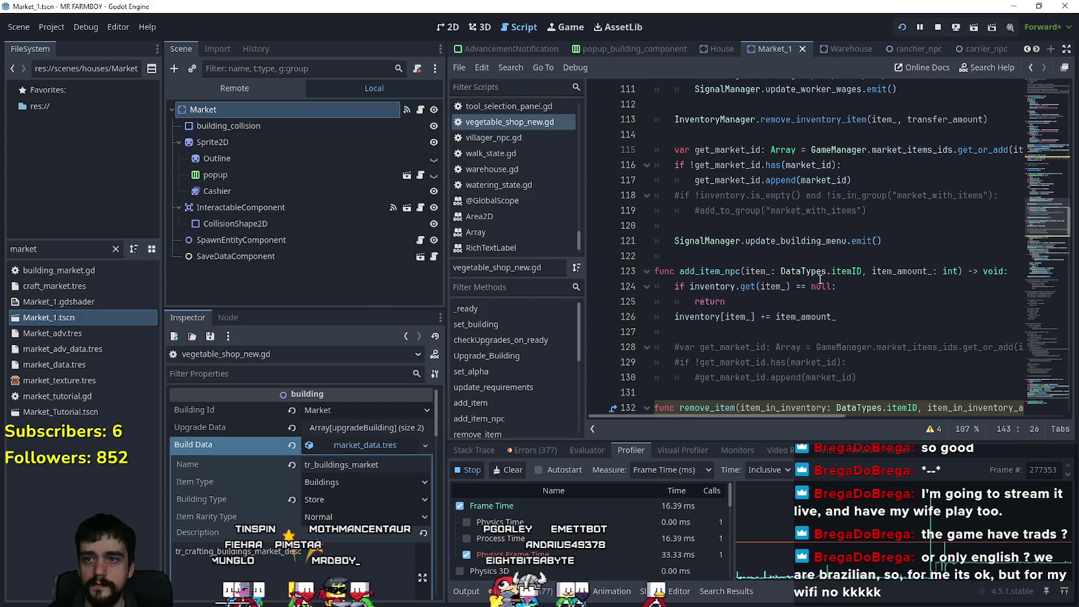
scroll(821, 279, up, 1)
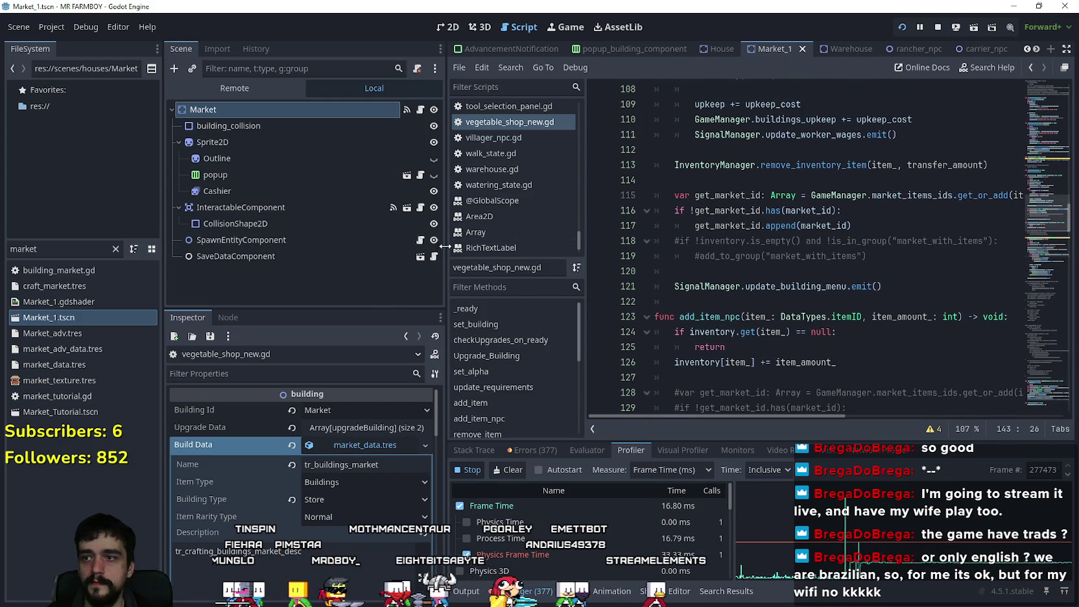
drag(444, 245, 309, 250)
scroll(634, 320, up, 2)
scroll(579, 250, up, 3)
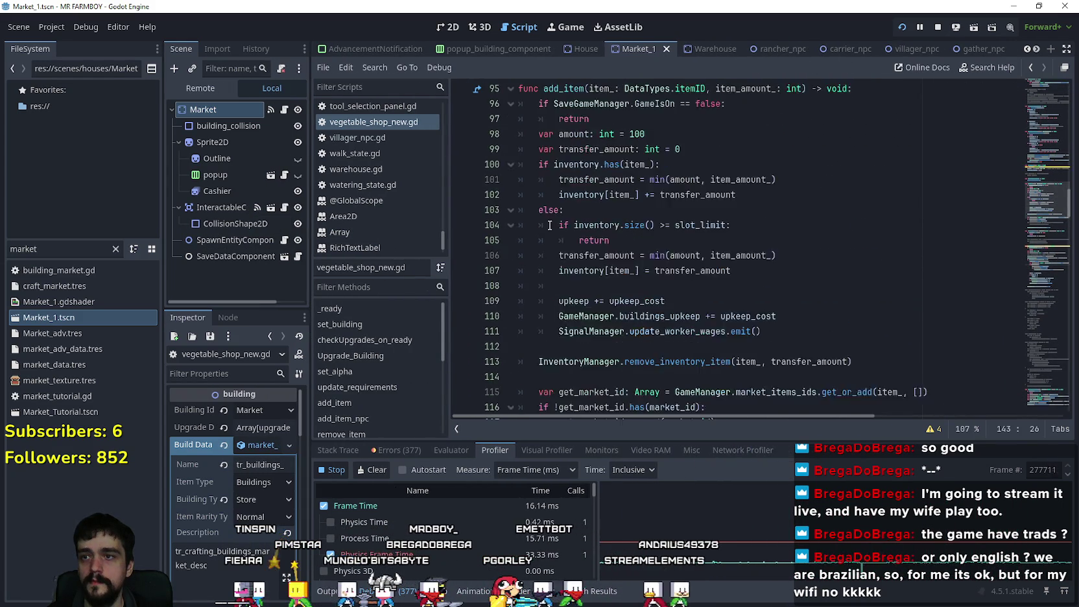
click(557, 131)
scroll(649, 227, down, 4)
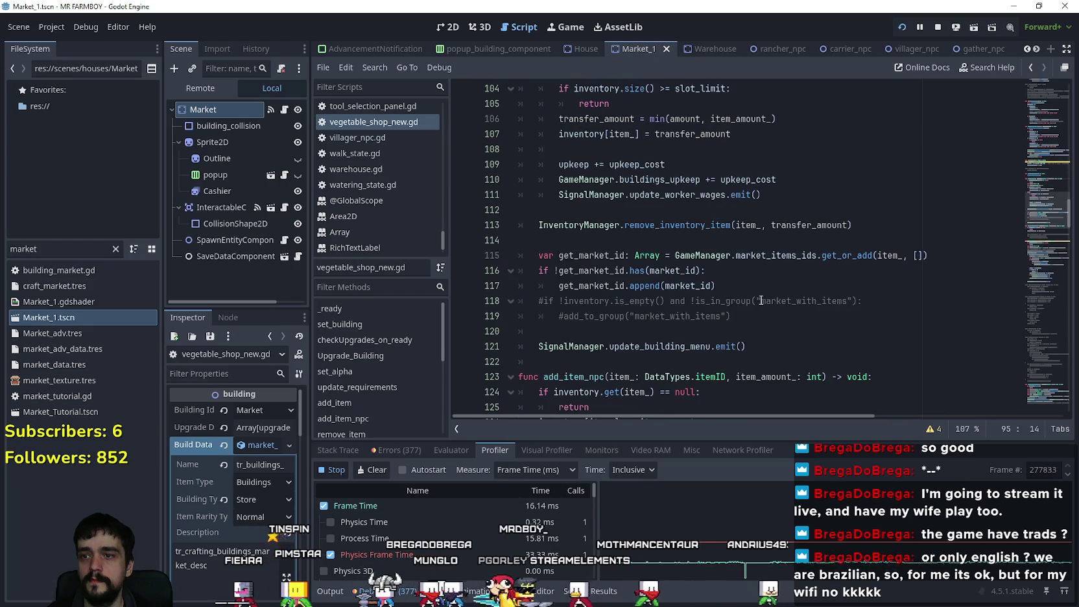
click(766, 280)
drag(956, 251, 516, 255)
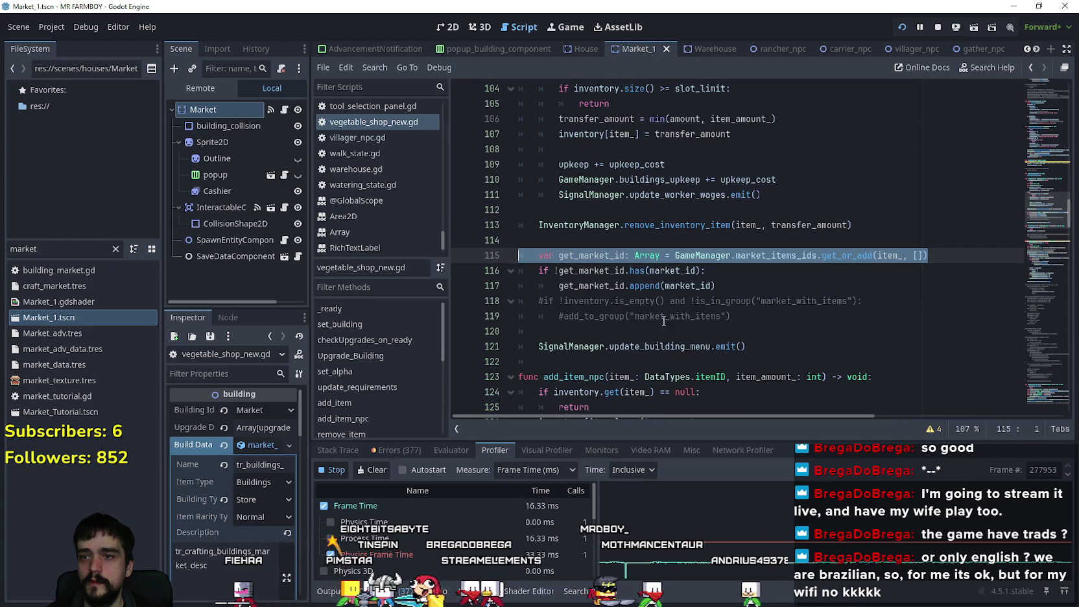
click(771, 331)
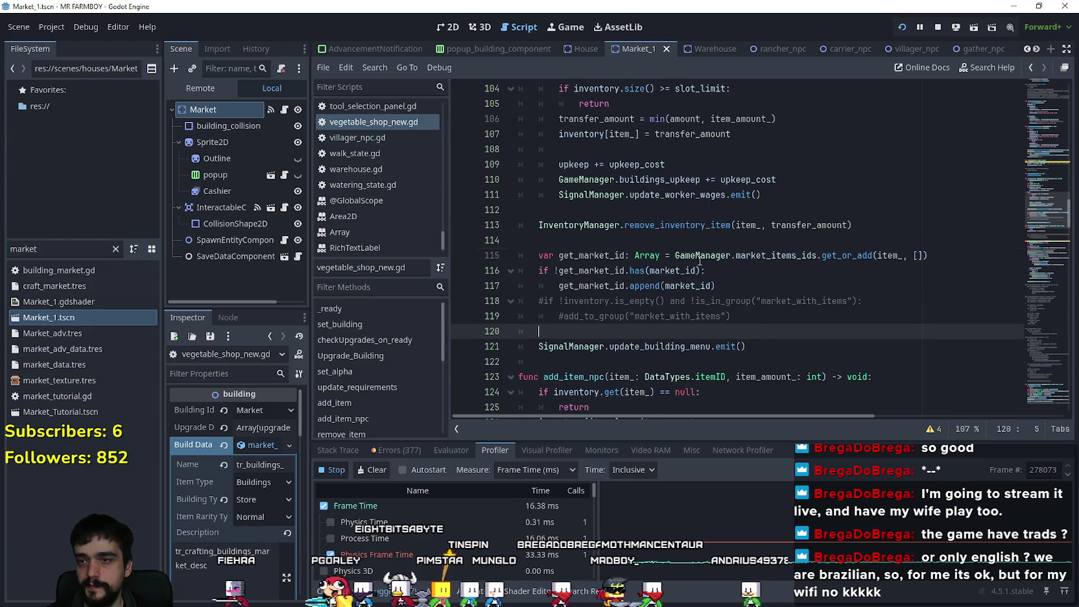
click(700, 260)
click(766, 346)
click(757, 336)
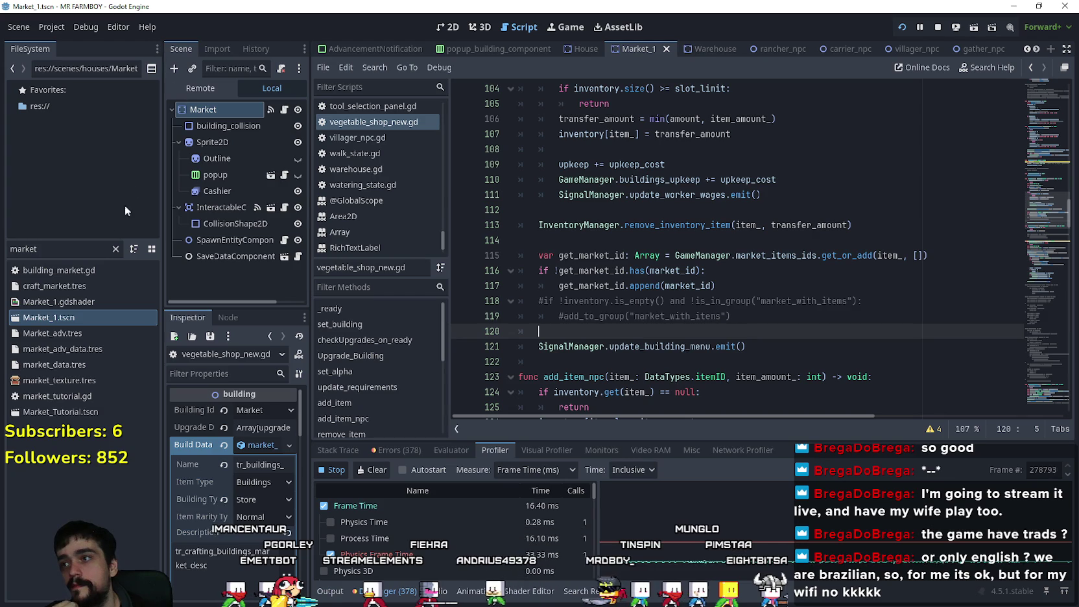
double_click(69, 248)
text(ga)
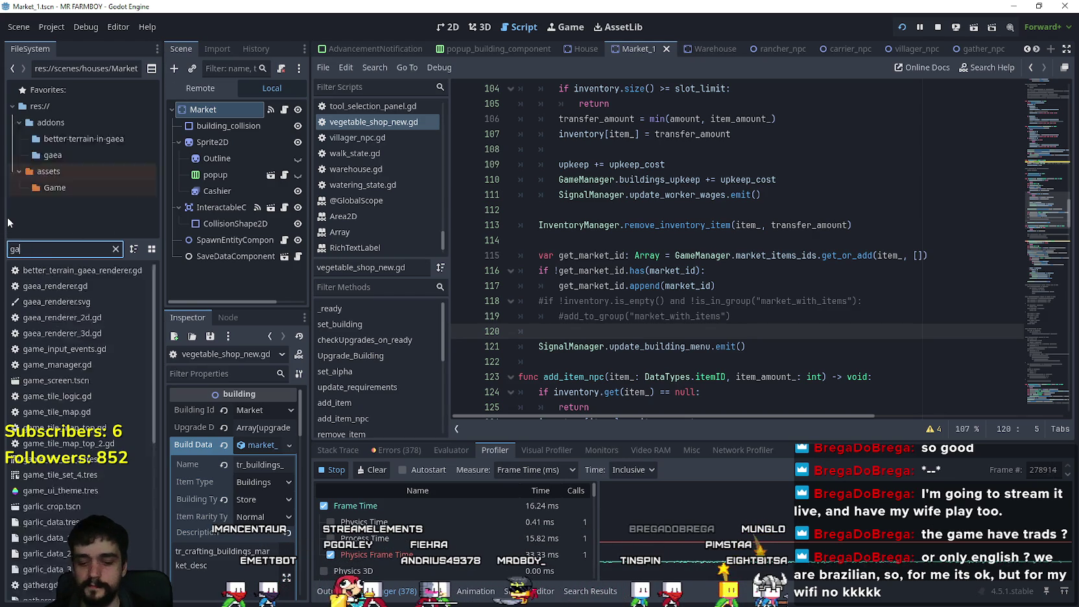
text(me_sc)
- Open game_screen.tscn and bring up BuildingPanel's building_panel.gd script
double_click(37, 271)
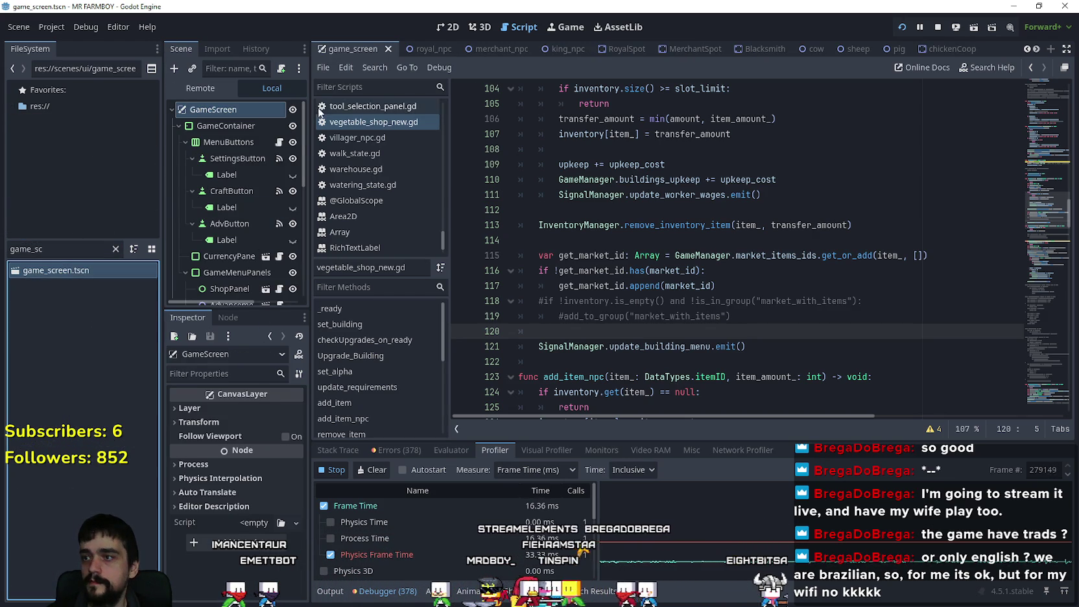
scroll(279, 207, down, 5)
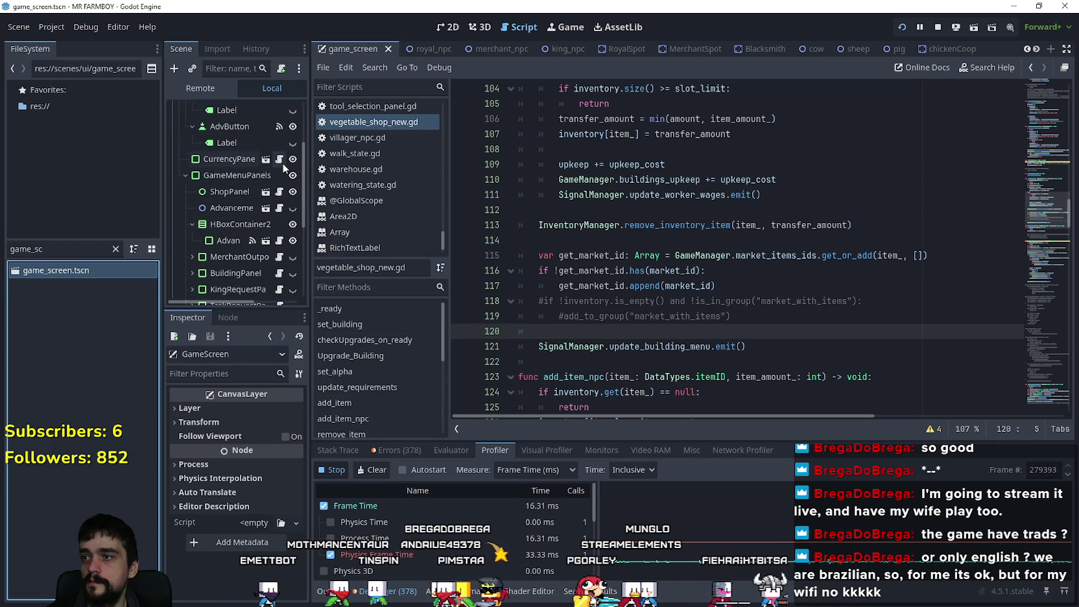
click(279, 274)
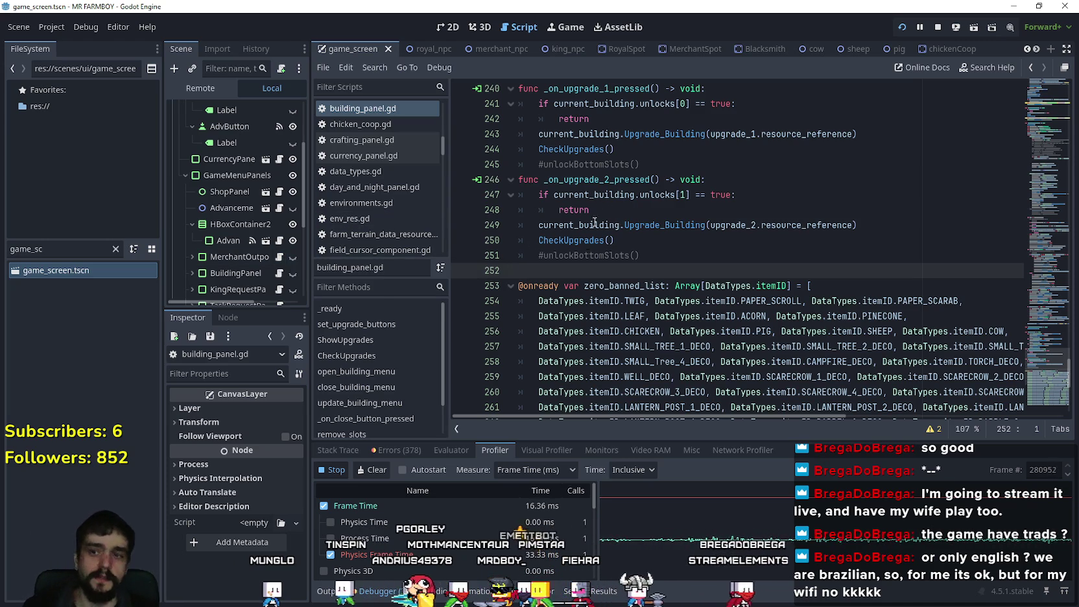
- Locate and select the zero_banned_list item array (lines 253–280) in building_panel.gd
scroll(608, 305, down, 3)
click(619, 149)
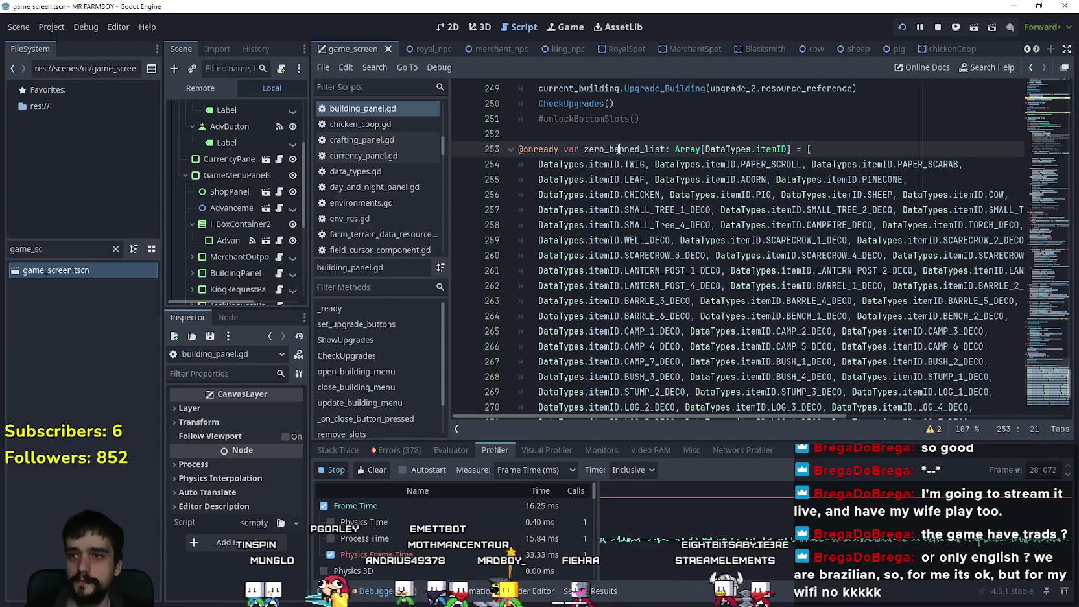
scroll(637, 263, down, 4)
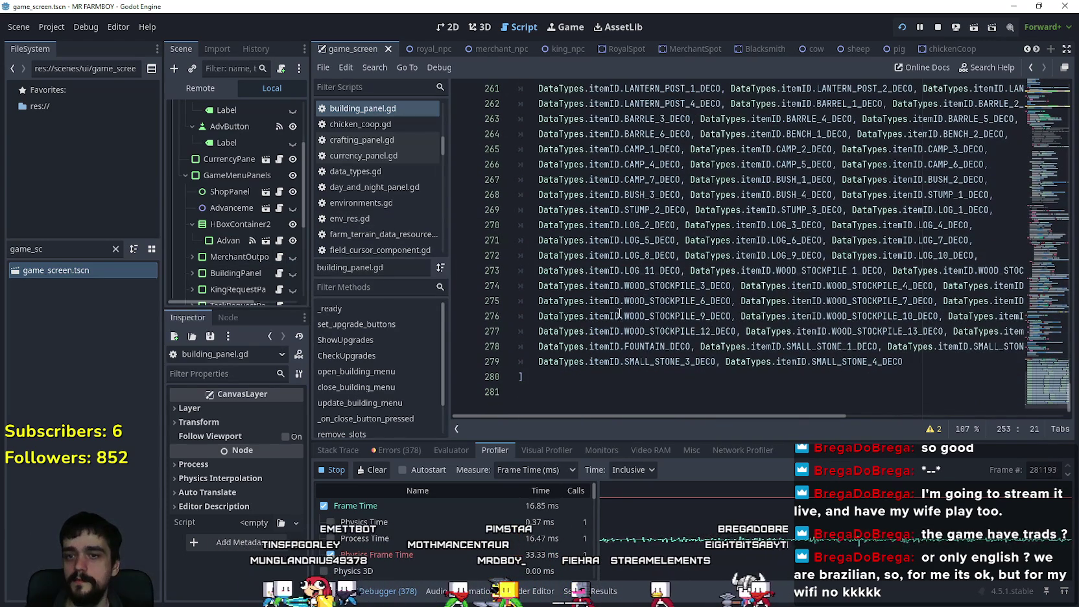
scroll(598, 360, up, 3)
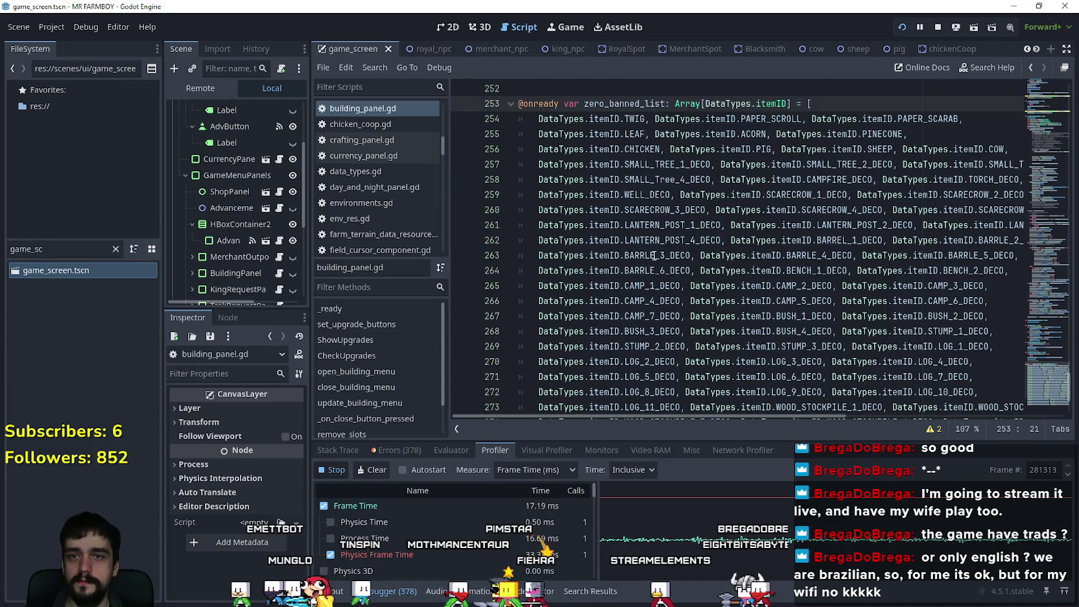
scroll(637, 240, up, 1)
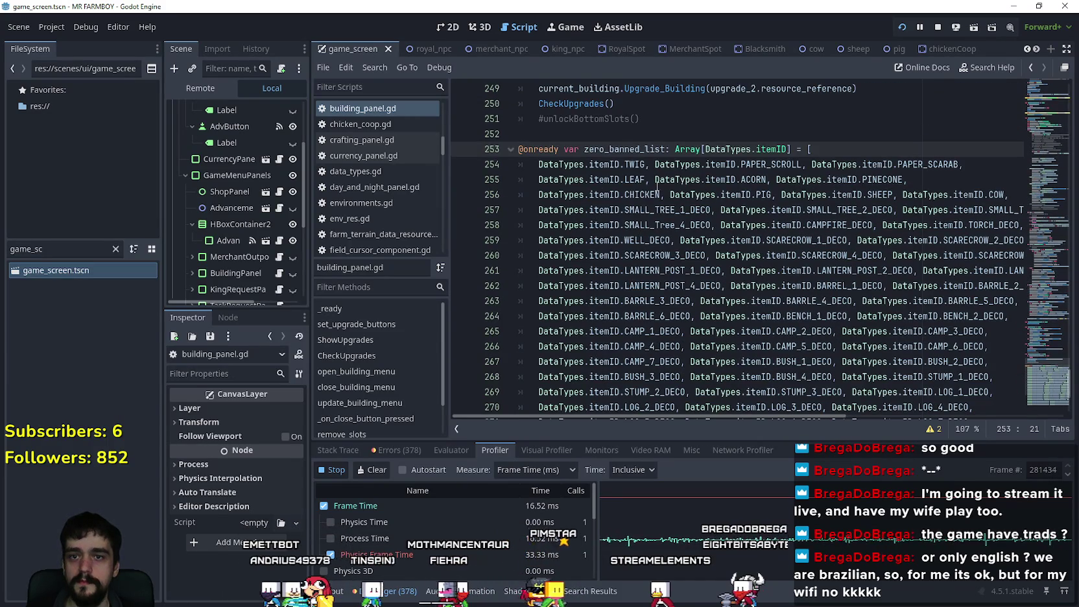
key(ctrl+d)
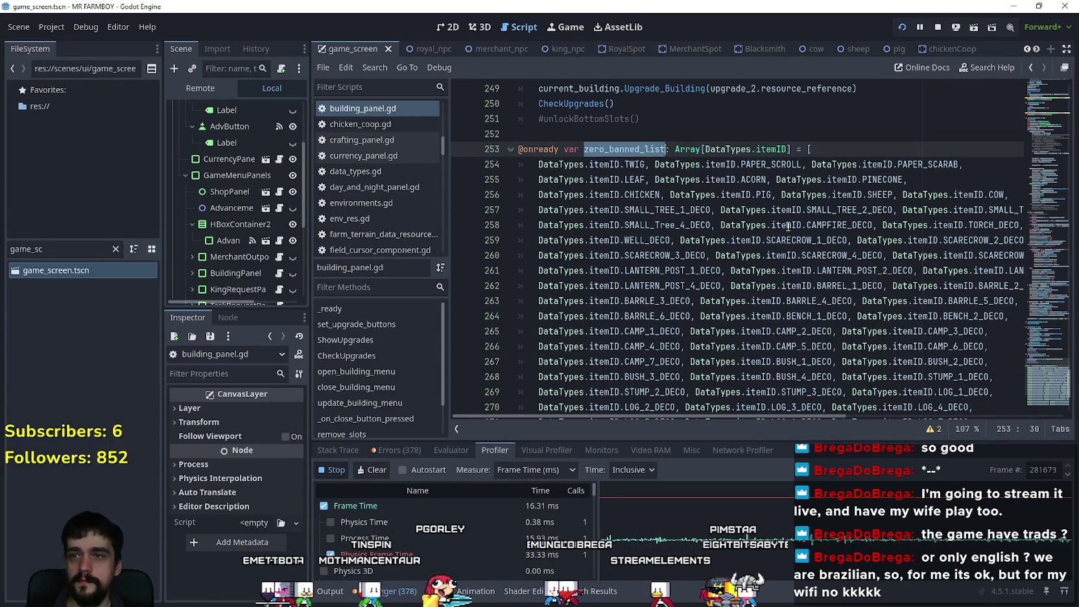
scroll(653, 379, down, 4)
drag(584, 372, 514, 190)
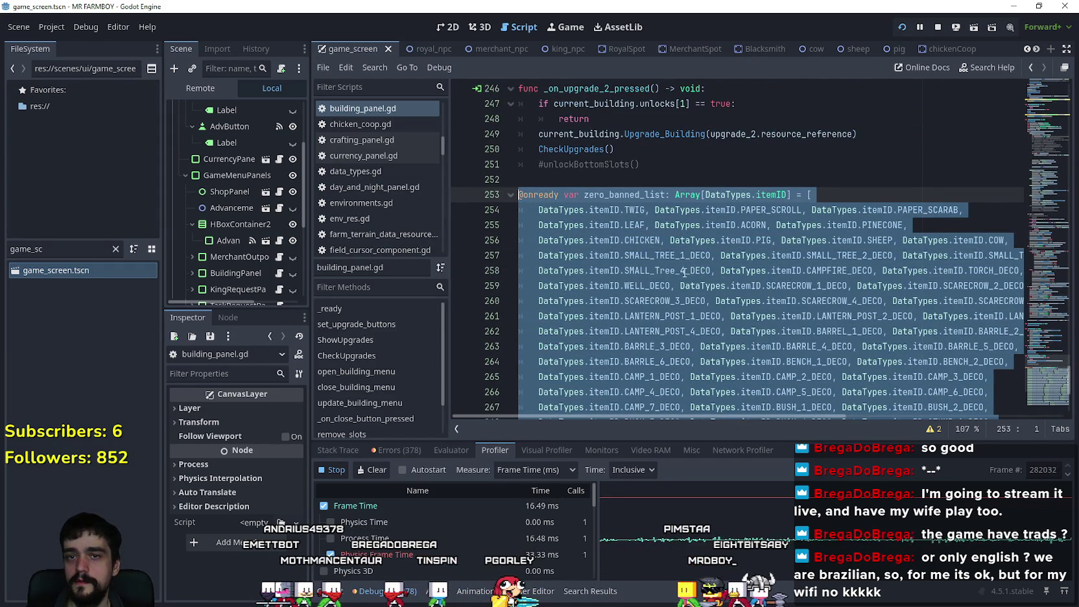
scroll(635, 233, down, 2)
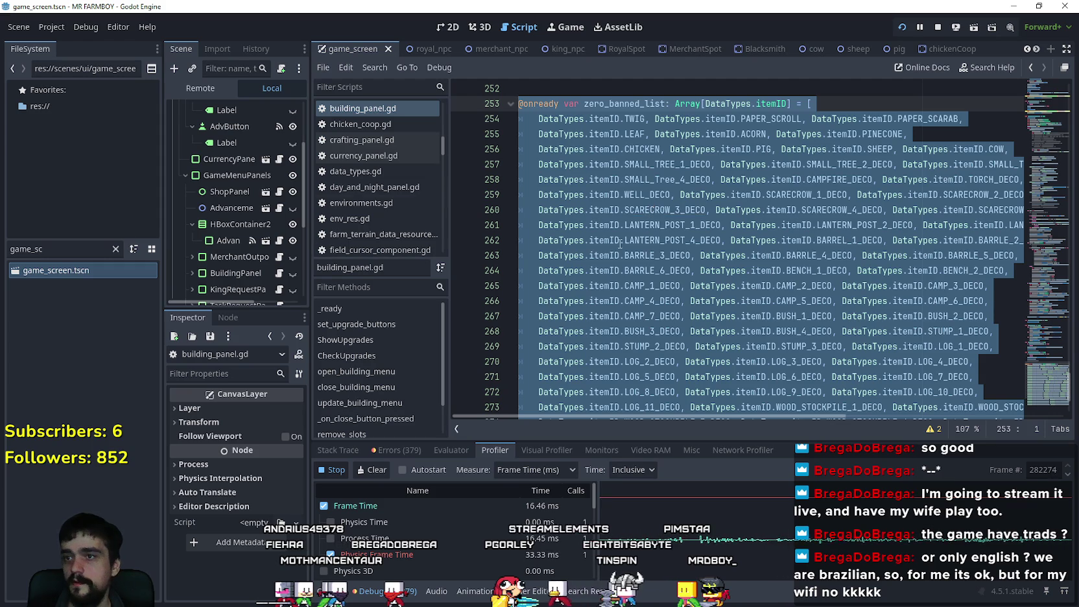
double_click(31, 249)
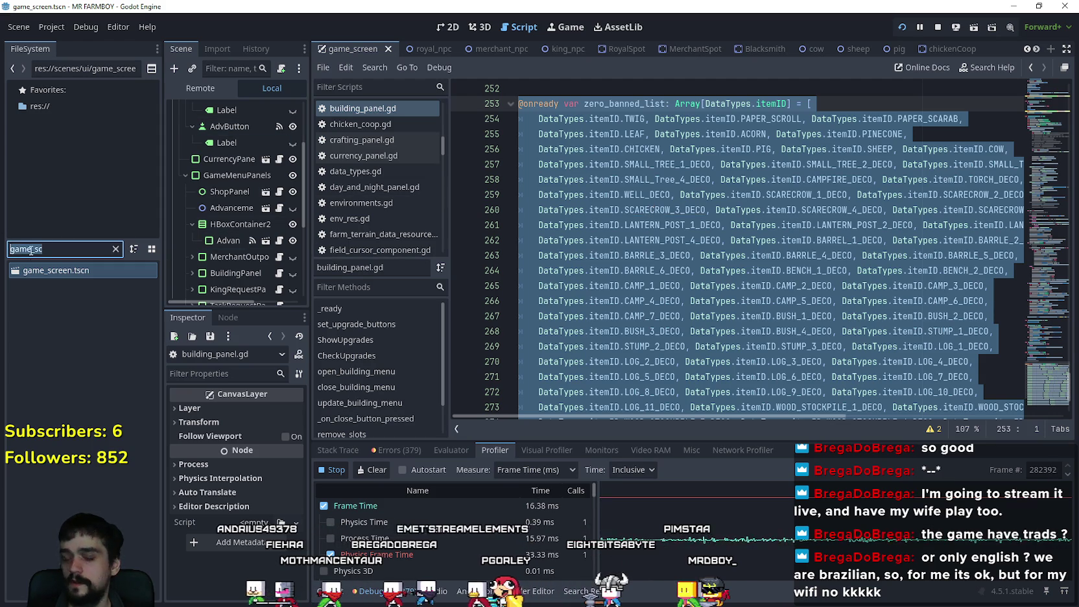
- Search the FileSystem for 'market' and open the Market_1 scene's vegetable_shop_new.gd script
text(game)
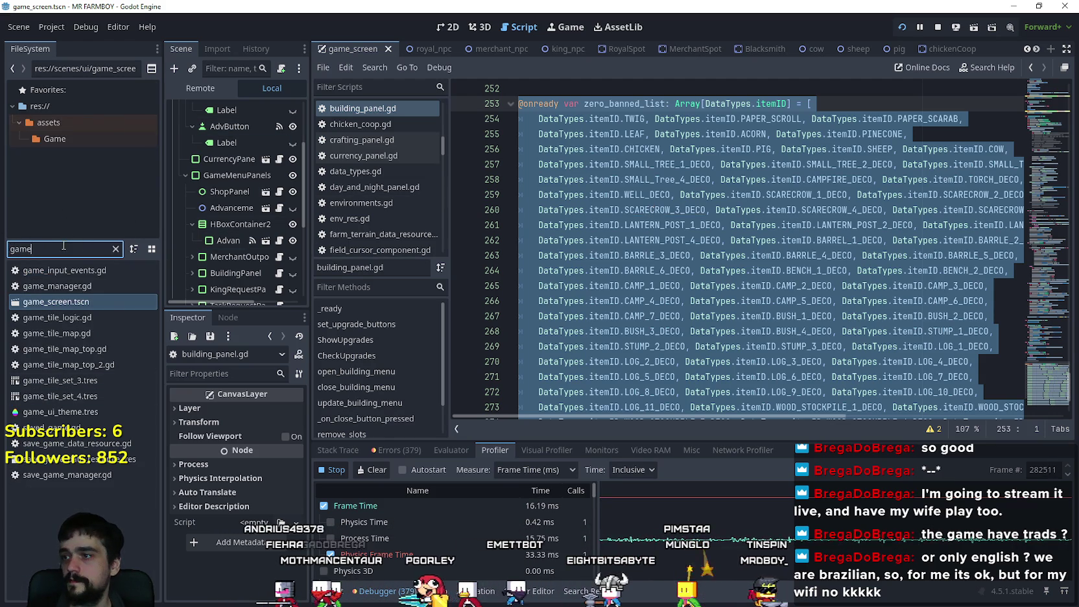
drag(64, 248, 7, 237)
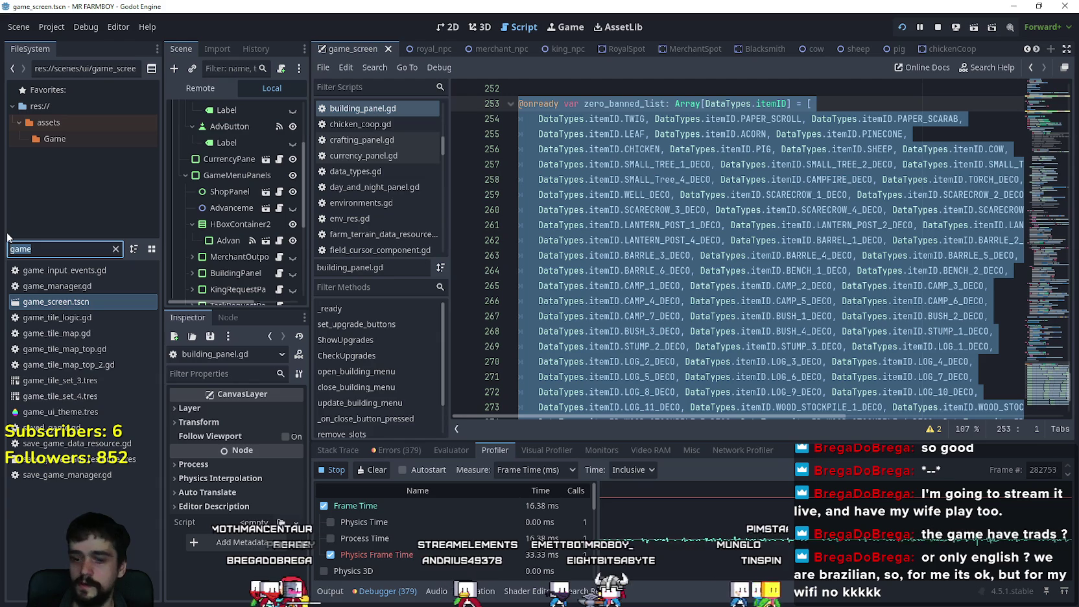
text(market)
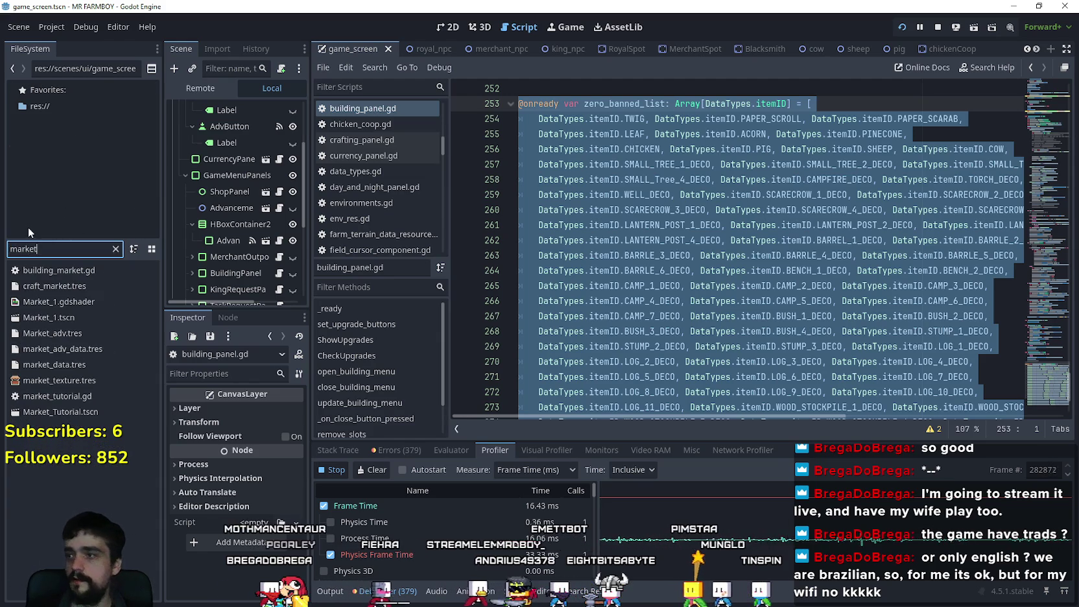
double_click(40, 317)
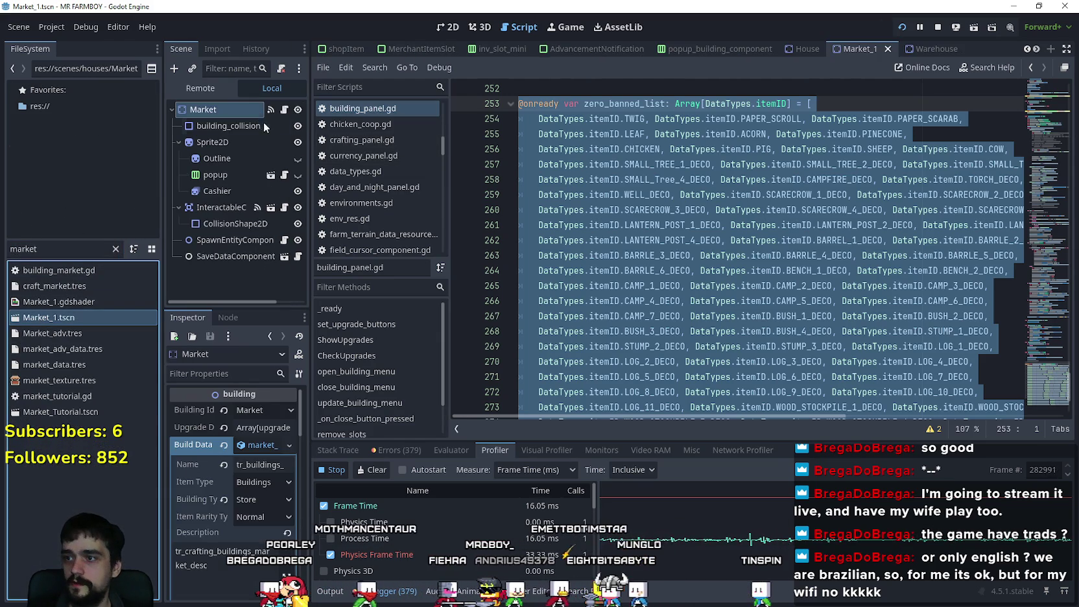
click(285, 110)
- Paste the banned item array on a new line after line 288 and rename it carrier_banned_list
scroll(1041, 278, down, 7)
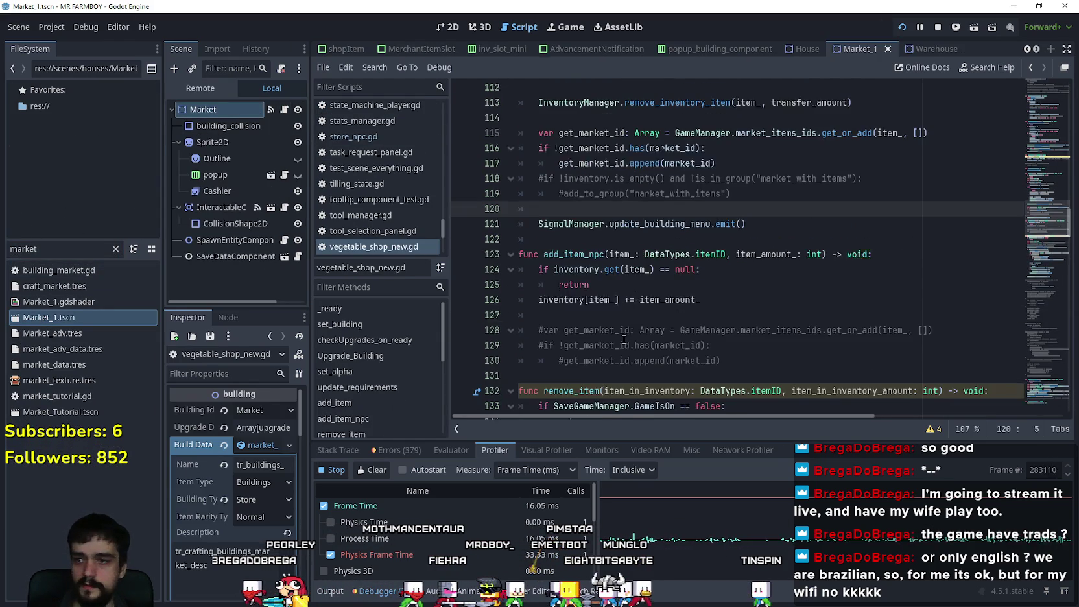
click(1038, 388)
drag(1037, 388, 1031, 404)
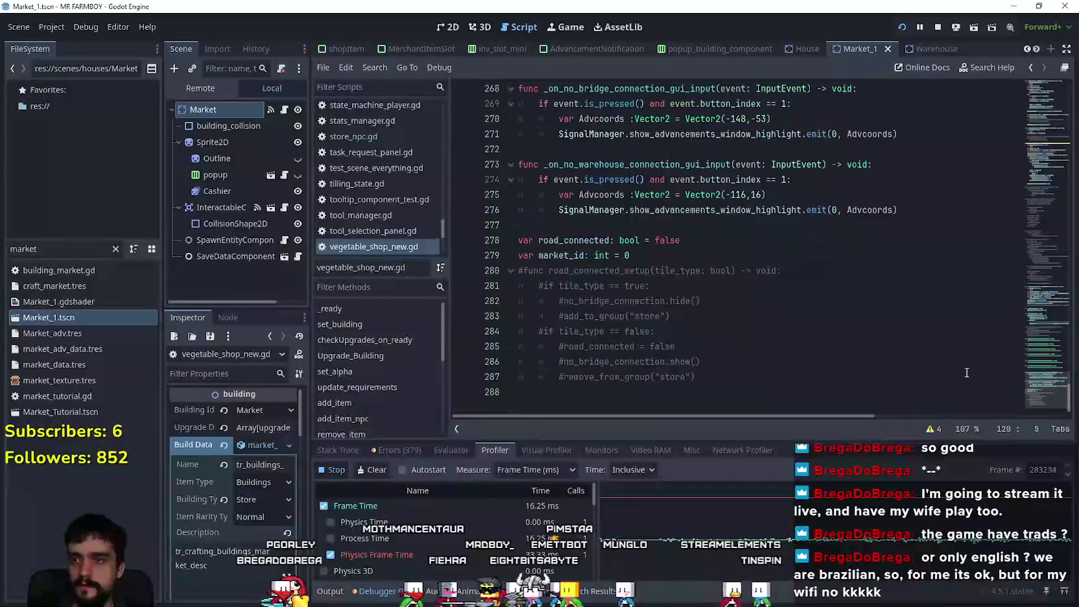
click(591, 392)
key(Return)
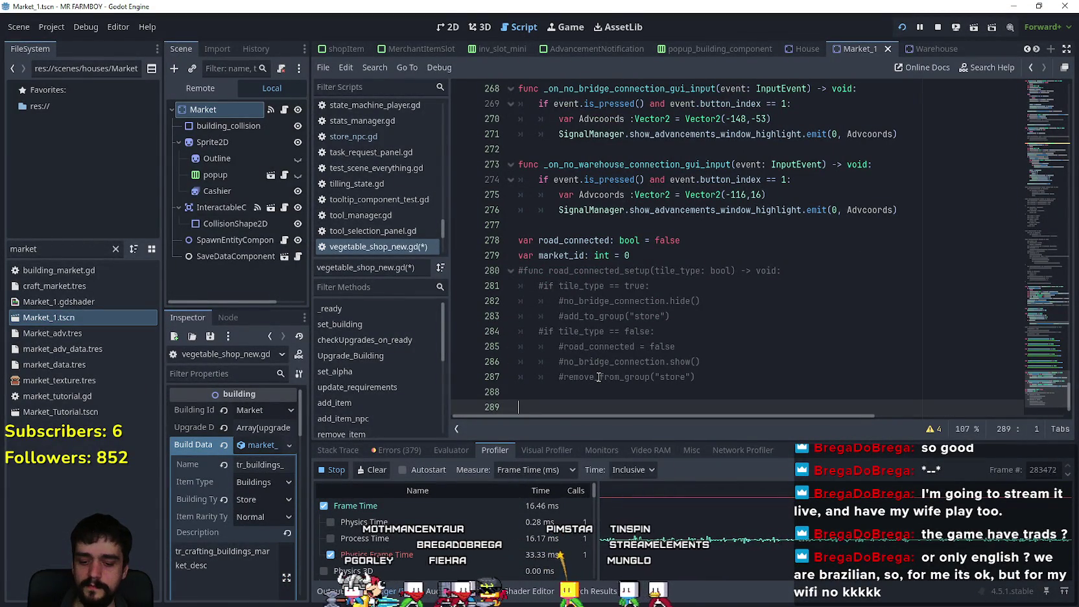
key(ctrl+v)
scroll(596, 336, up, 6)
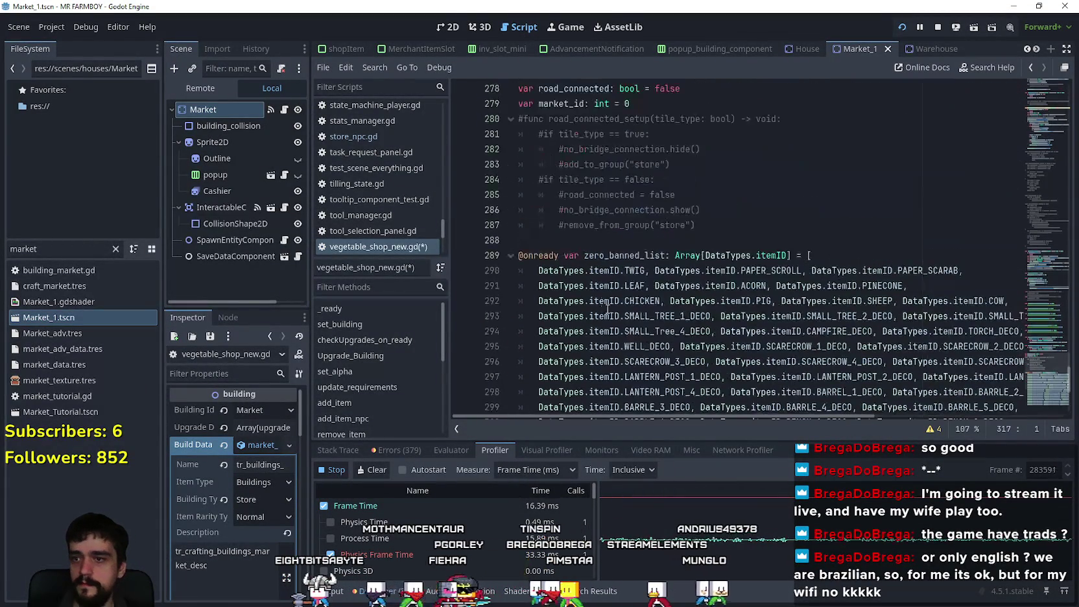
double_click(624, 258)
click(607, 256)
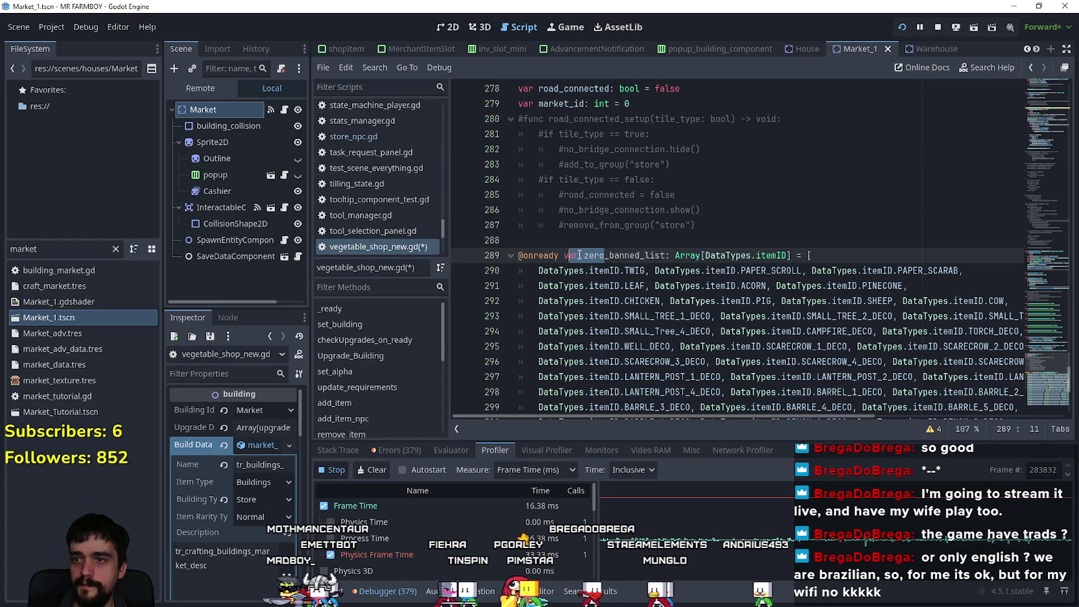
text(carrier)
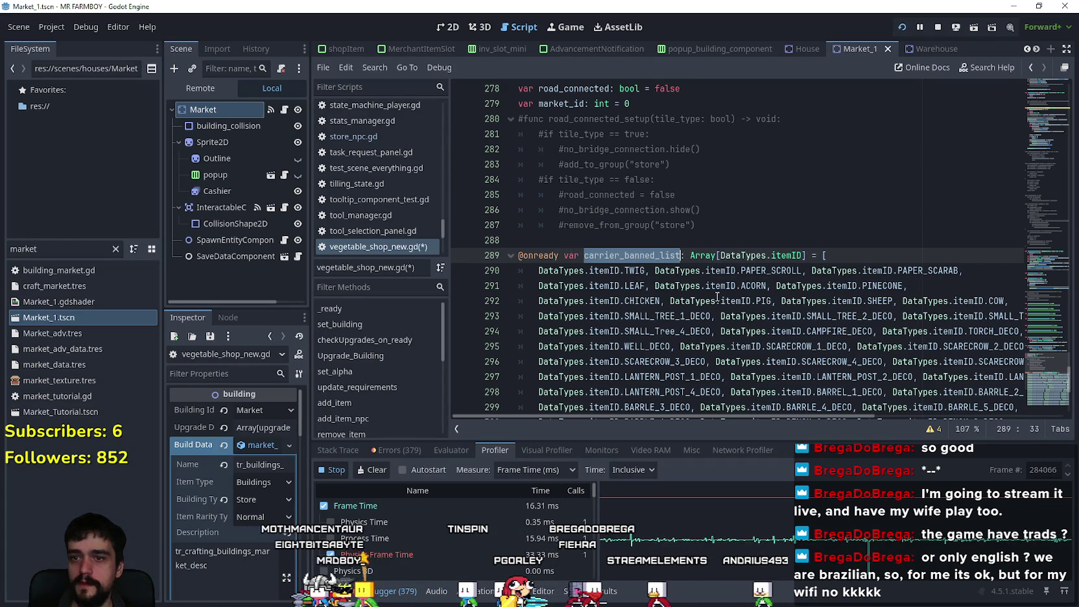
- Review the pasted carrier_banned_list items and save the scene and script
scroll(716, 297, down, 2)
drag(904, 193, 562, 182)
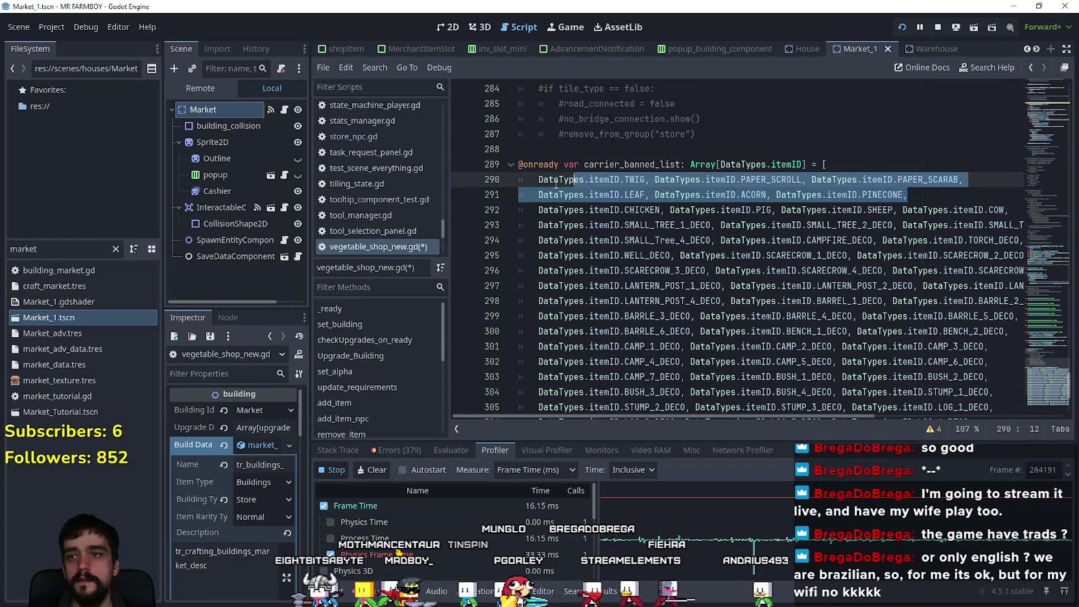
scroll(624, 231, down, 4)
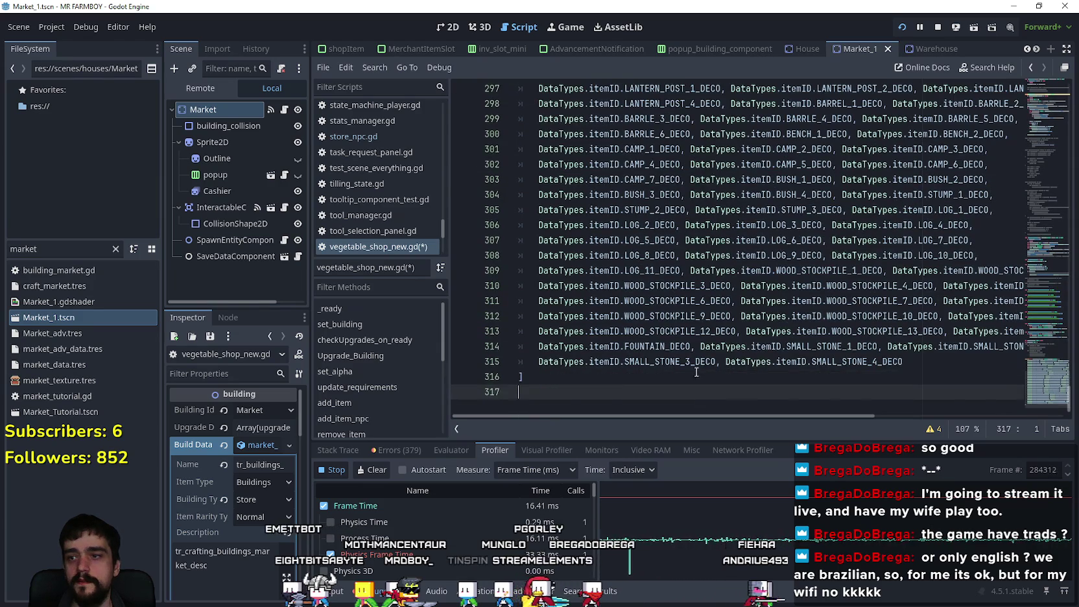
scroll(681, 292, up, 6)
click(645, 237)
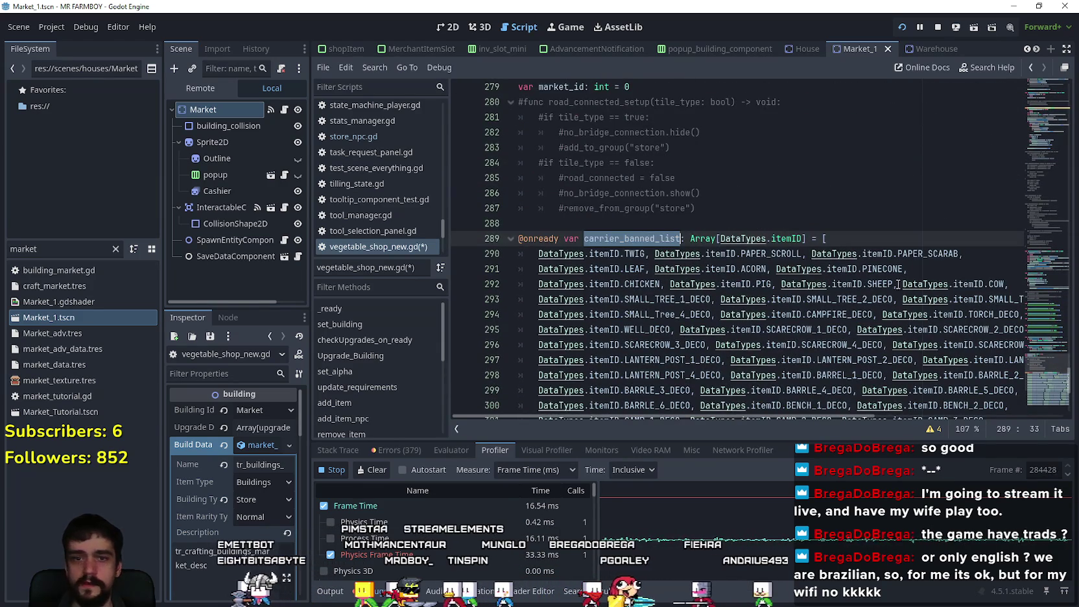
click(748, 225)
key(ctrl+s)
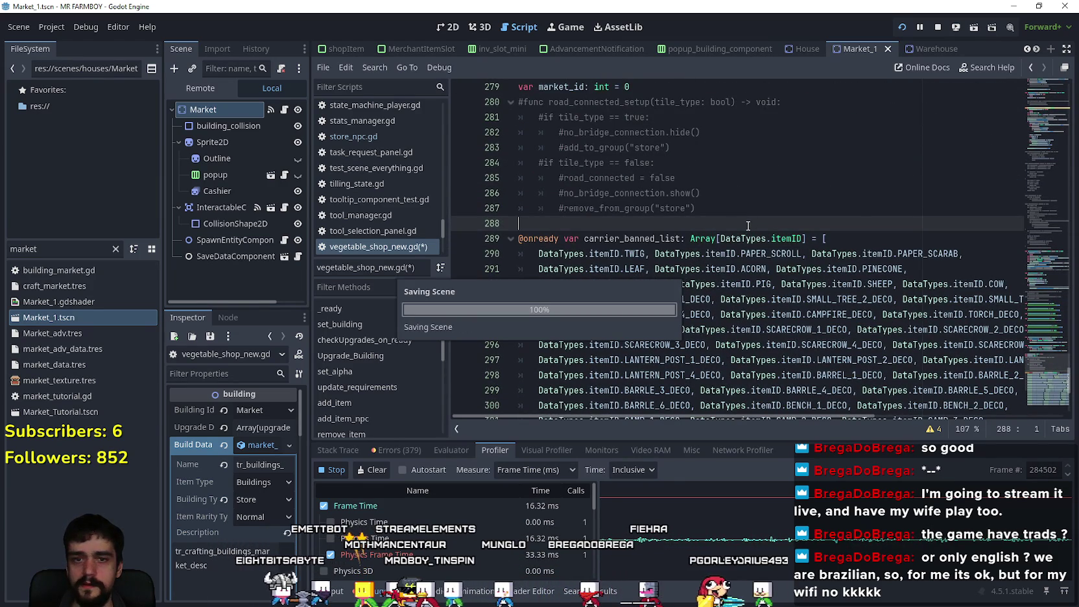
scroll(994, 360, down, 2)
scroll(1044, 353, up, 4)
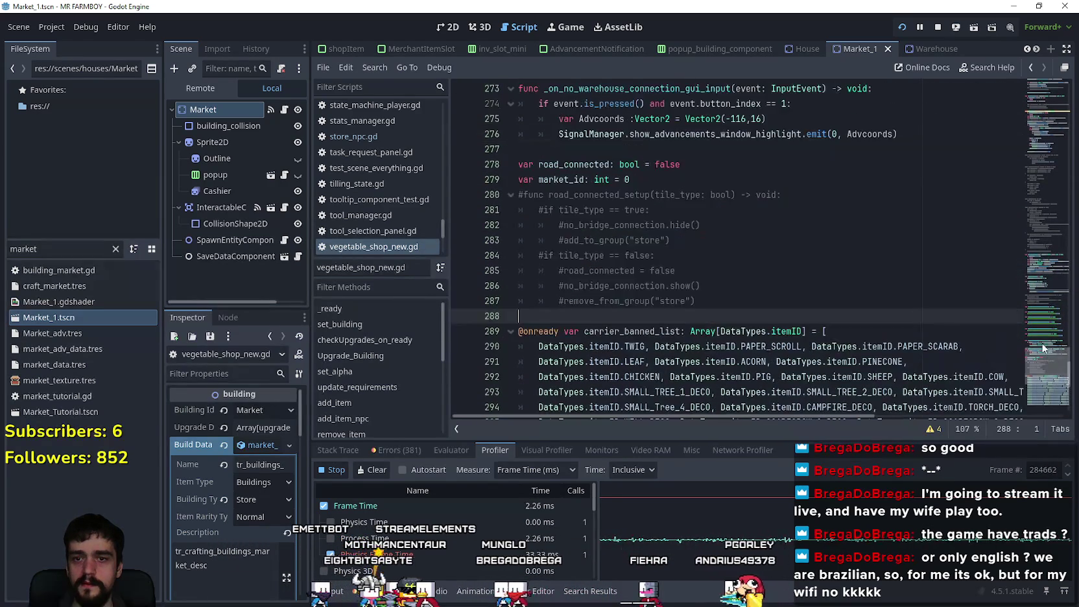
mouse_move(1039, 357)
mouse_down()
mouse_move(1048, 207)
mouse_move(1048, 220)
mouse_up()
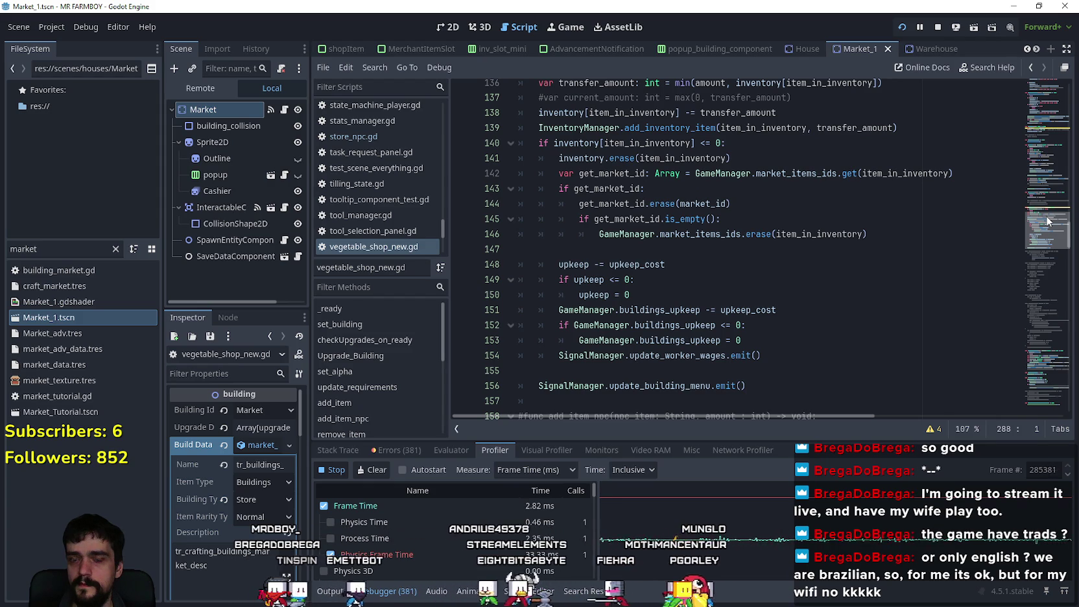
- Add 'if !carrier_banned_list.has(item_):' on a new line 115
mouse_move(1048, 221)
mouse_down()
mouse_move(1039, 166)
mouse_move(1030, 184)
mouse_up()
click(631, 266)
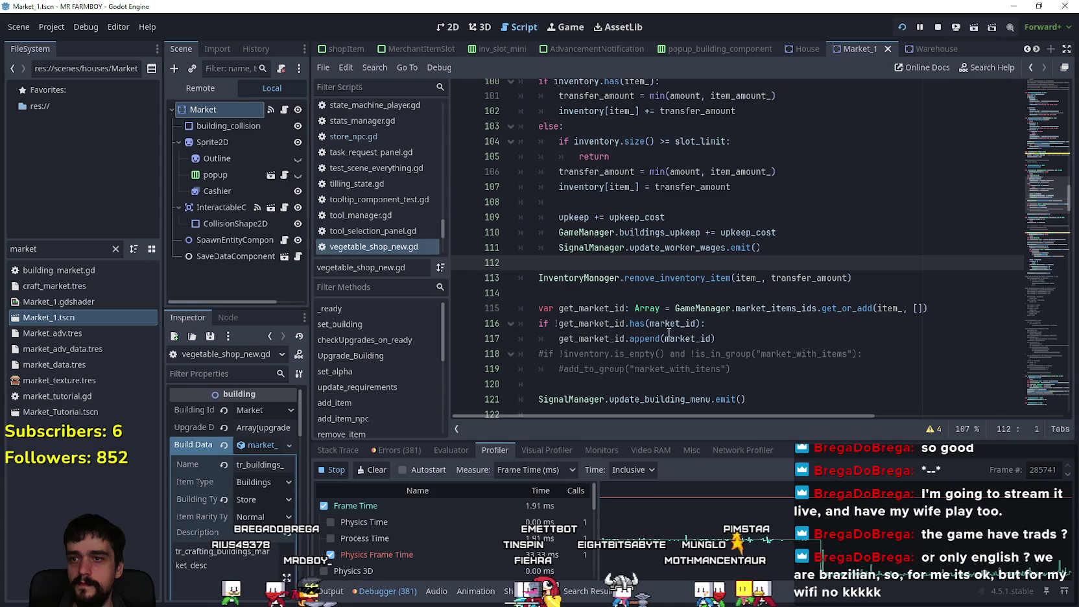
scroll(581, 252, down, 1)
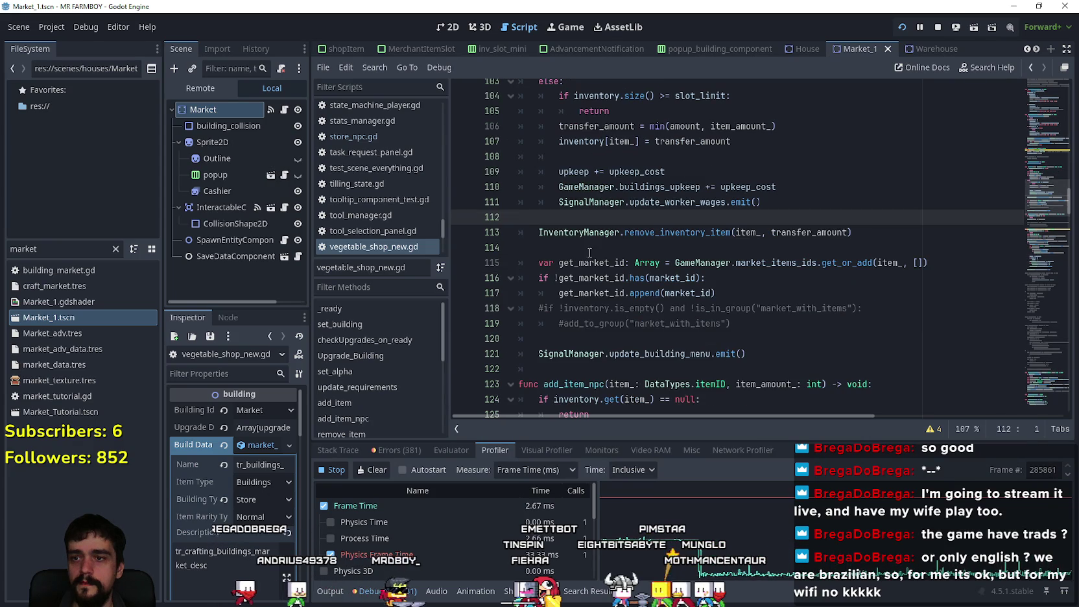
click(767, 295)
click(672, 253)
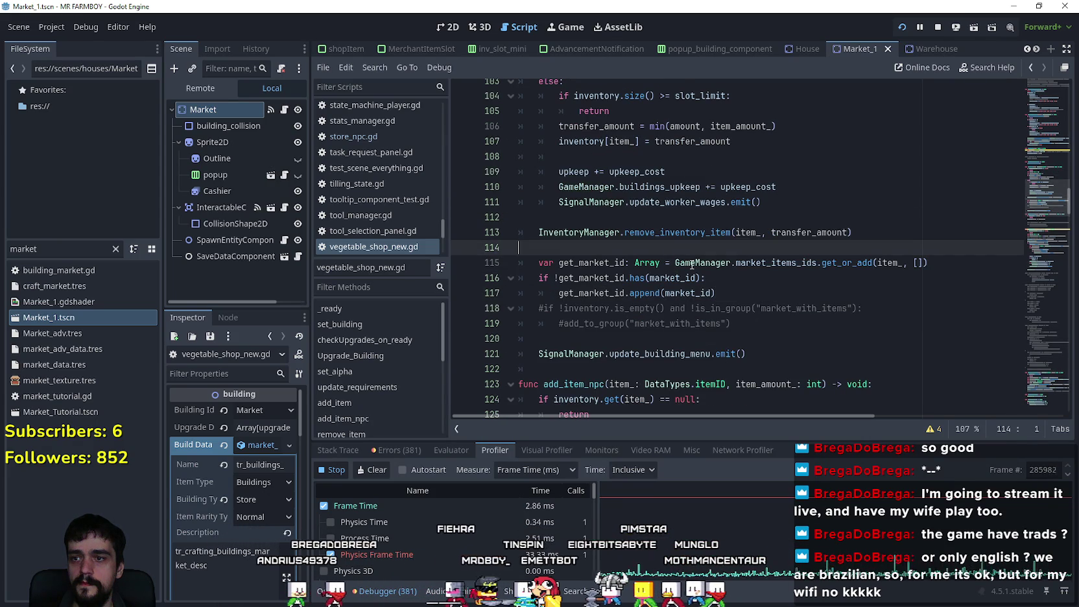
scroll(733, 292, down, 1)
key(Return)
text(if carrier_banned_list)
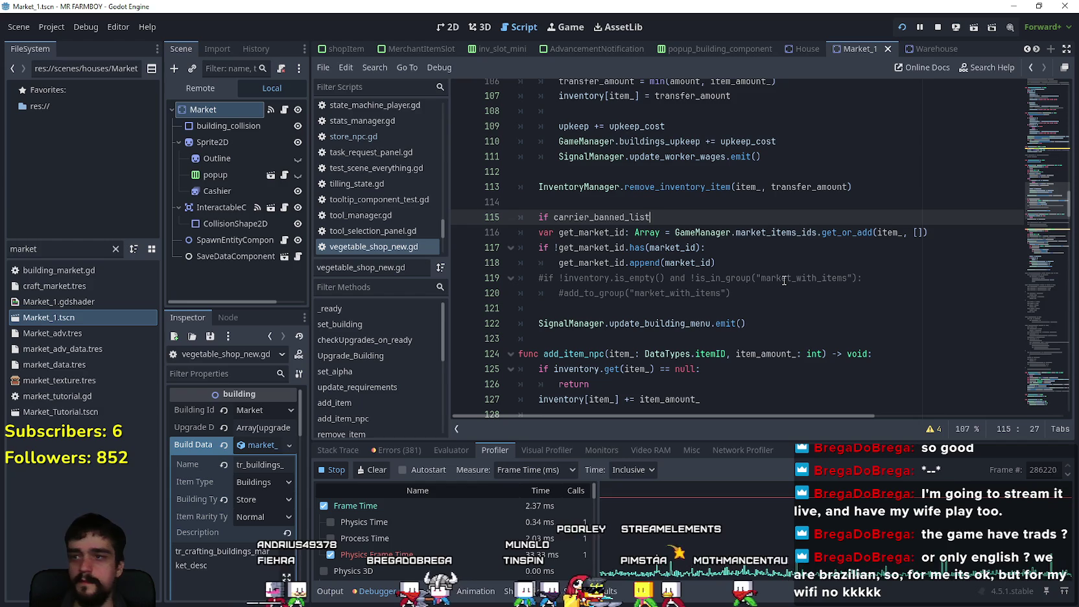
text(:)
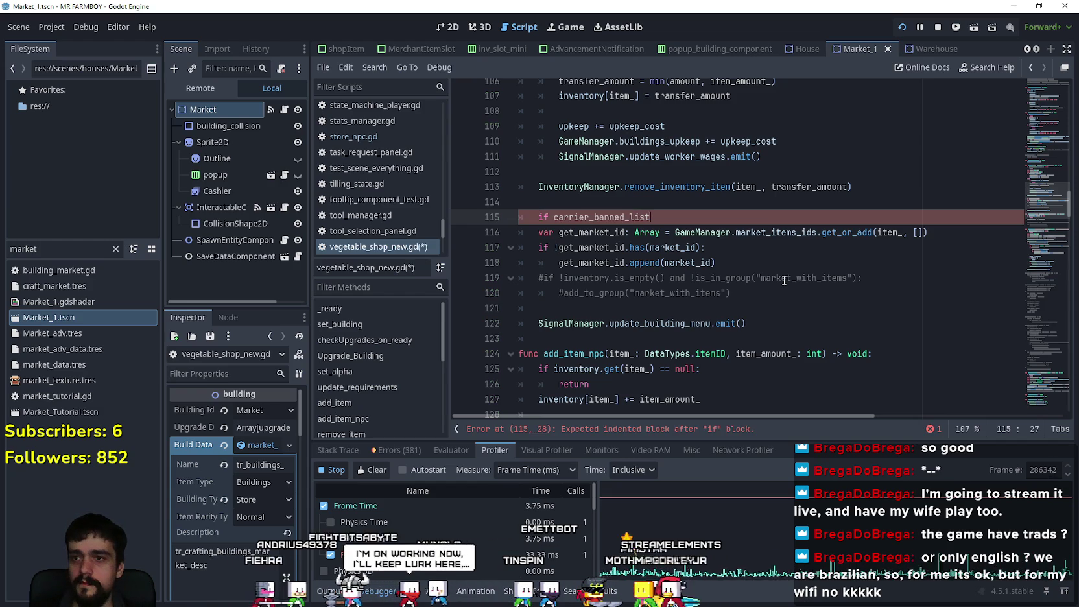
text(has()
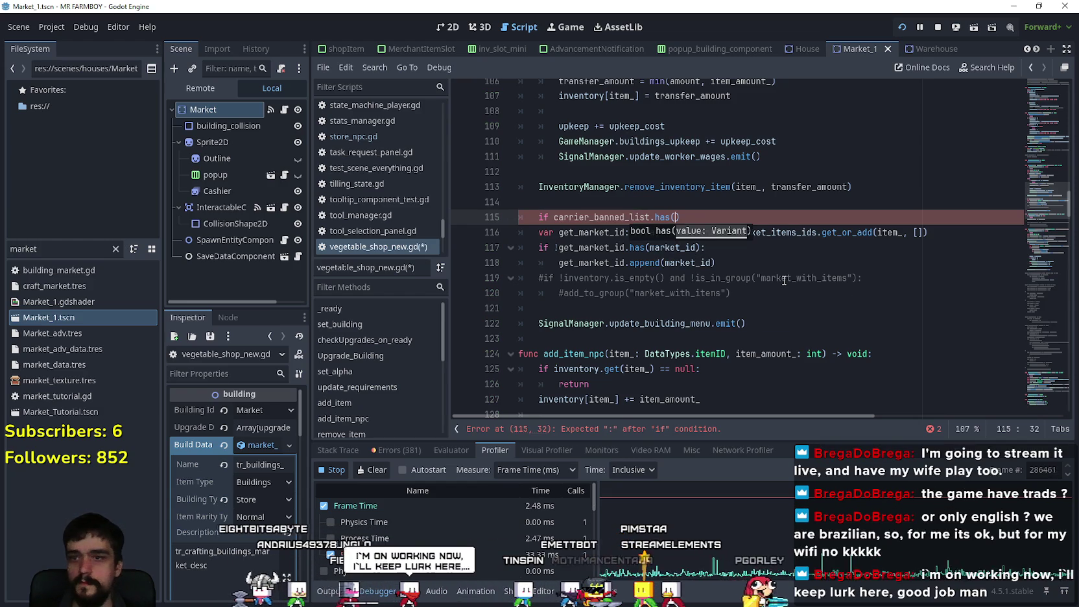
double_click(888, 232)
click(682, 218)
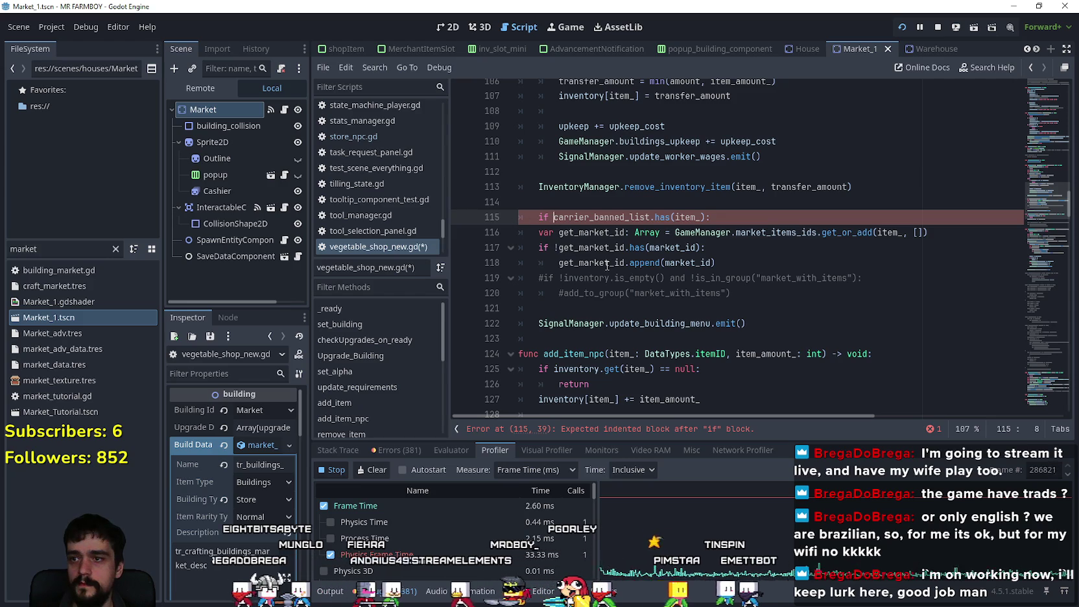
- Indent lines 116–120 under the new check and save the script
mouse_move(800, 292)
mouse_down()
mouse_move(551, 278)
mouse_move(496, 234)
mouse_up()
key(Tab)
click(703, 293)
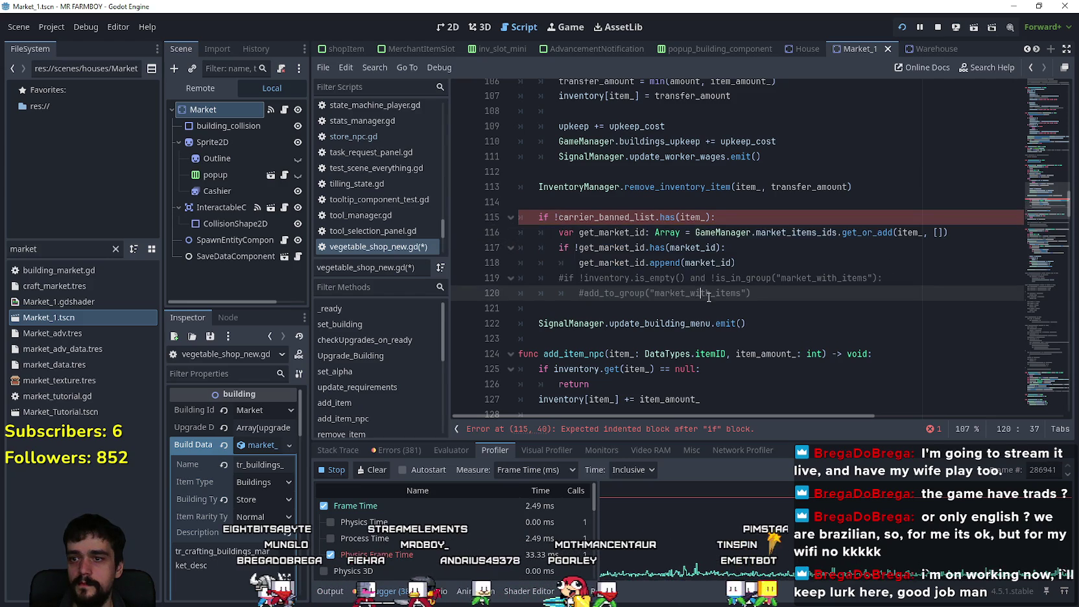
key(ctrl+s)
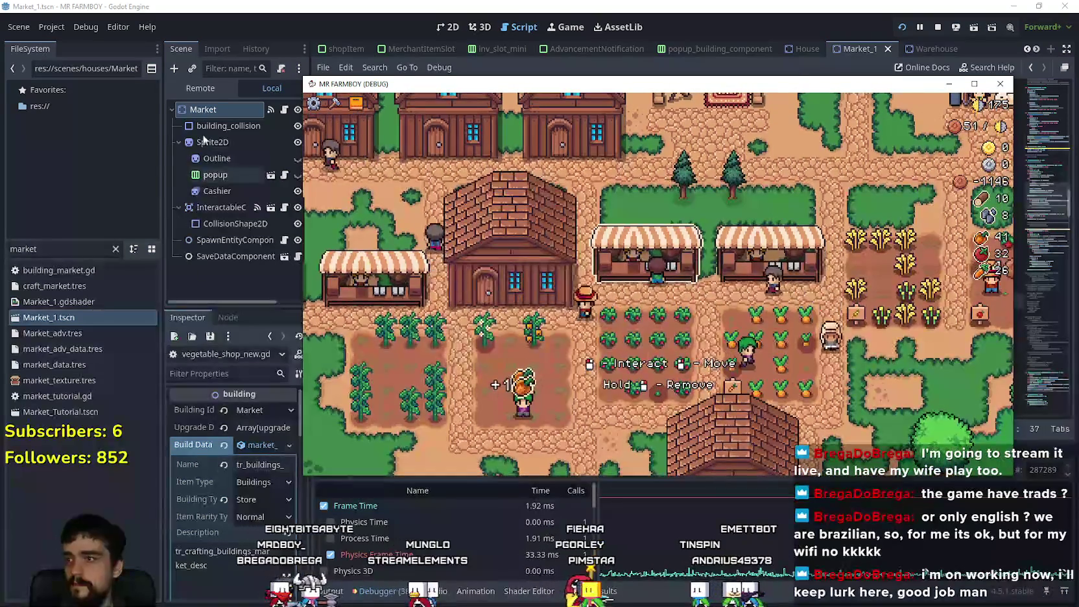
- Inspect GameManager's live Market Items IDs dictionary in the Remote scene tree
click(199, 89)
scroll(236, 266, down, 2)
click(225, 294)
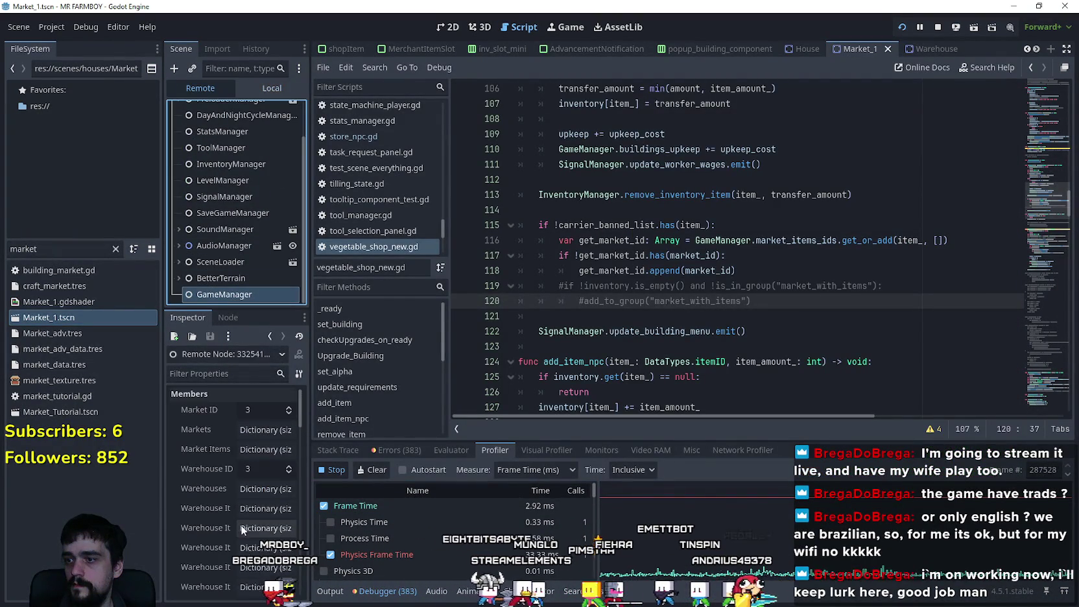
click(273, 452)
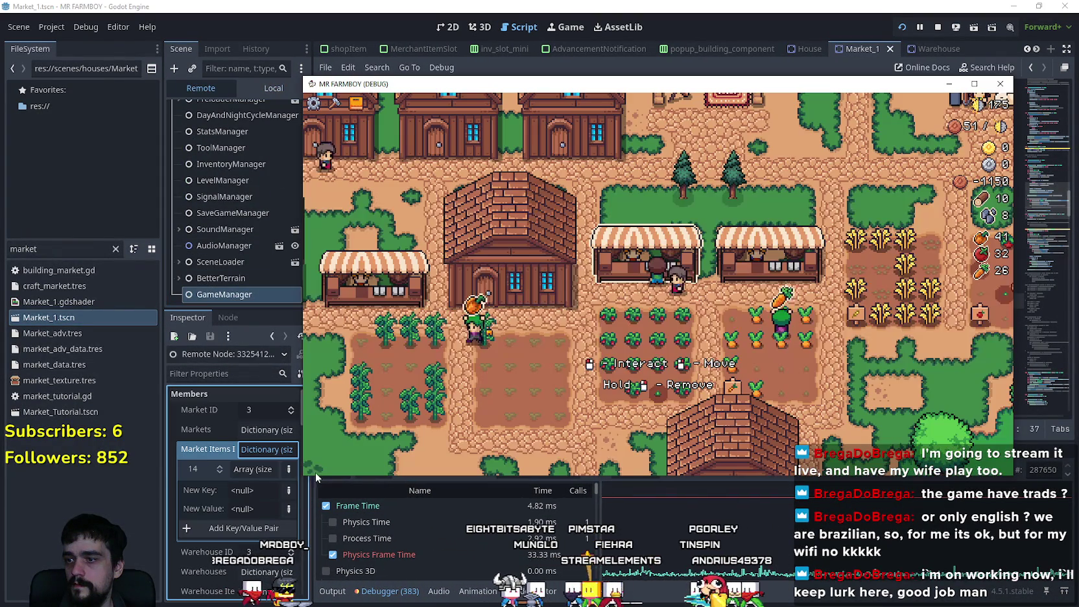
click(305, 510)
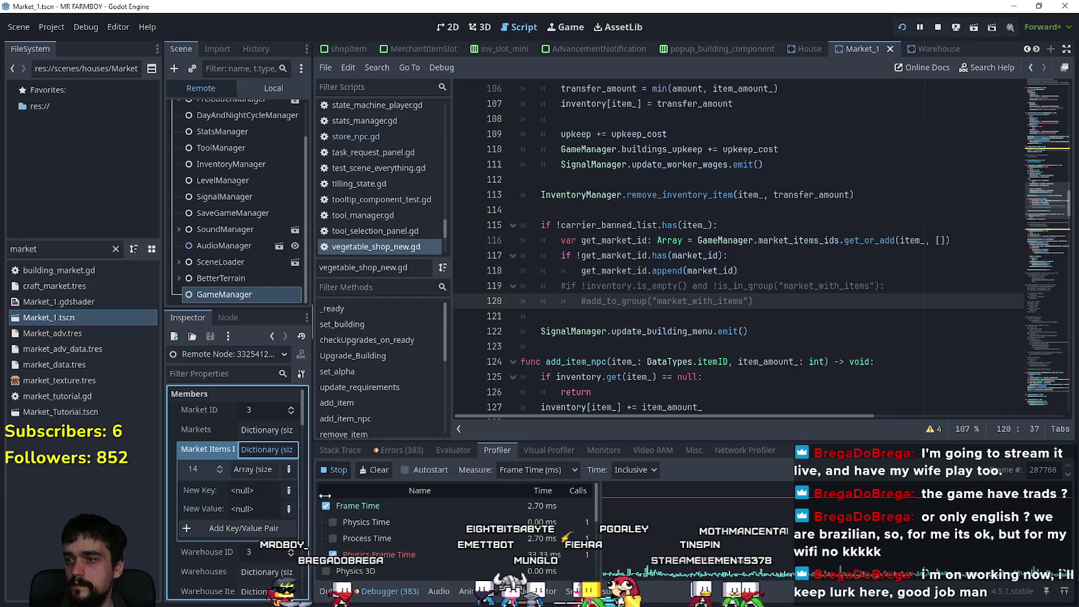
drag(312, 504, 389, 505)
- Walk the farmer around the map and back to the market stall
click(730, 275)
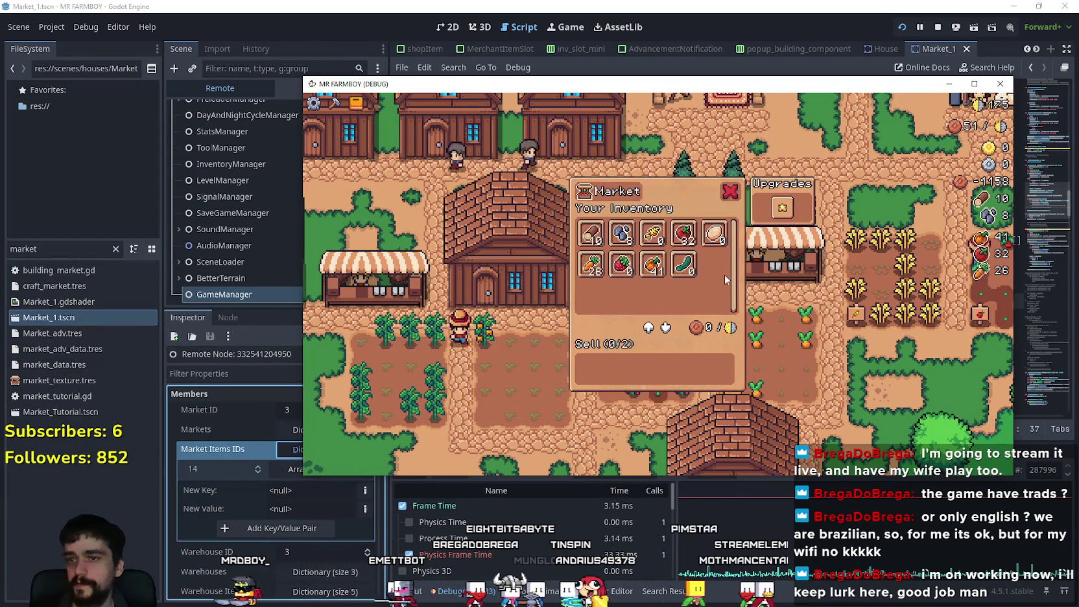
key(s)
key(s)
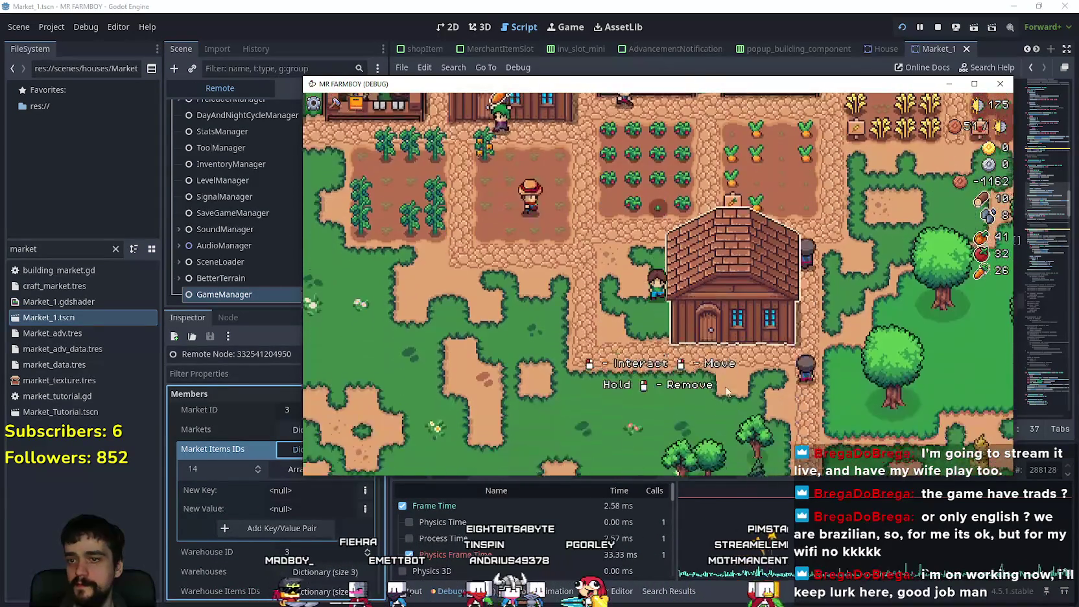
key(s)
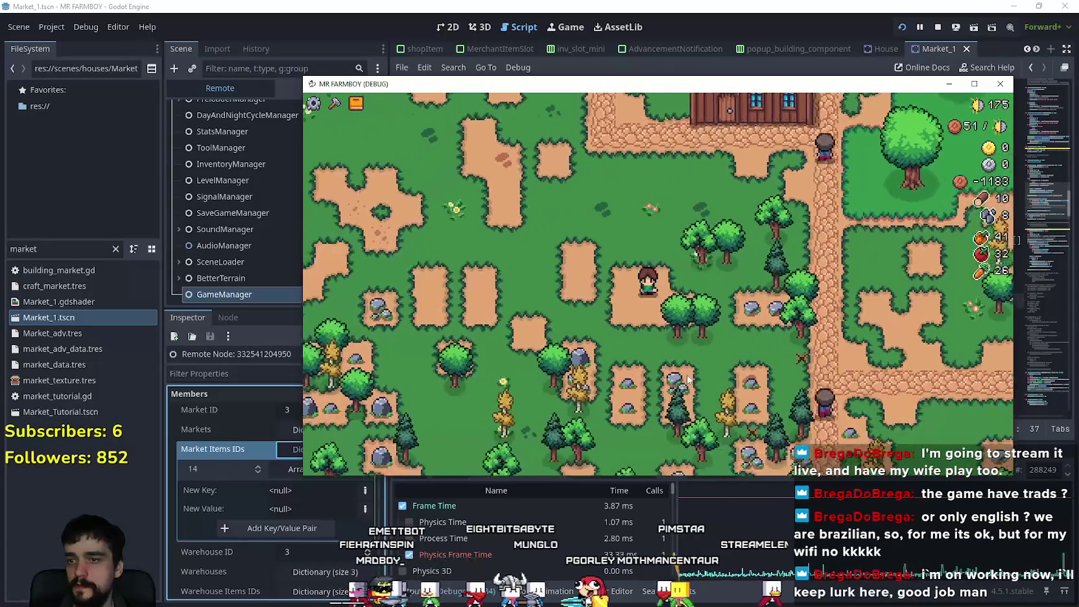
key(s)
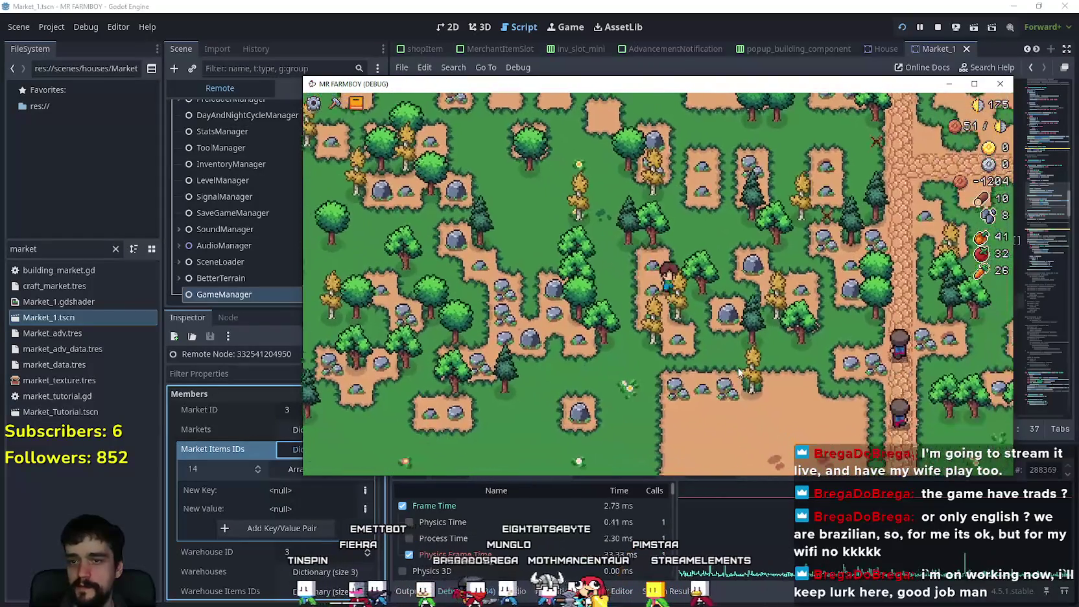
key(a)
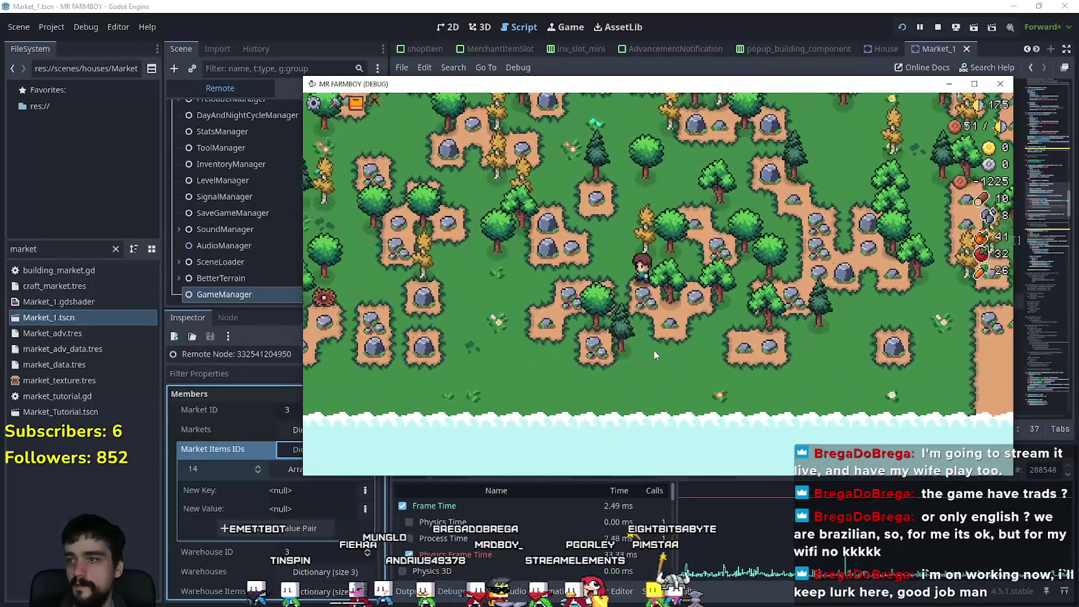
key(a)
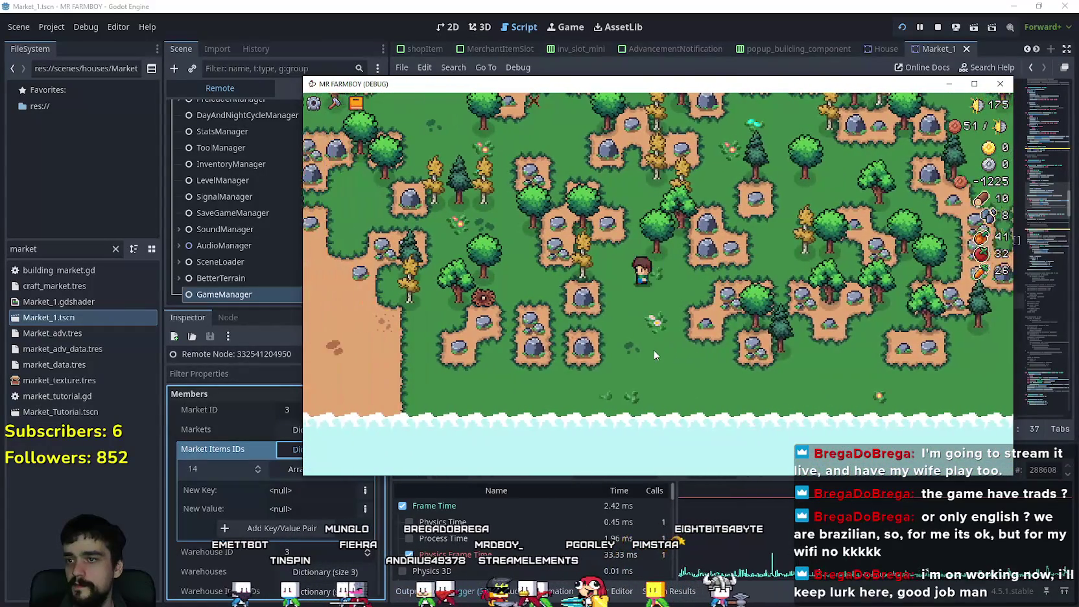
key(w)
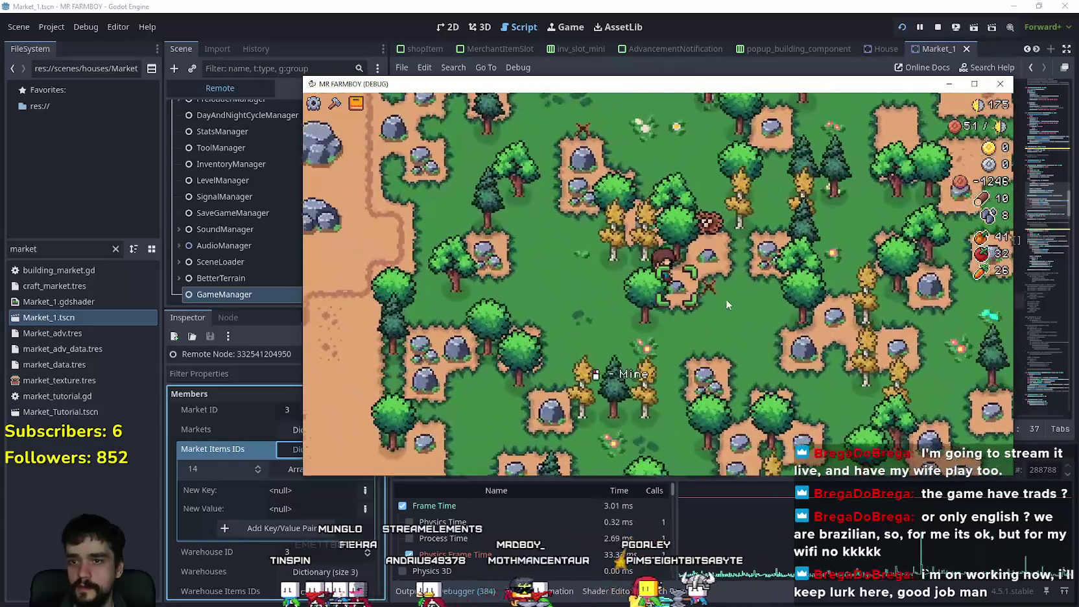
key(w)
key(d)
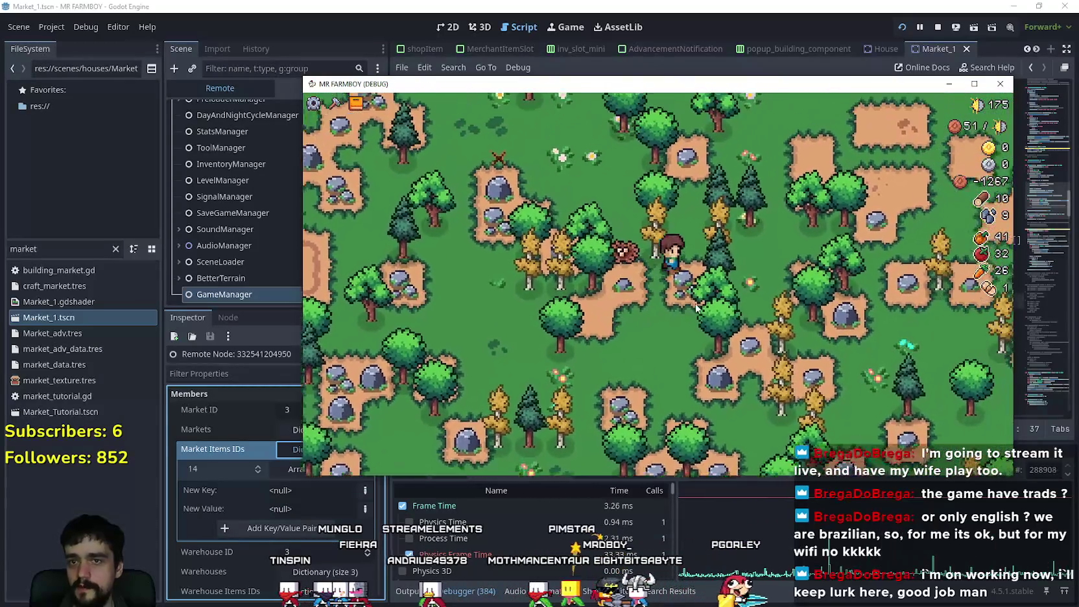
key(w)
key(d)
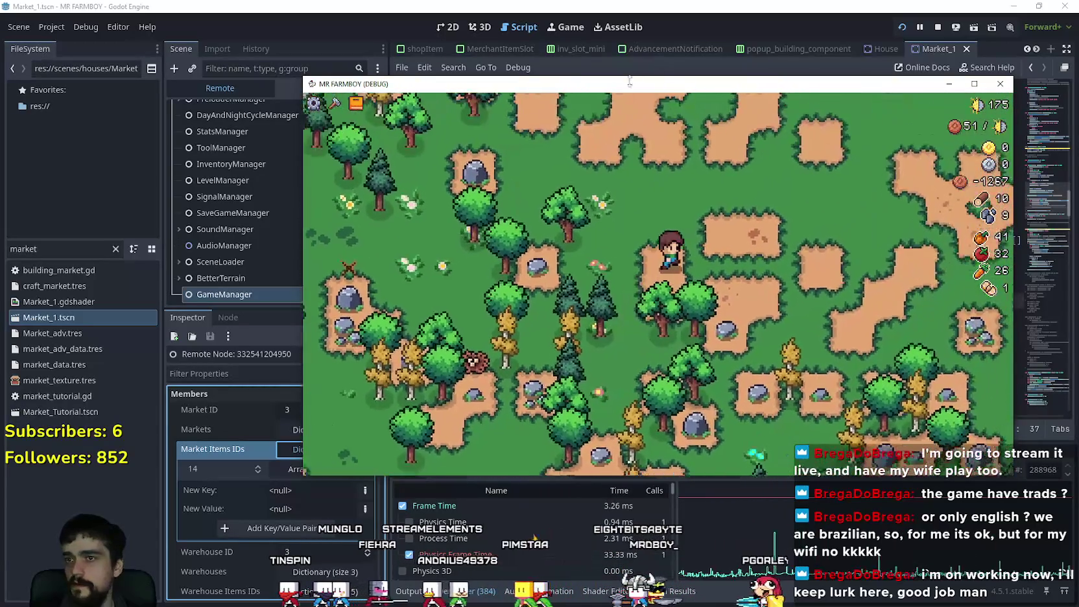
key(w)
key(d)
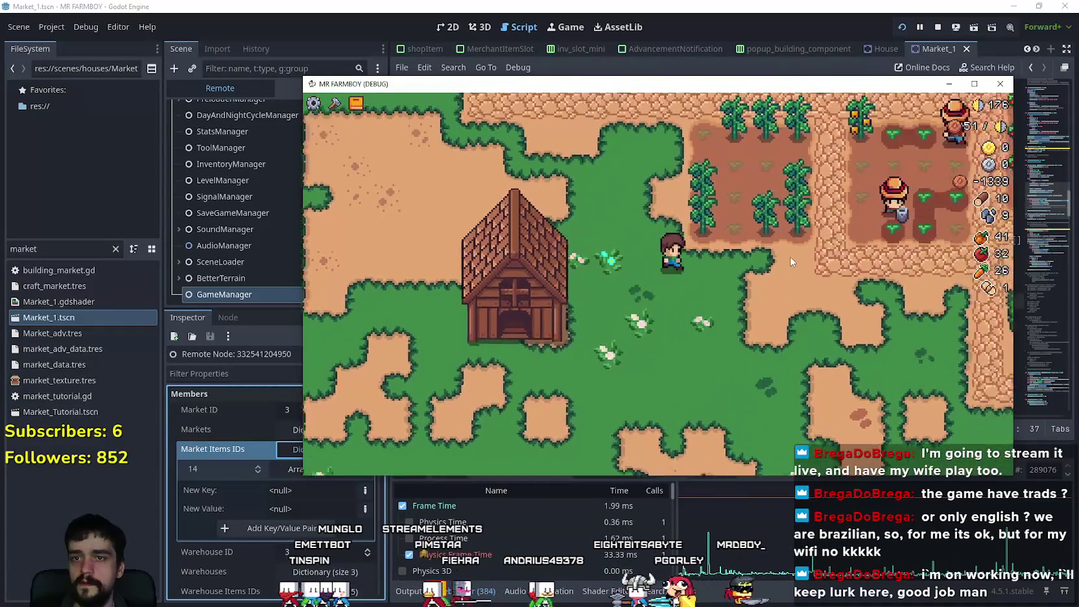
key(w)
key(d)
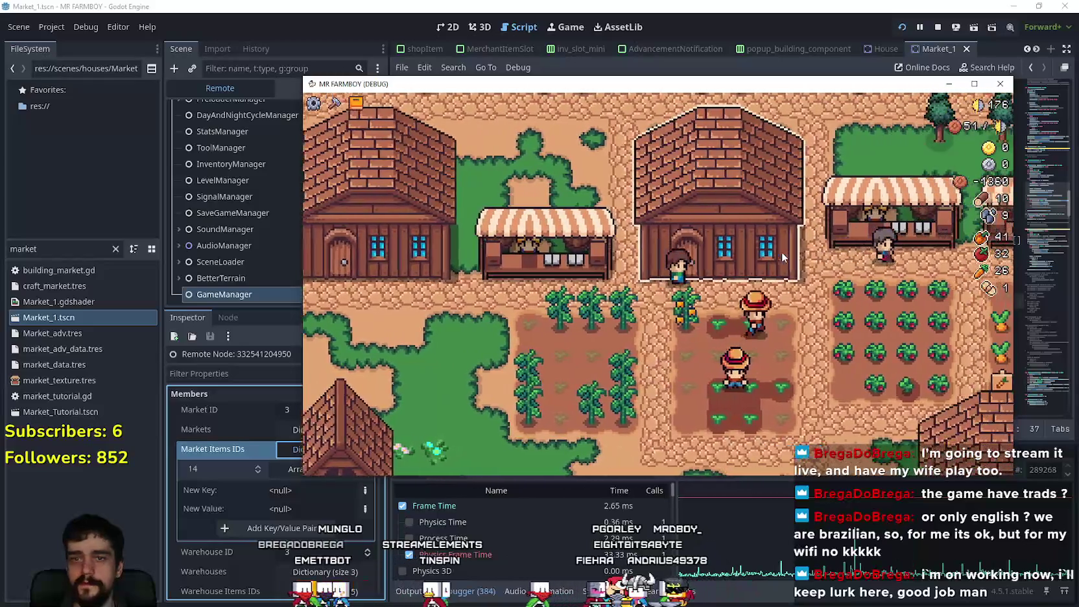
key(d)
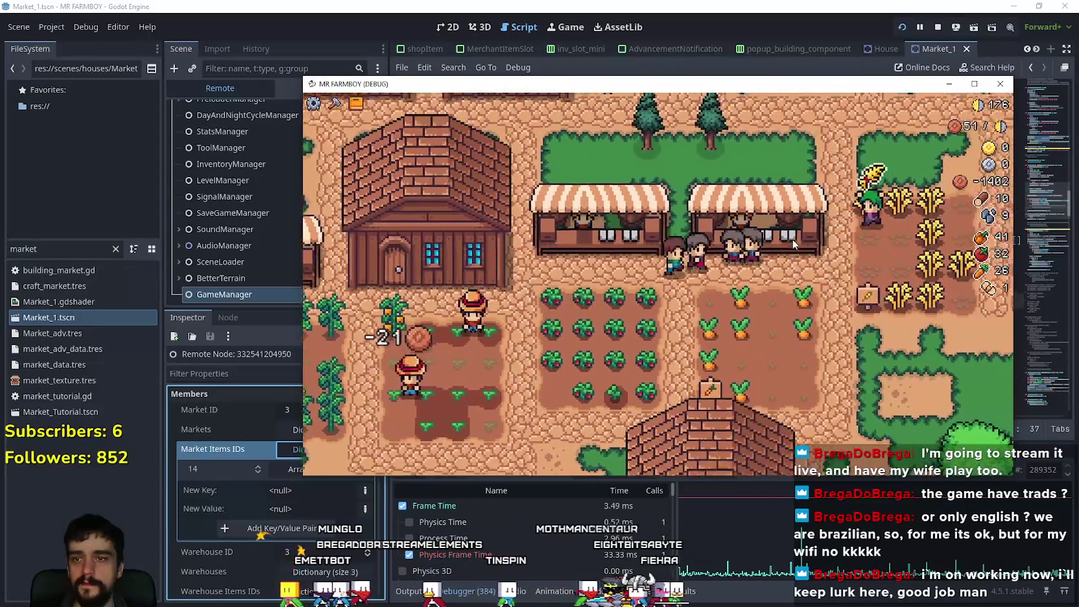
- Put an inventory item up for sale at the market, hitting the 'has' on Nil error
click(751, 256)
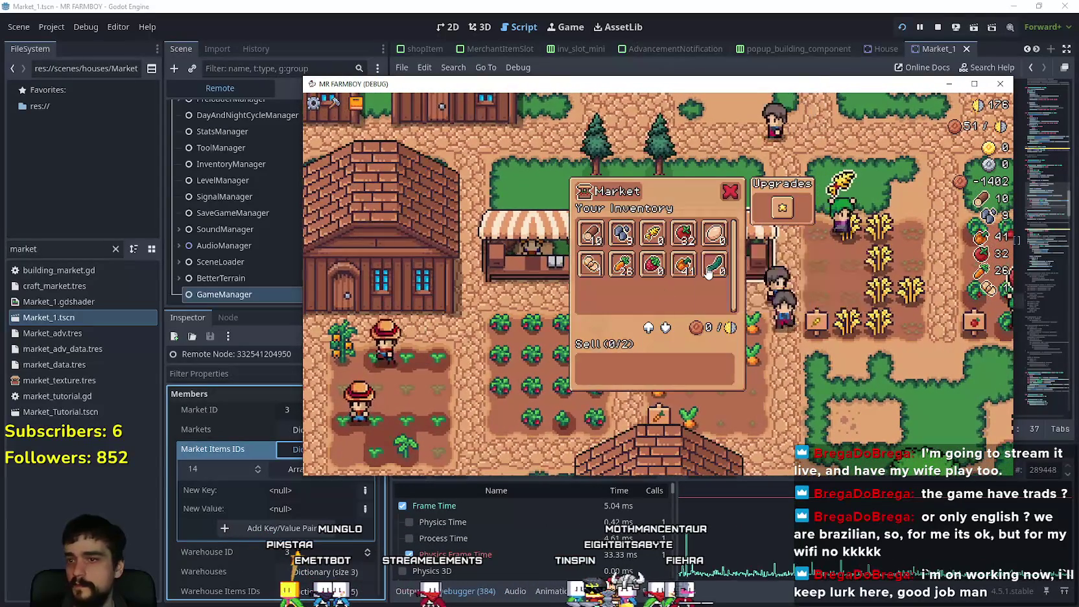
drag(615, 92, 684, 48)
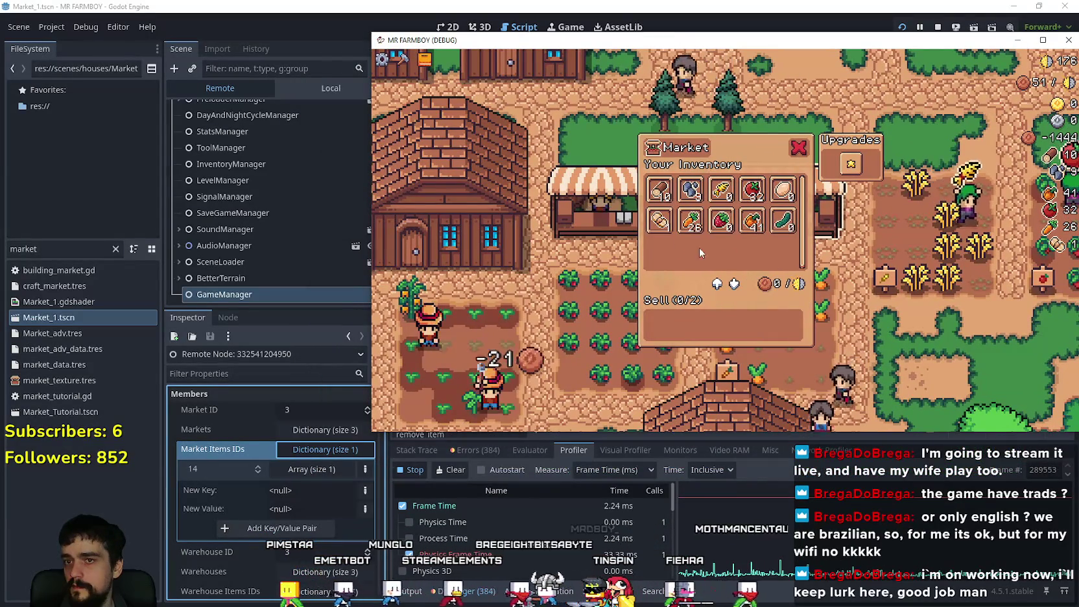
click(659, 231)
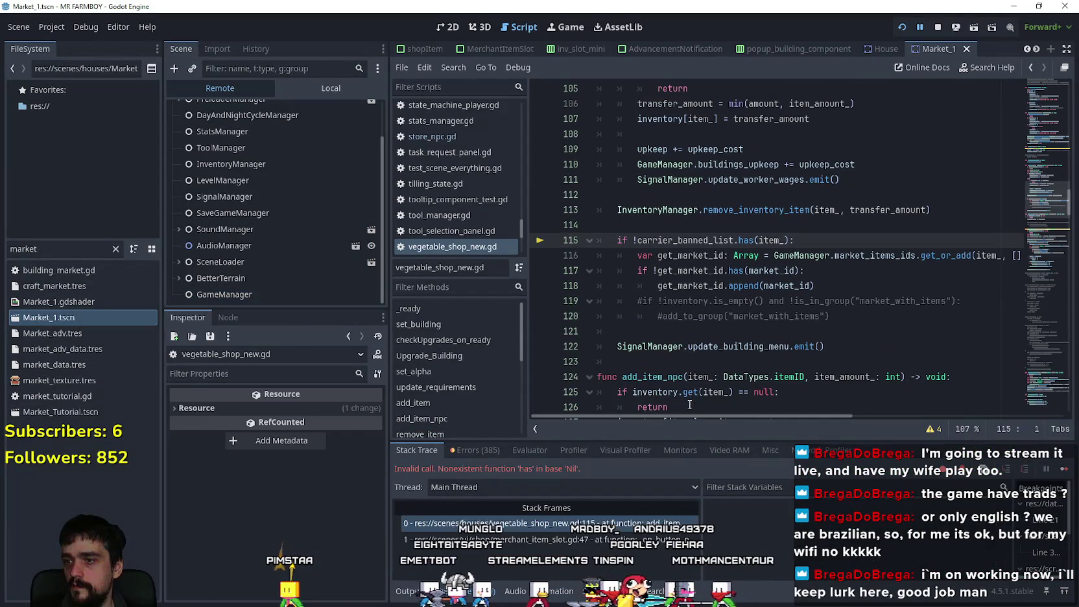
- Resume past the debugger error, close the market panel and game, then relaunch the project
key(alt+Tab)
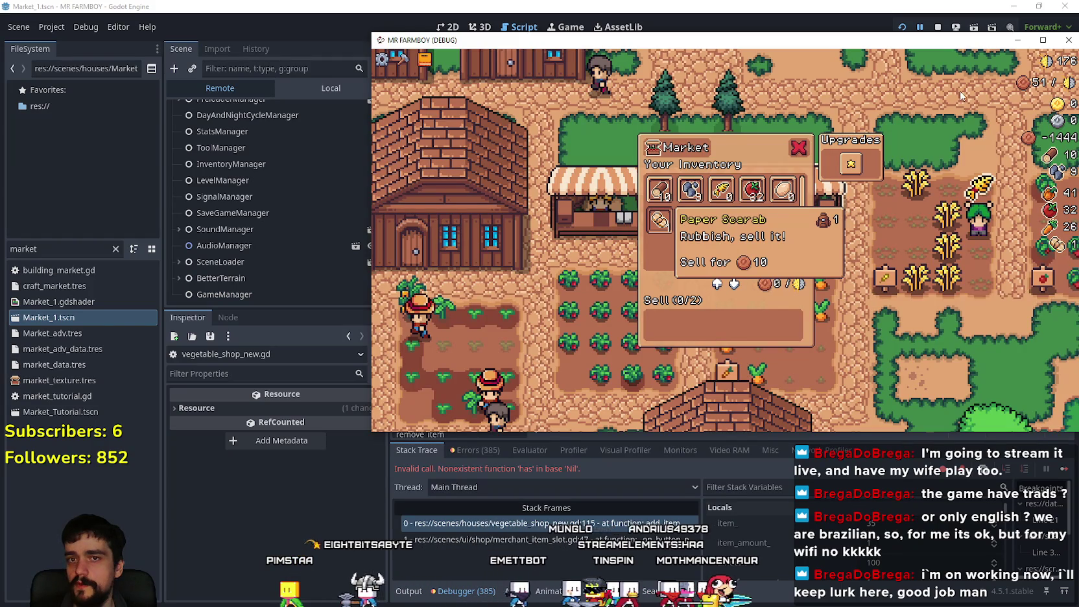
click(1064, 469)
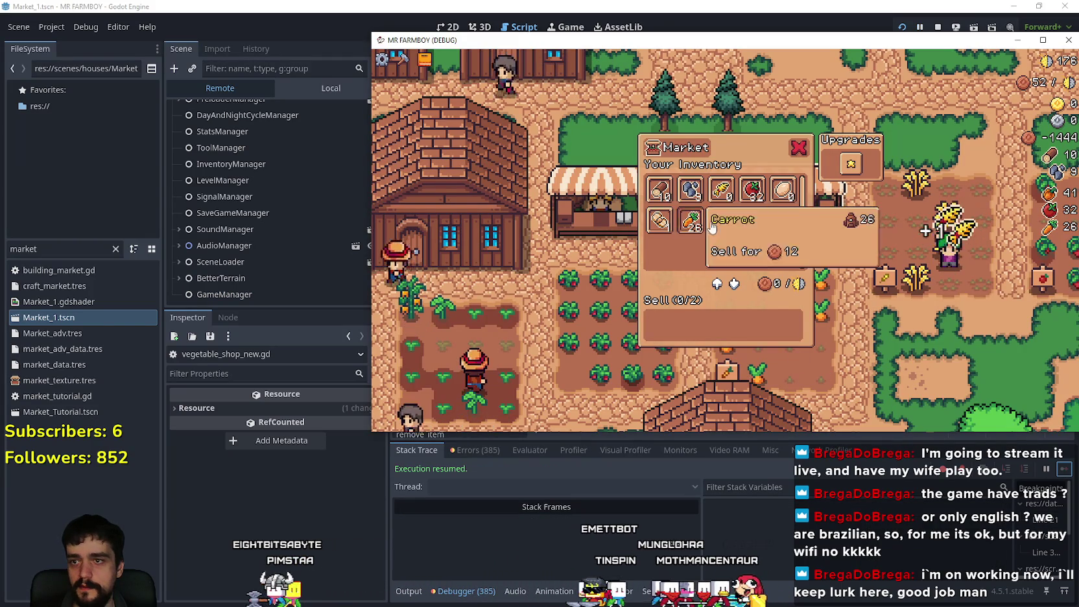
click(784, 189)
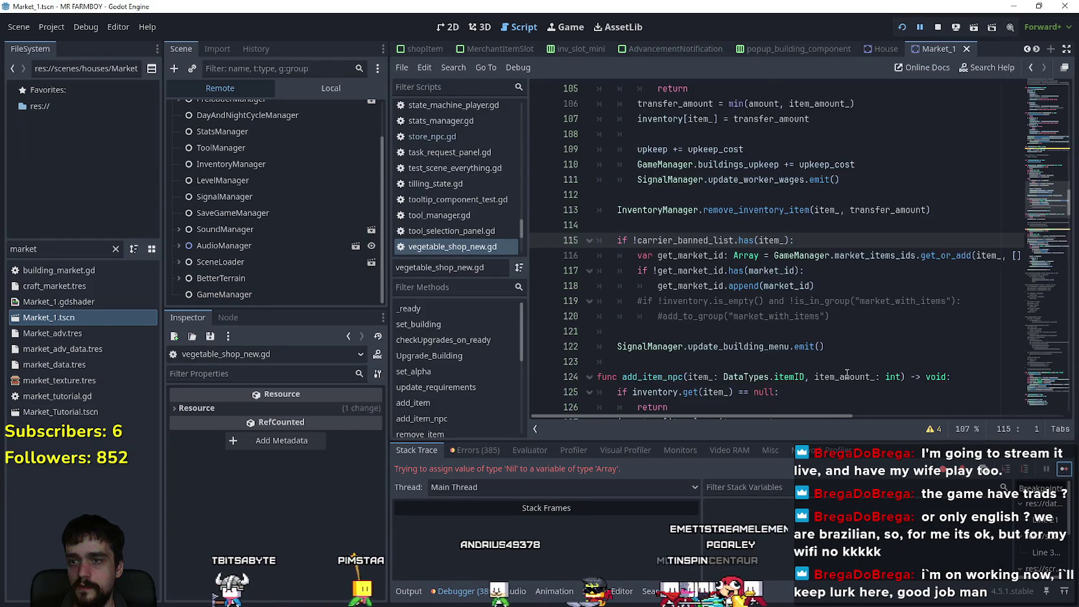
click(1064, 469)
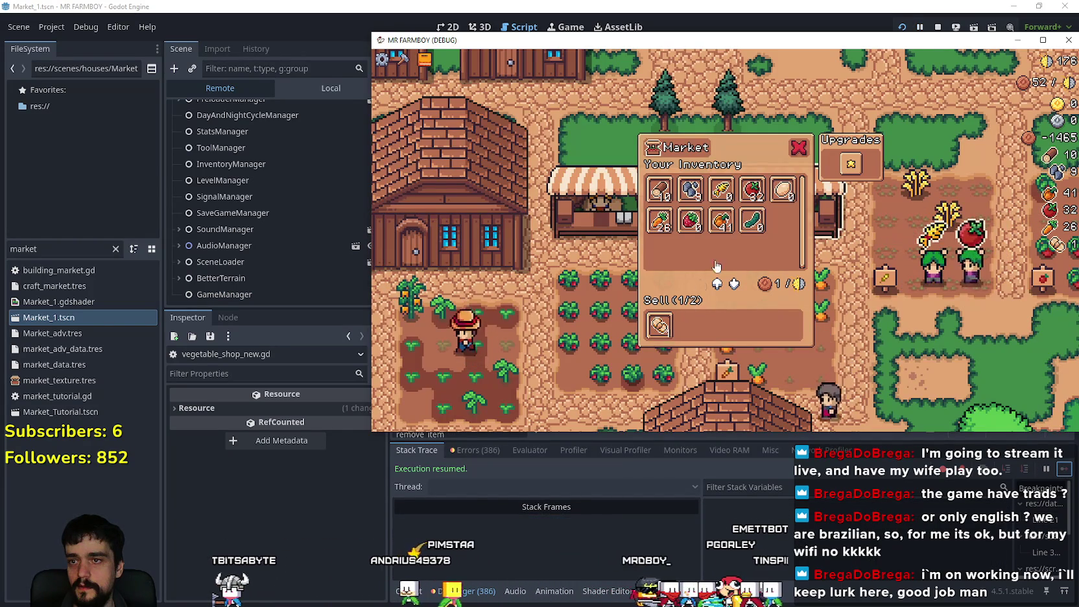
click(800, 151)
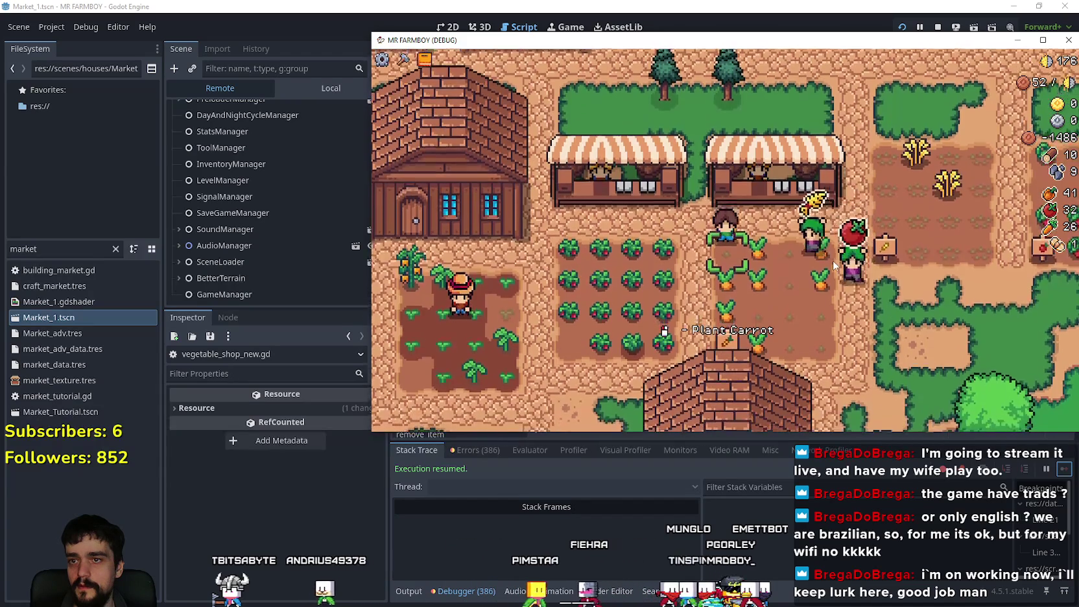
click(1065, 42)
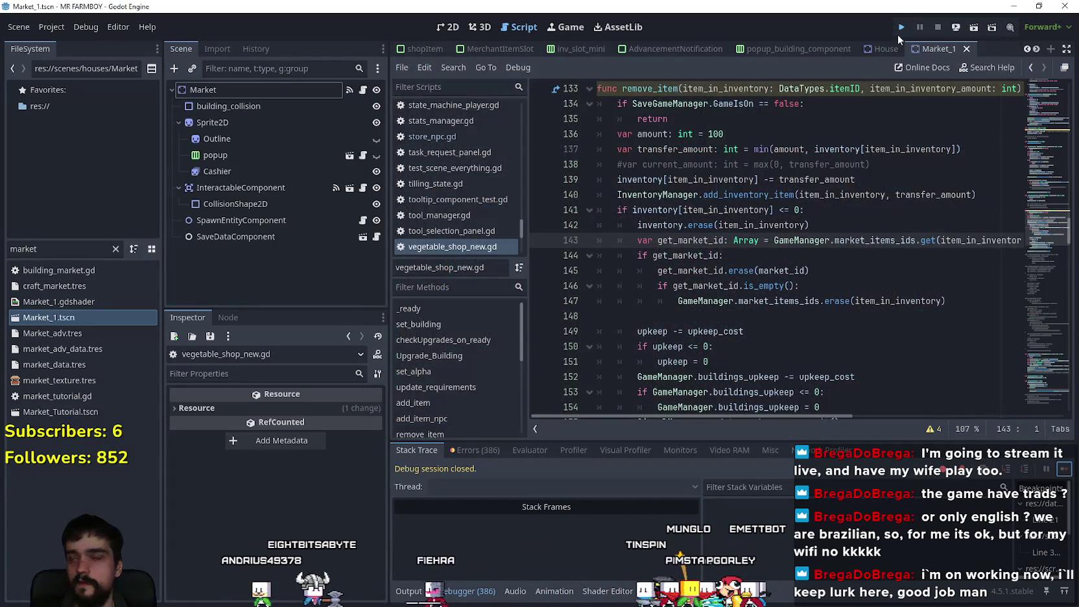
click(901, 28)
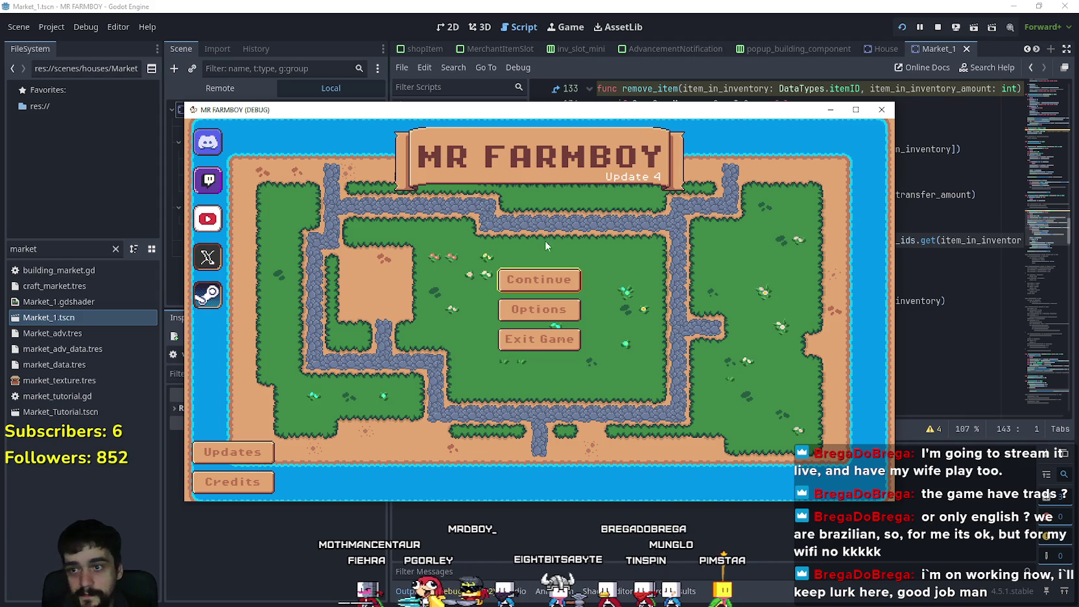
- Load a saved game from the Continue list and open the market's inventory panel
click(539, 280)
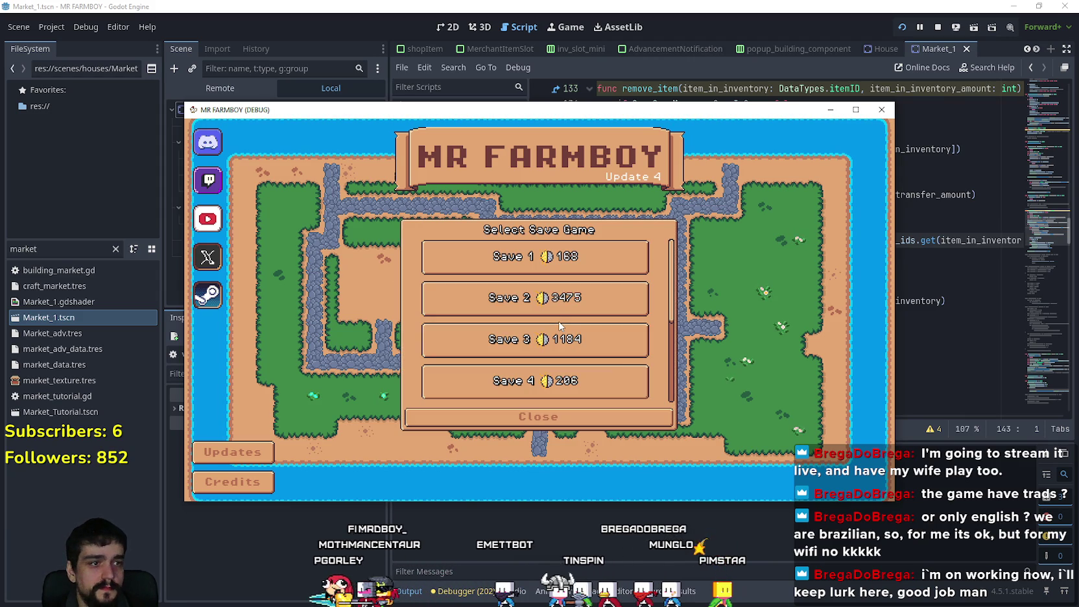
scroll(537, 356, down, 1)
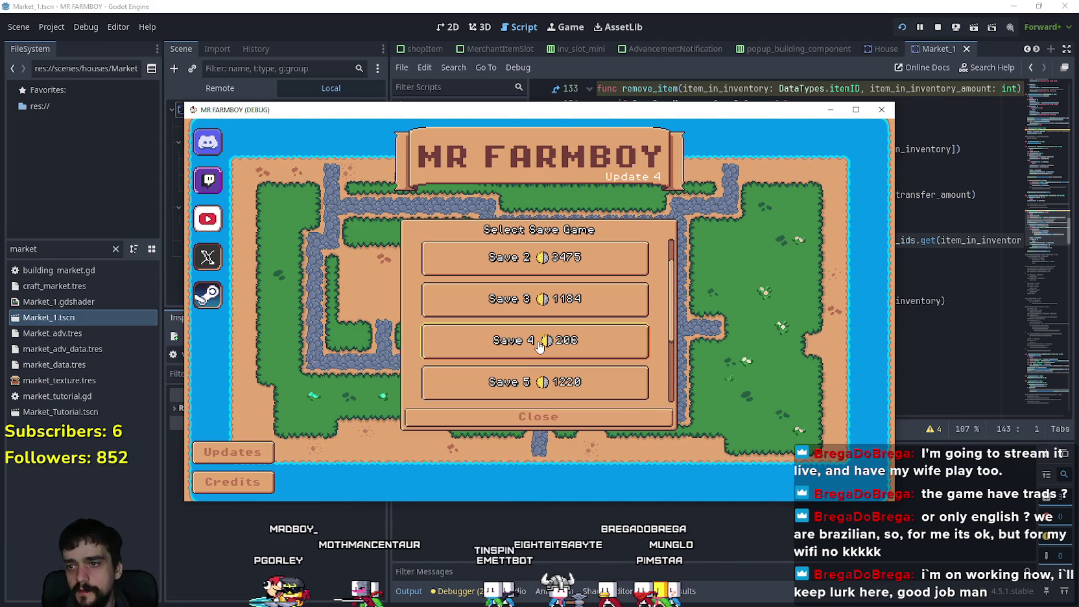
scroll(598, 380, down, 1)
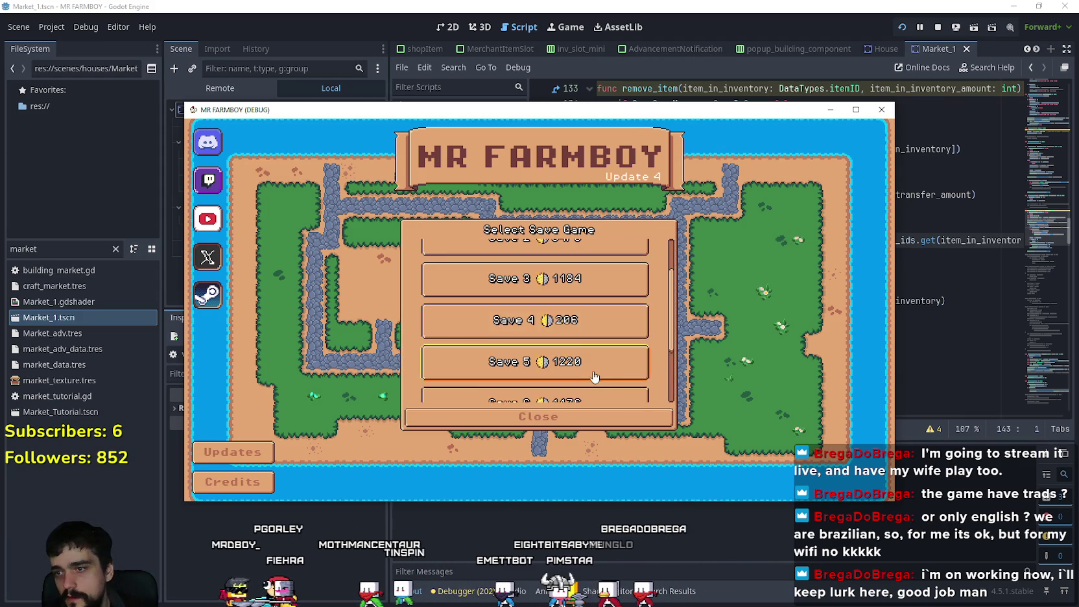
scroll(598, 380, down, 1)
click(480, 342)
click(480, 341)
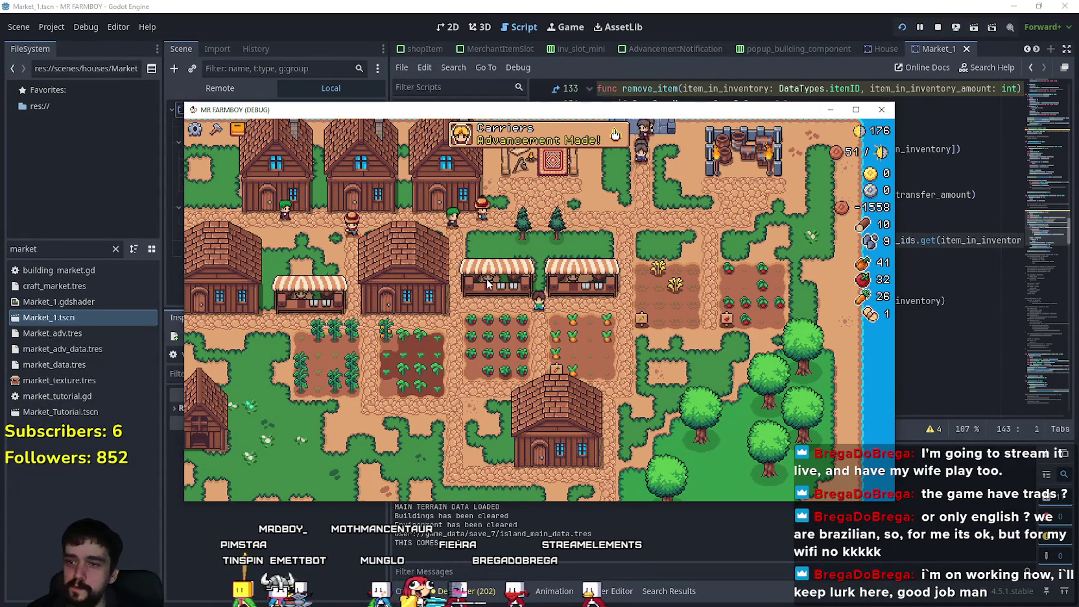
click(600, 293)
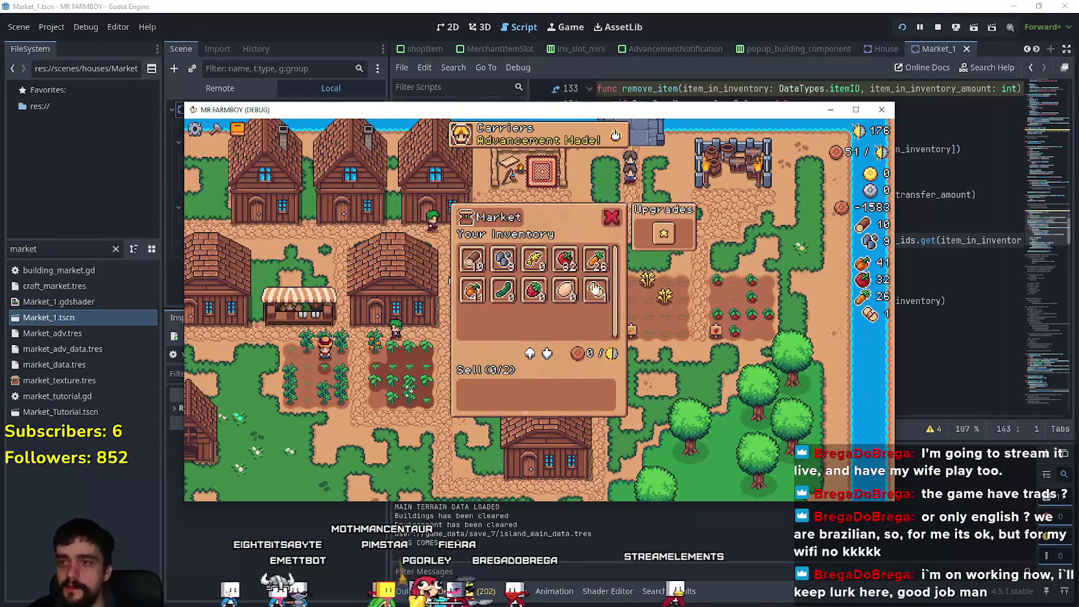
mouse_move(720, 110)
mouse_down()
mouse_move(789, 60)
mouse_move(862, 34)
mouse_up()
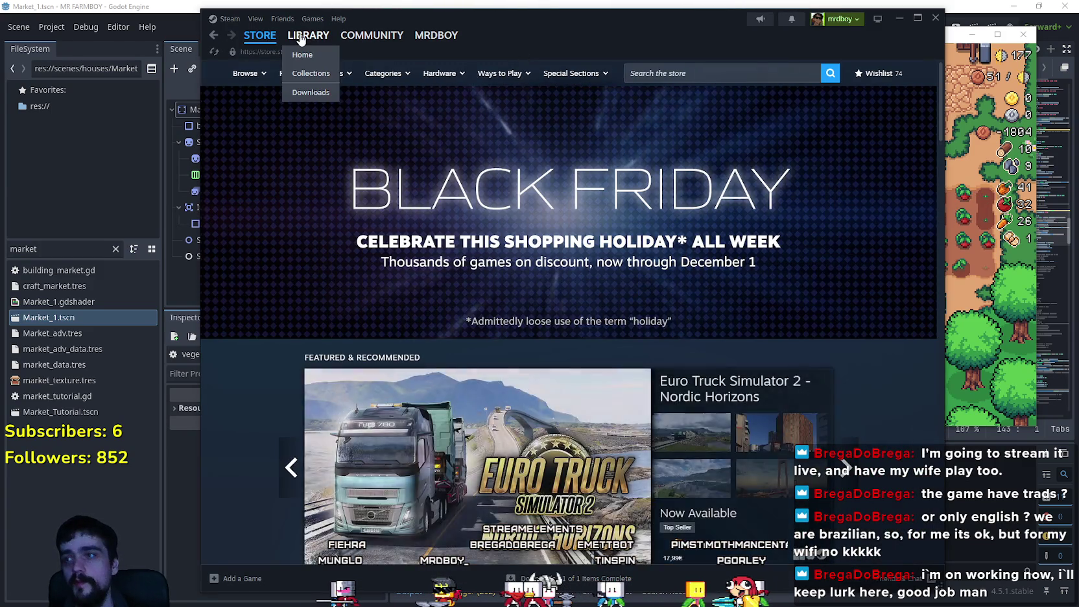
- Open MR FARMBOY's properties from the Steam library, then close them
click(304, 36)
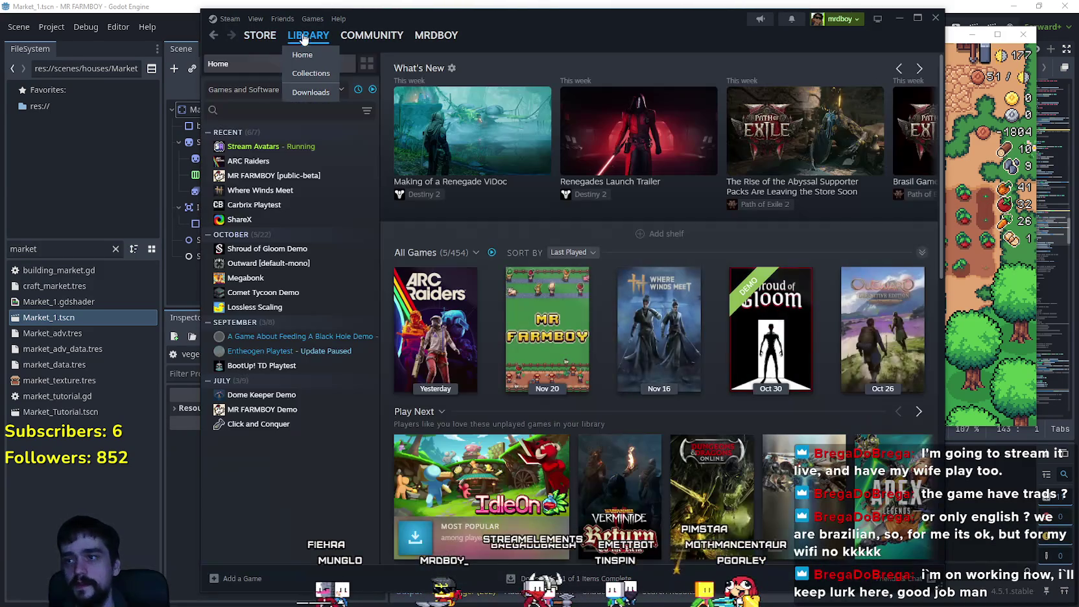
click(301, 176)
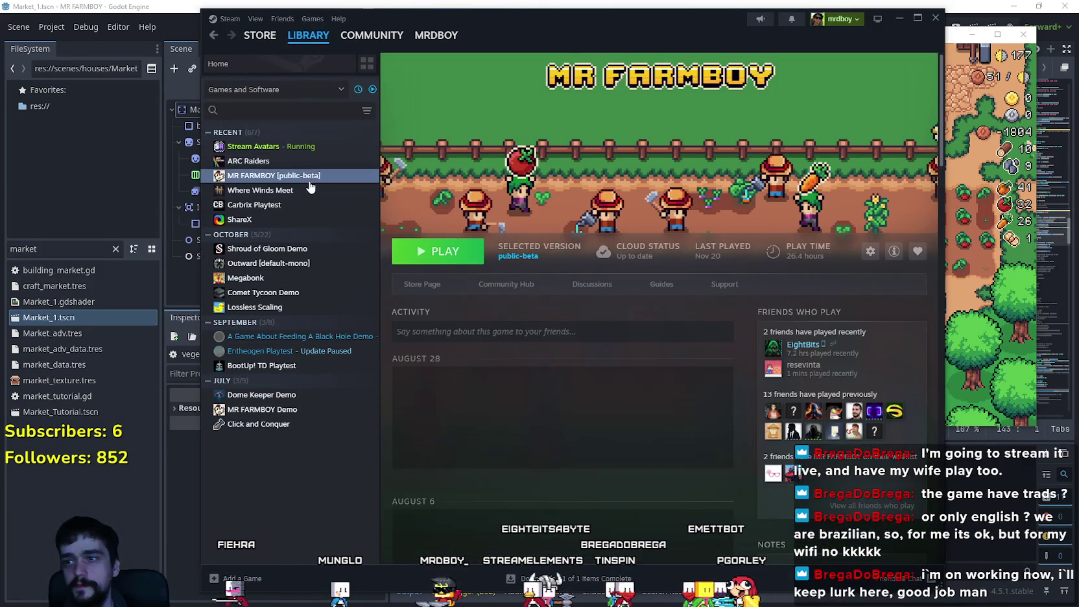
right_click(310, 181)
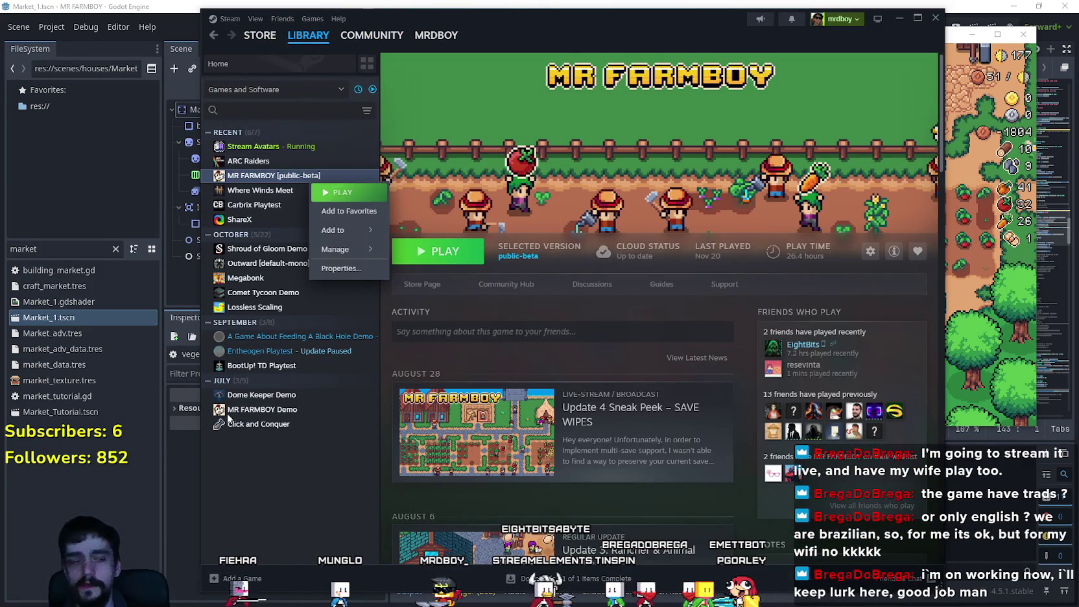
click(338, 268)
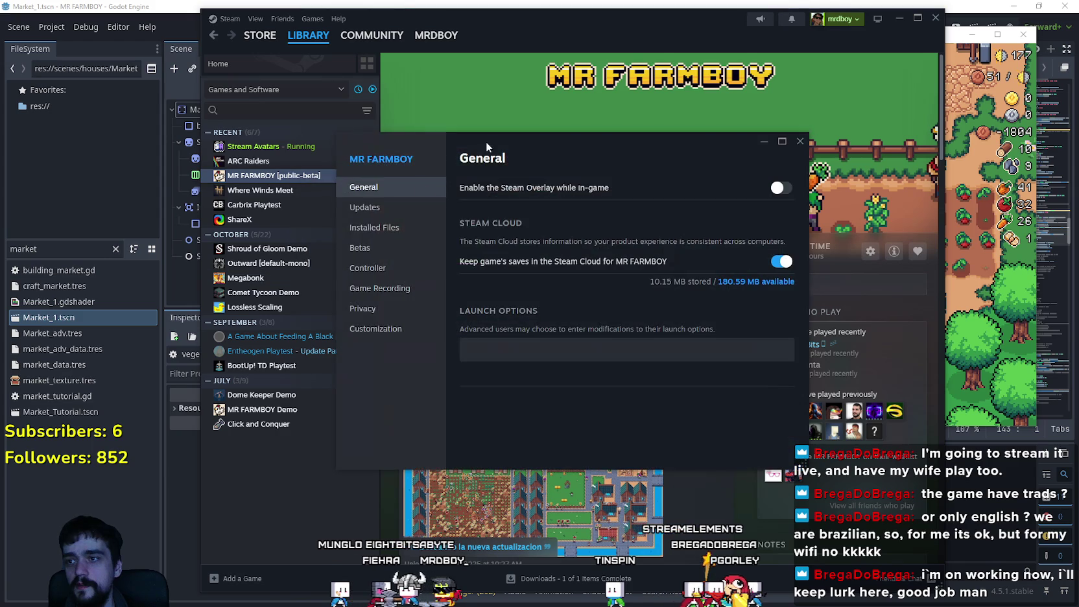
drag(603, 54, 596, 54)
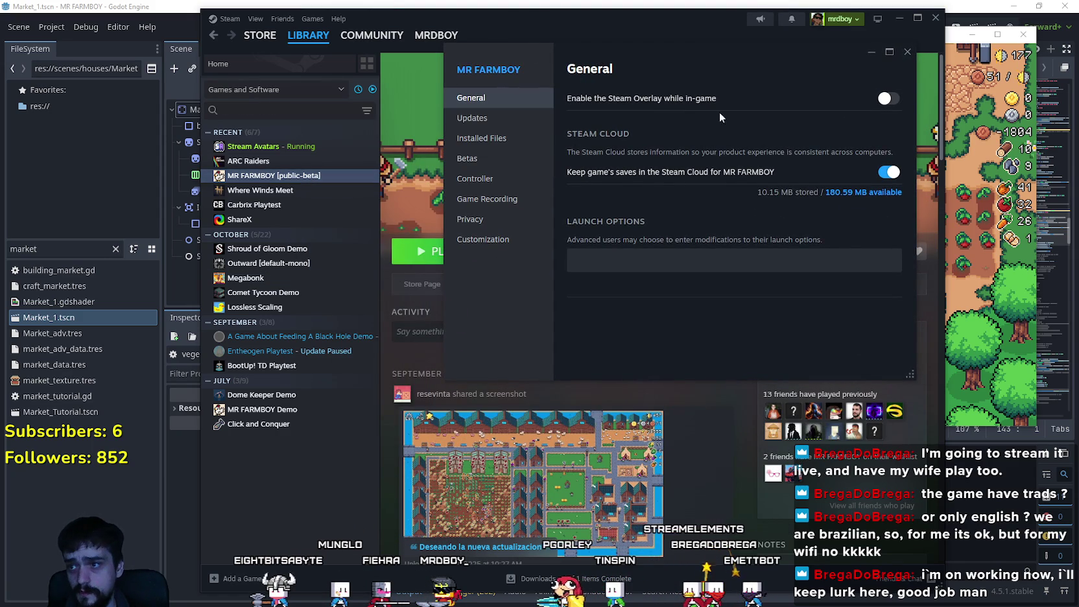
click(907, 52)
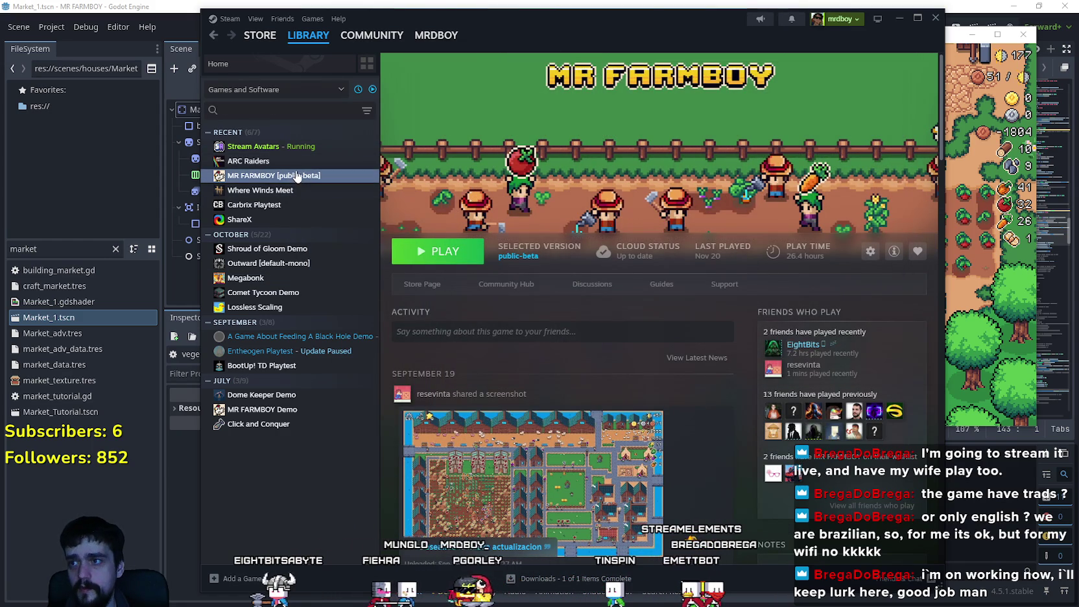
- Reopen MR FARMBOY's properties and keep the public-beta branch under Betas
right_click(297, 175)
click(322, 259)
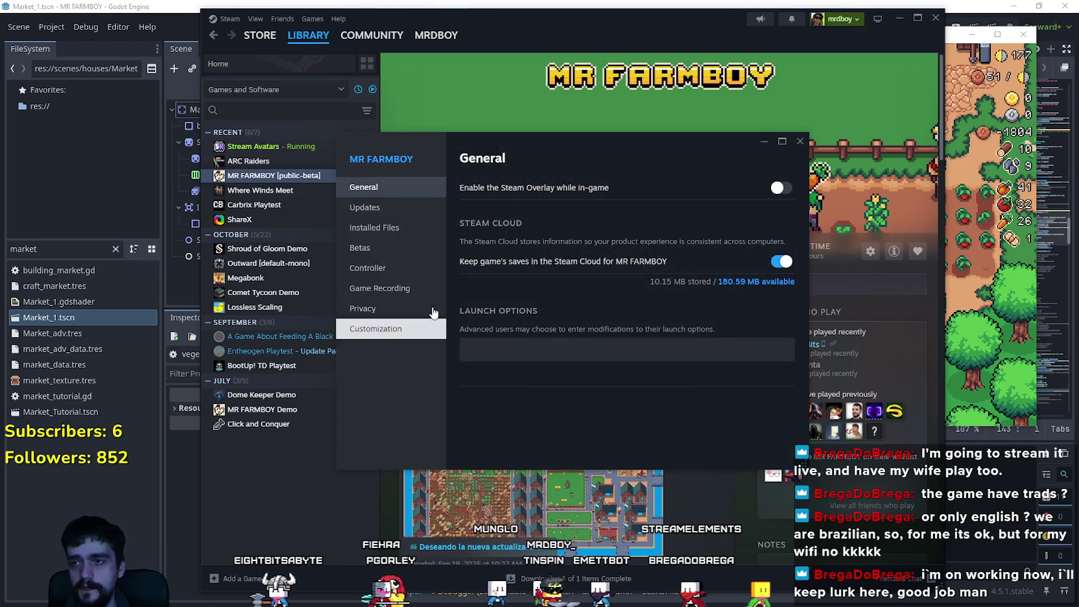
click(418, 252)
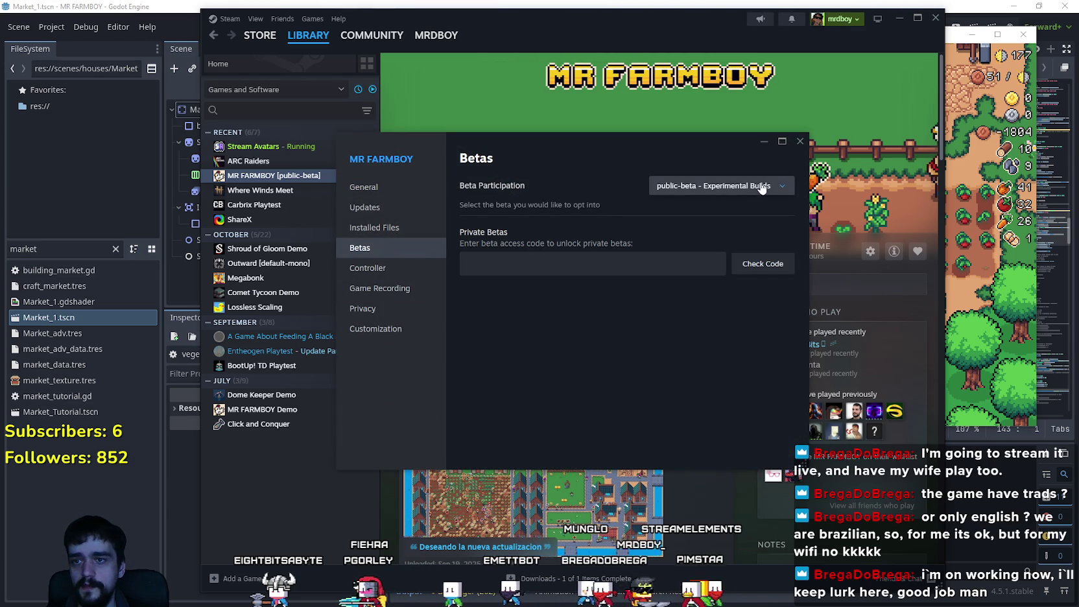
click(719, 183)
click(721, 172)
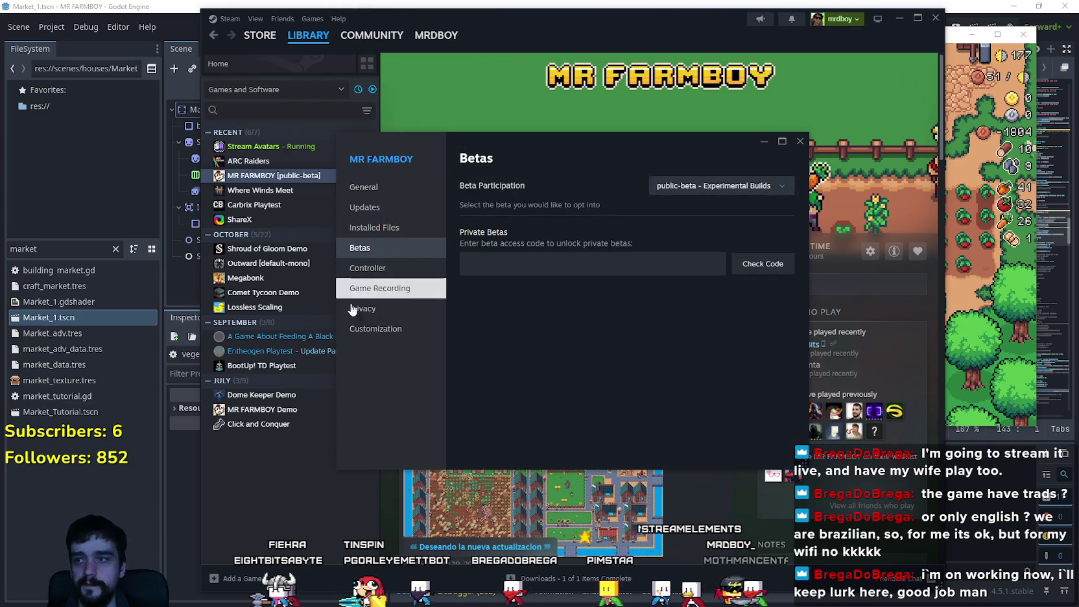
click(801, 141)
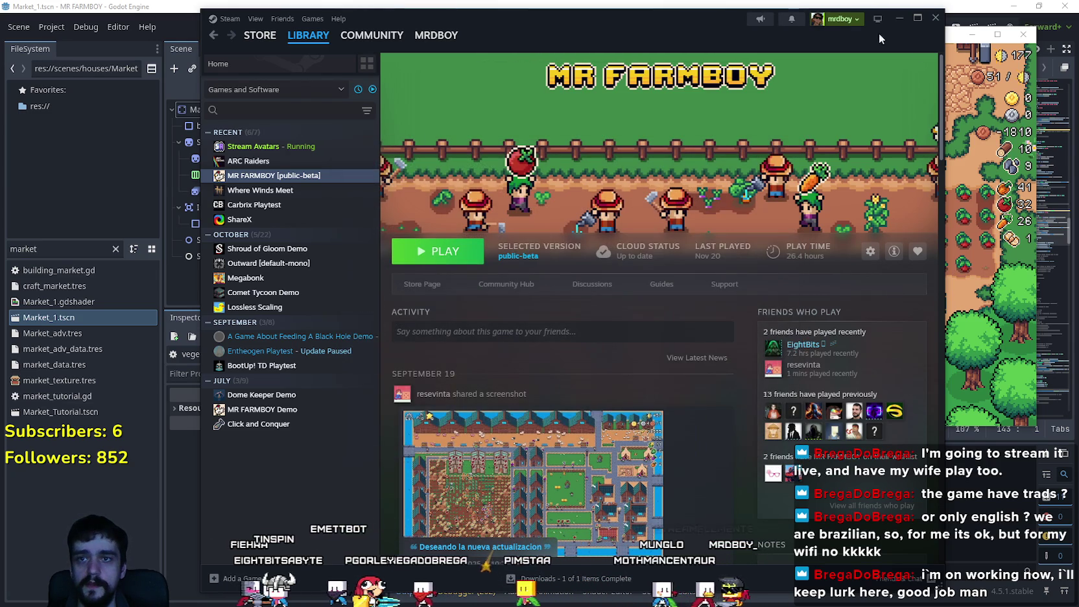
click(1010, 342)
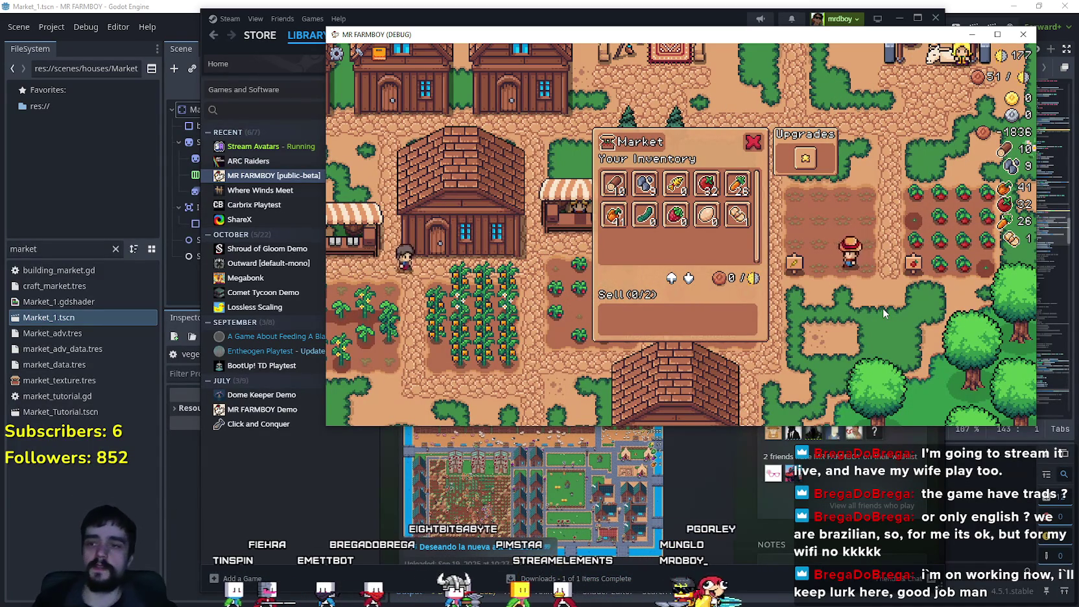
- Inspect GameManager's live Market Items IDs dictionary in the Remote scene tree
click(139, 557)
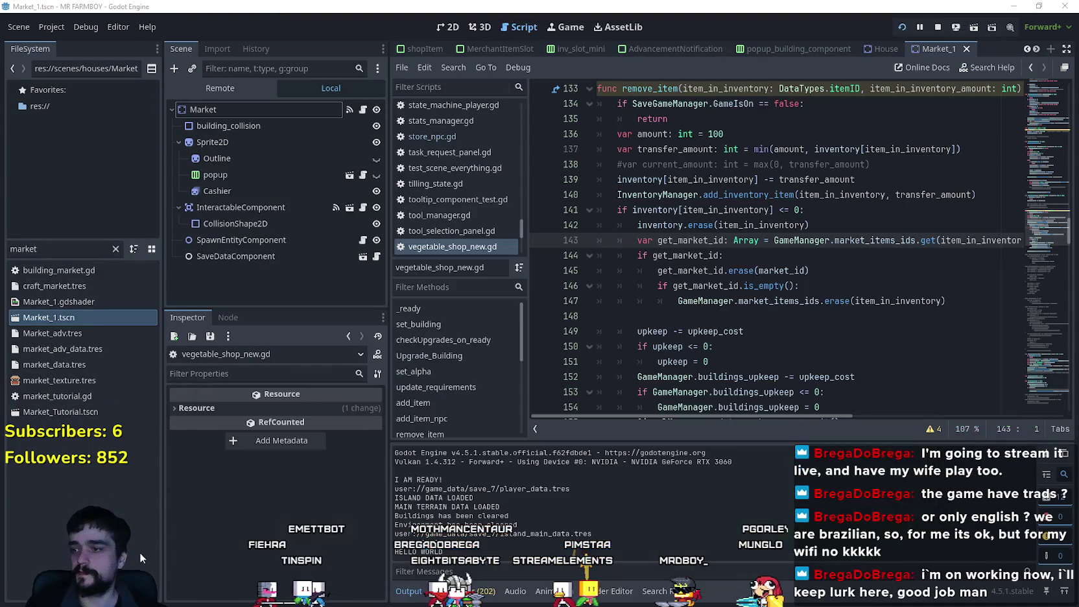
click(233, 111)
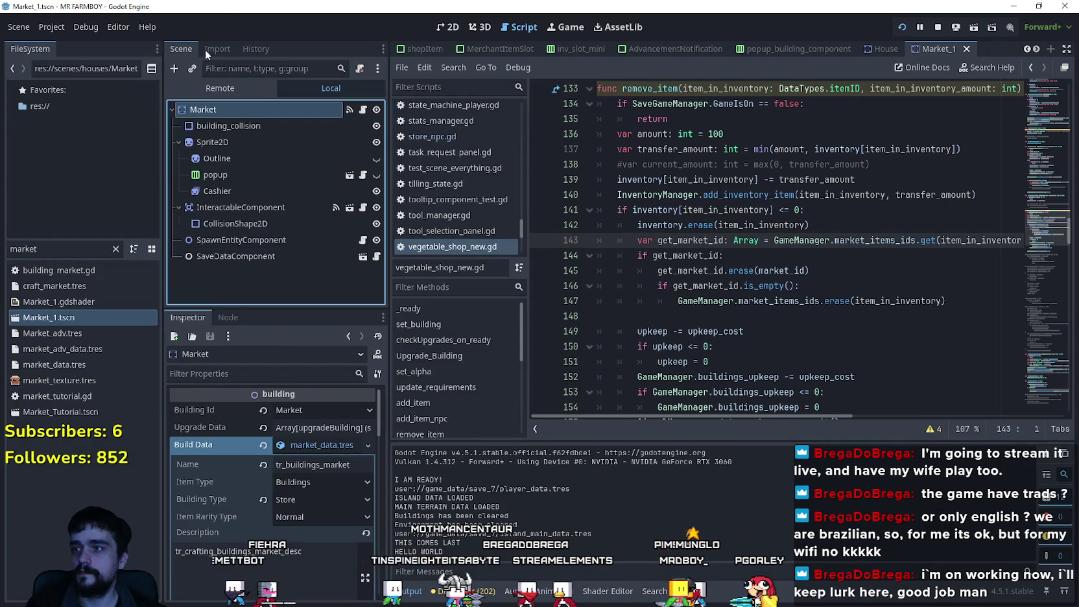
click(209, 87)
click(223, 294)
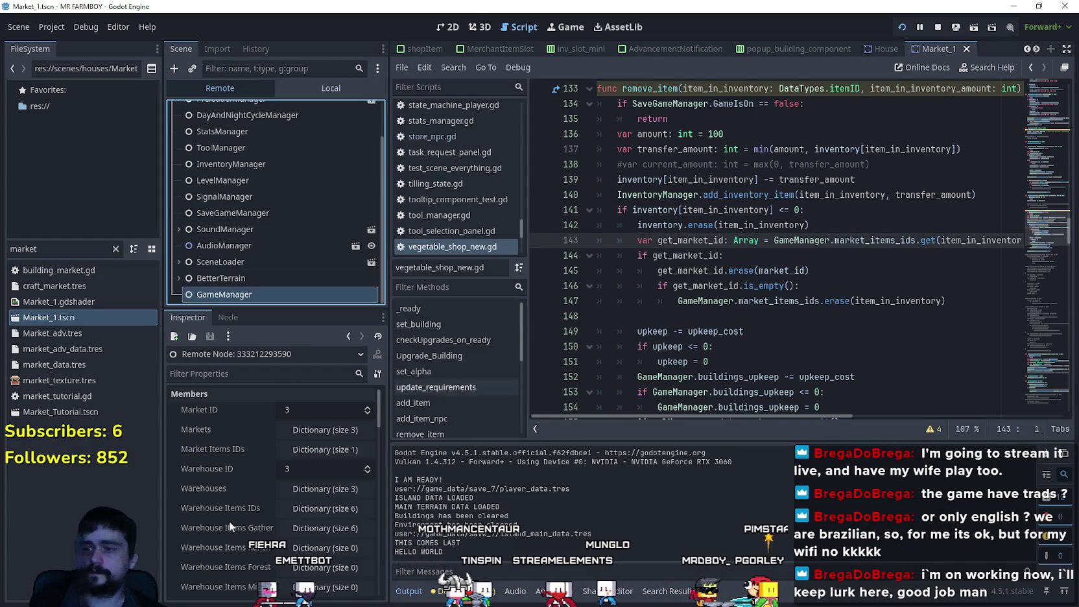
key(alt+Tab)
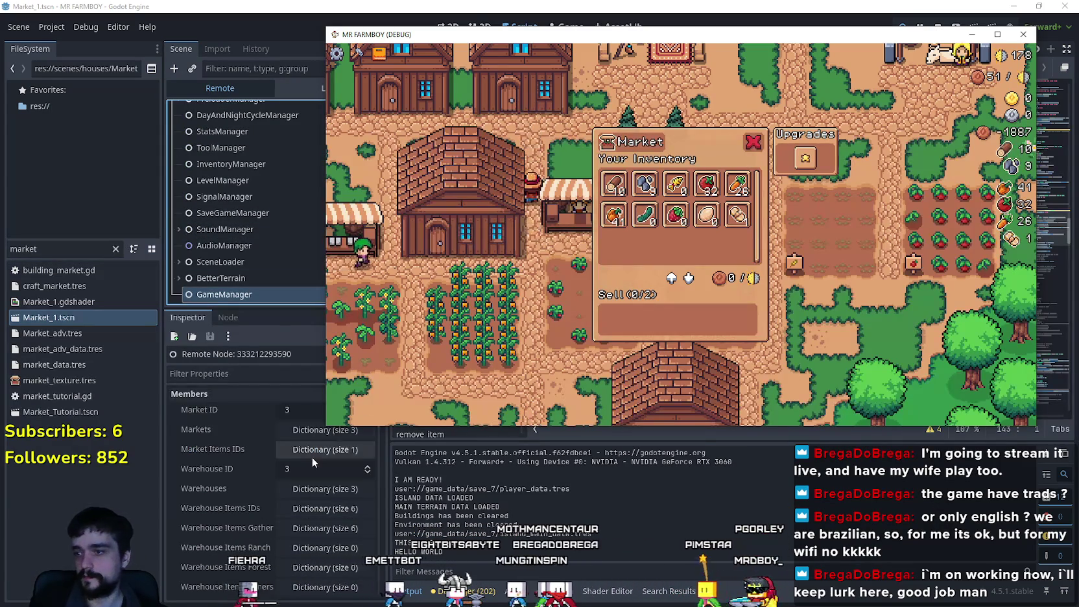
click(316, 453)
key(alt+Tab)
- Put an item in the sell slot and interact with the market stall to retest
mouse_move(746, 223)
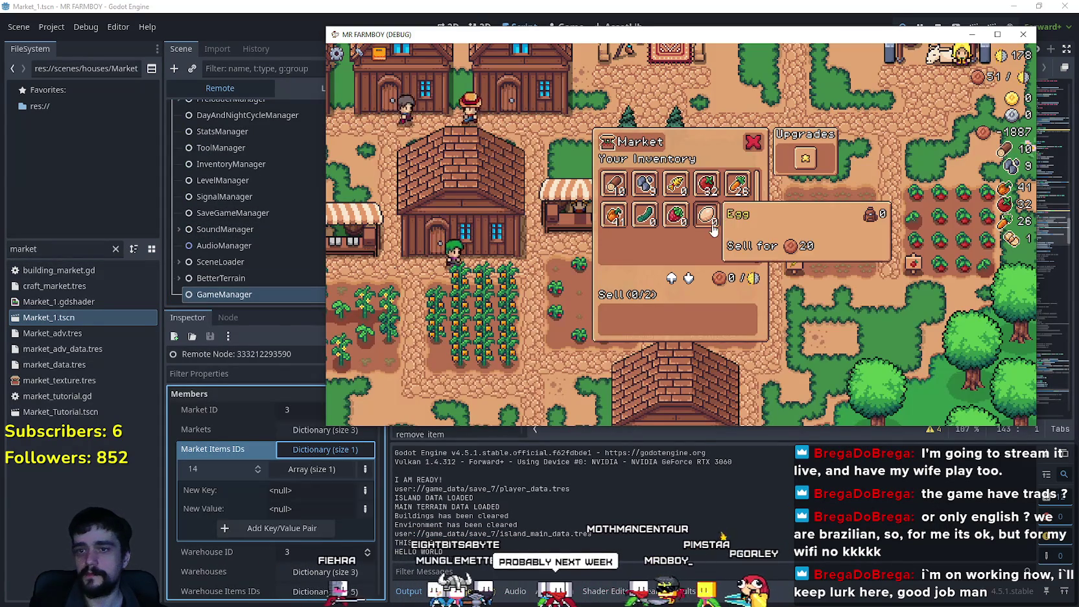
click(746, 223)
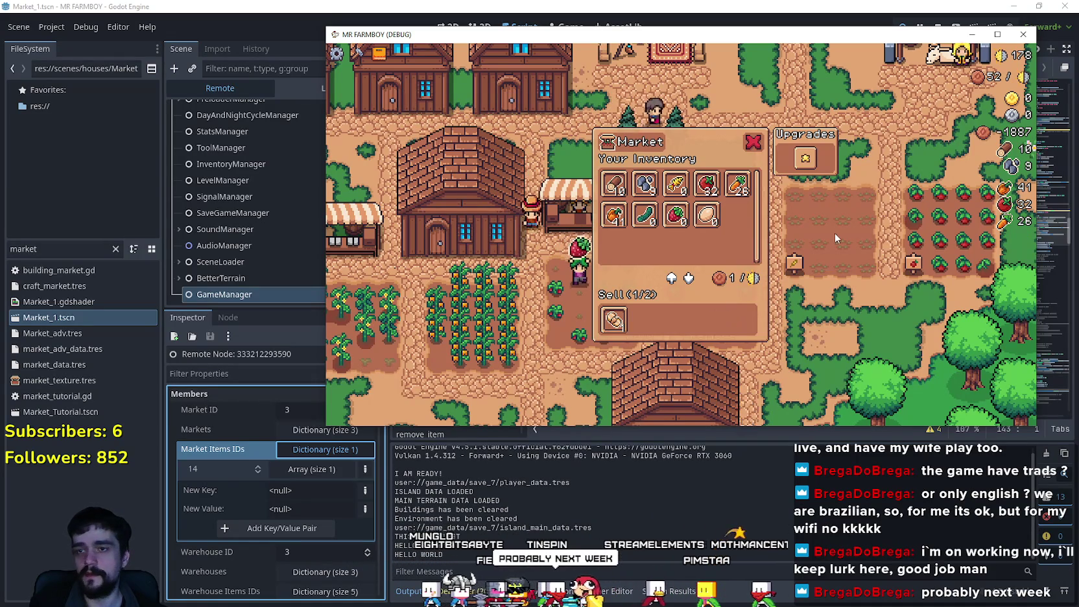
key(d)
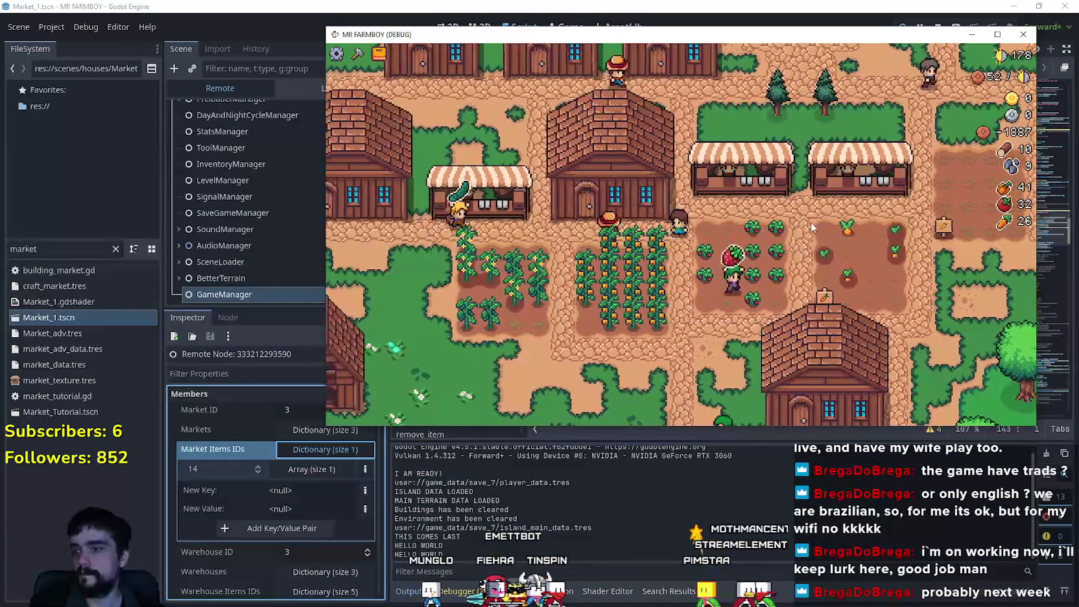
key(d)
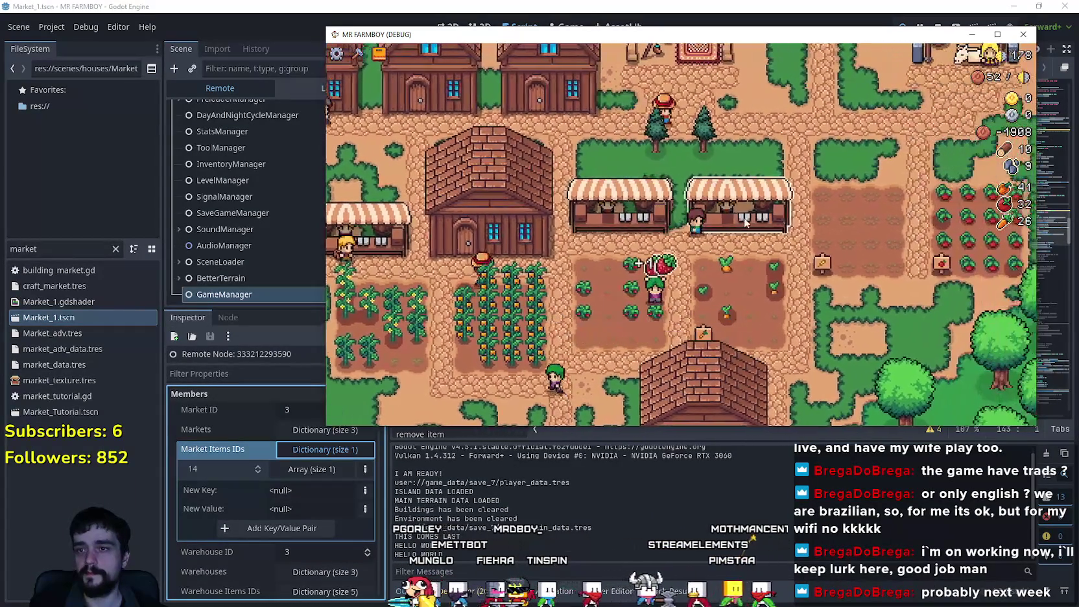
click(705, 318)
click(663, 321)
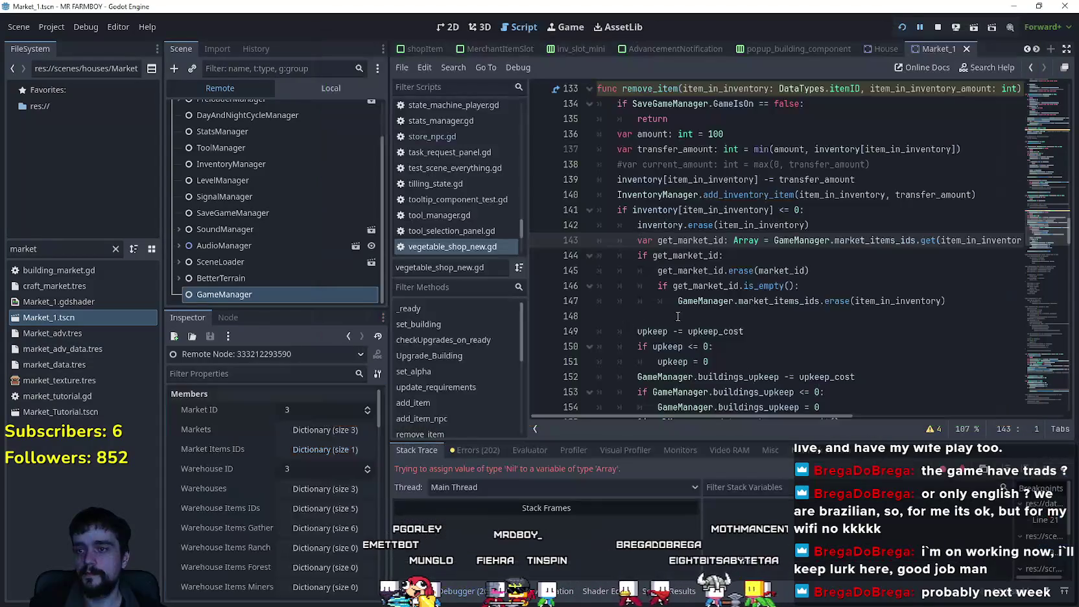
- Insert 'if !carrier_banned_list.has(item_in_inventory):' on a new line after line 142
click(881, 301)
click(901, 237)
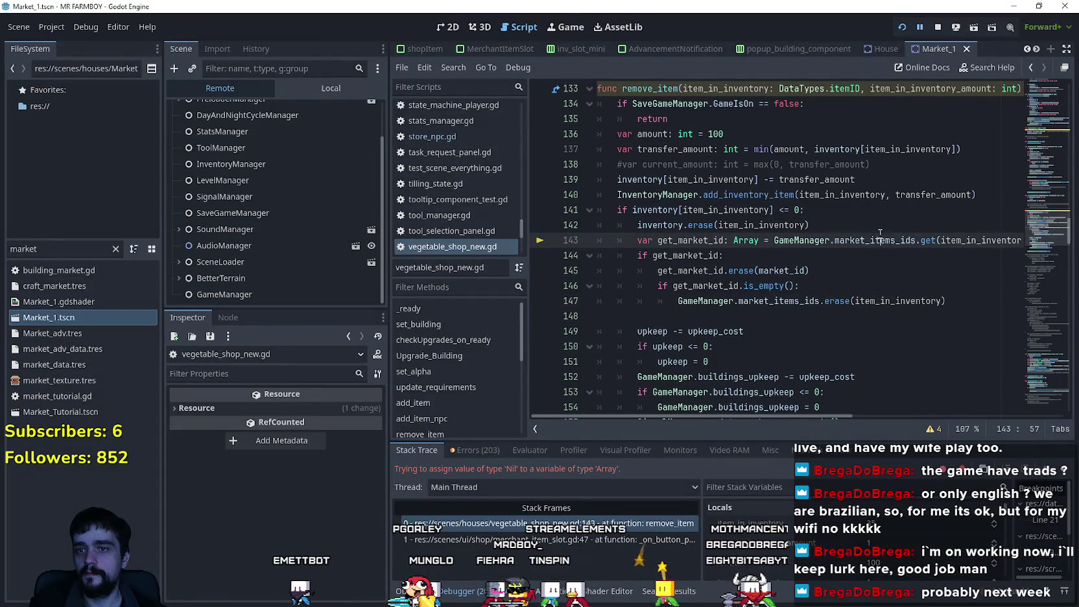
key(Up)
key(Return)
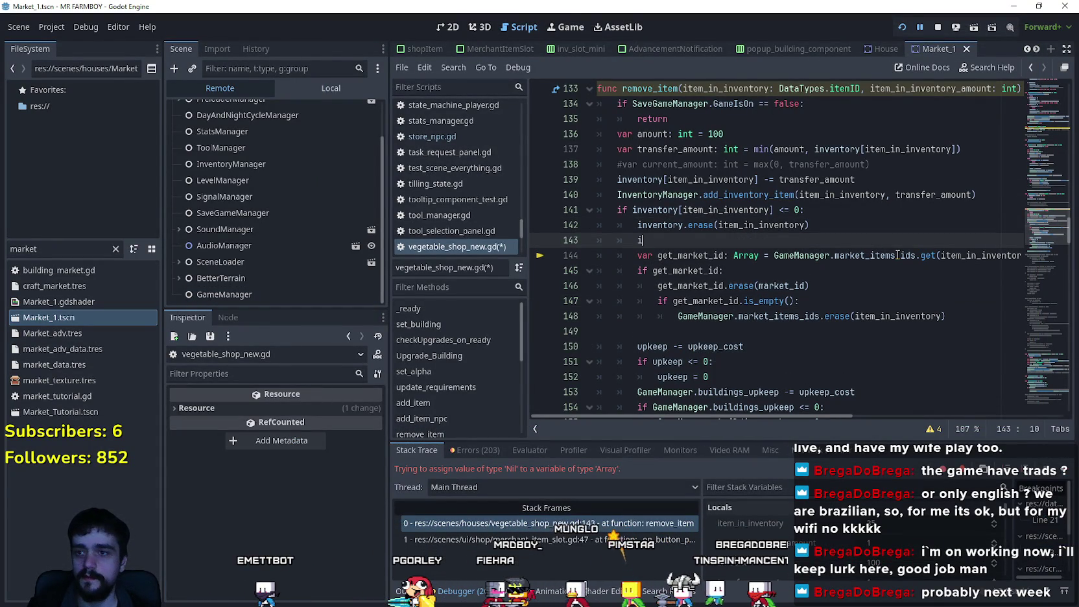
text(f item_)
key(ctrl+BackSpace)
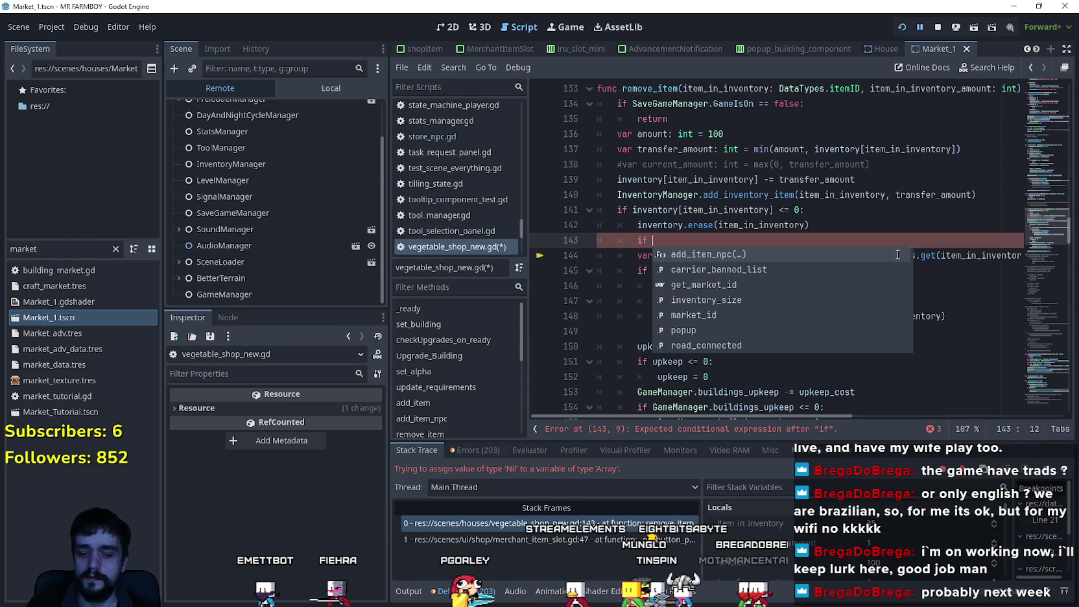
text(car)
key(Return)
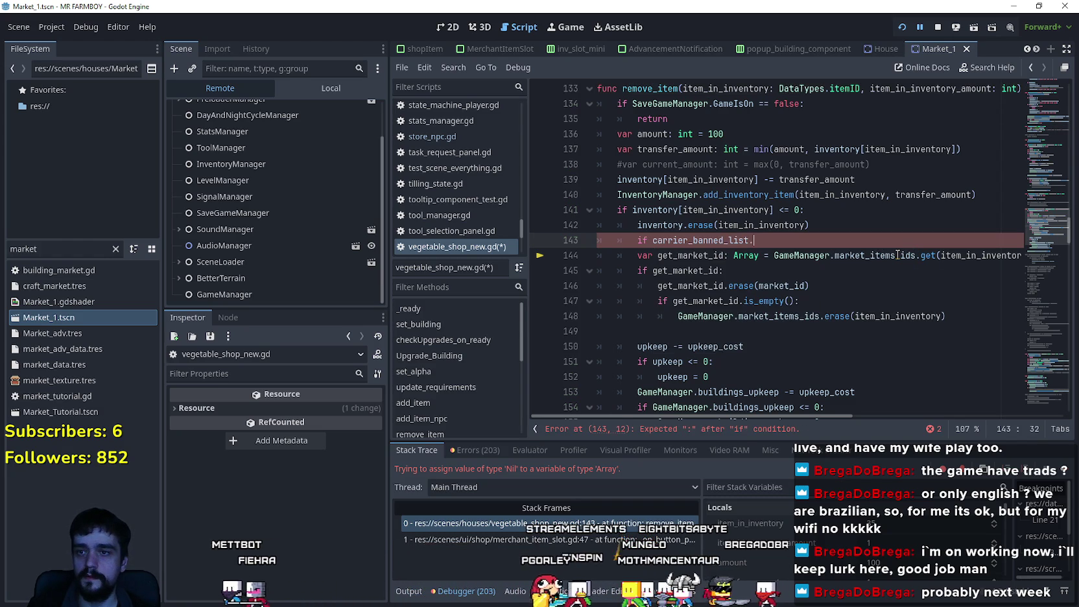
text(has(i)
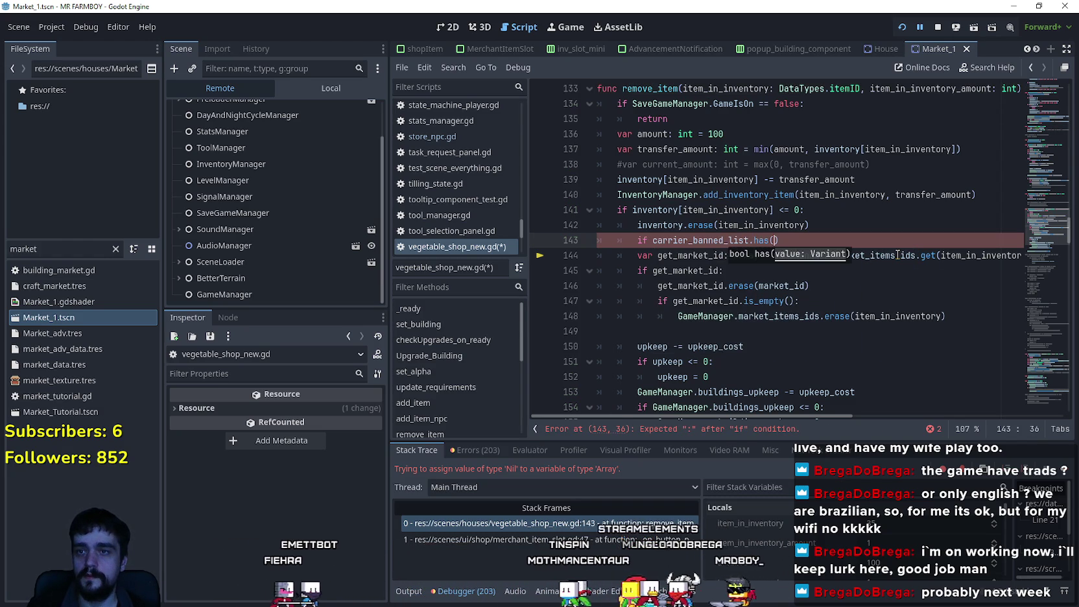
text(tem)
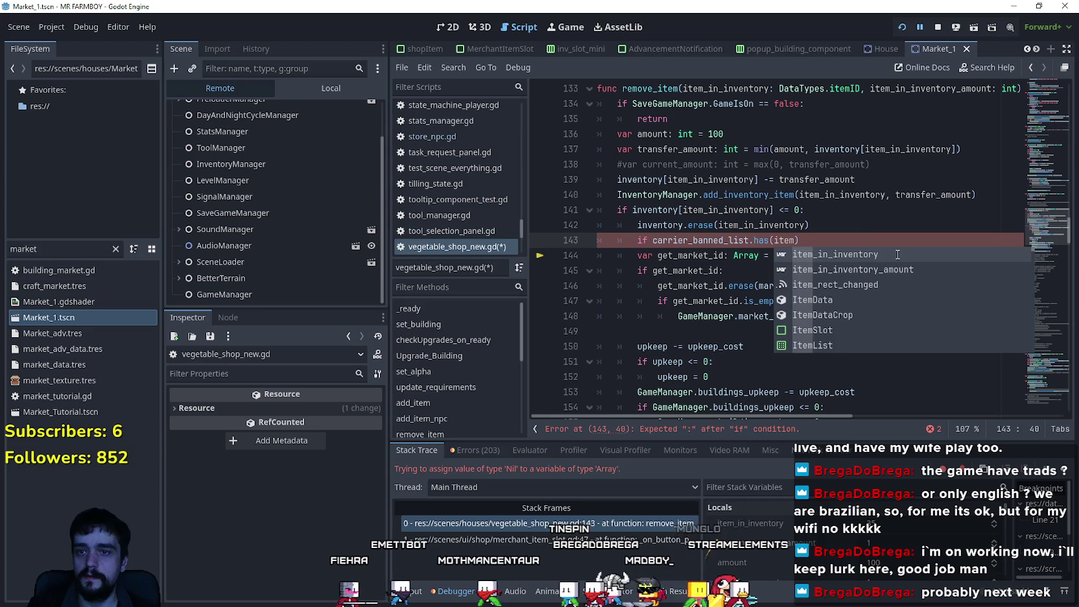
key(Return)
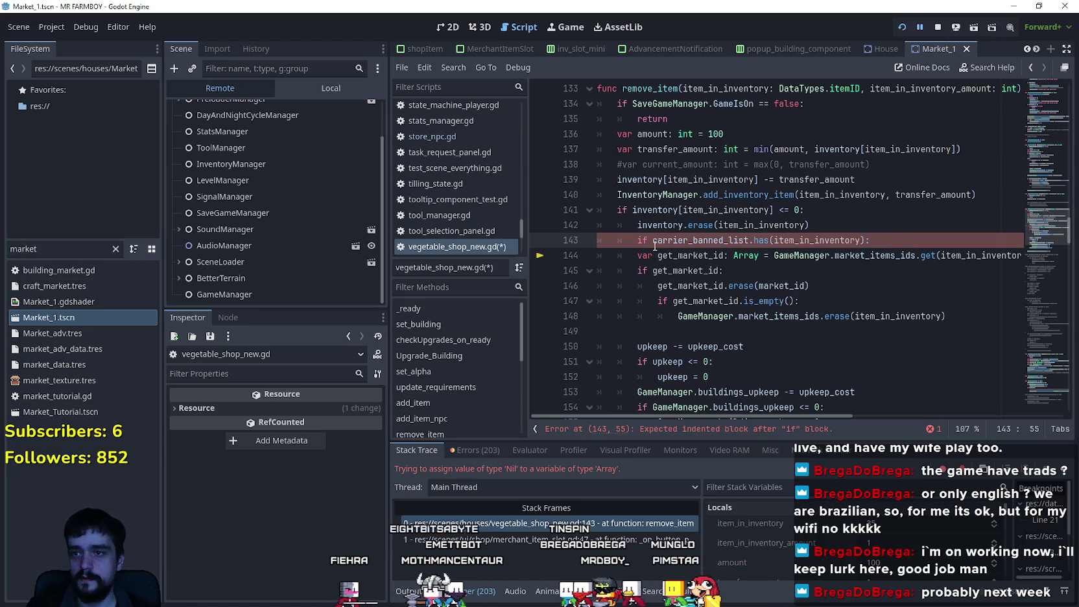
- Indent lines 144–148 under the check, save, and resume the game with F12
mouse_move(946, 316)
mouse_down()
mouse_move(648, 285)
mouse_move(600, 256)
mouse_up()
key(Tab)
click(704, 315)
click(701, 327)
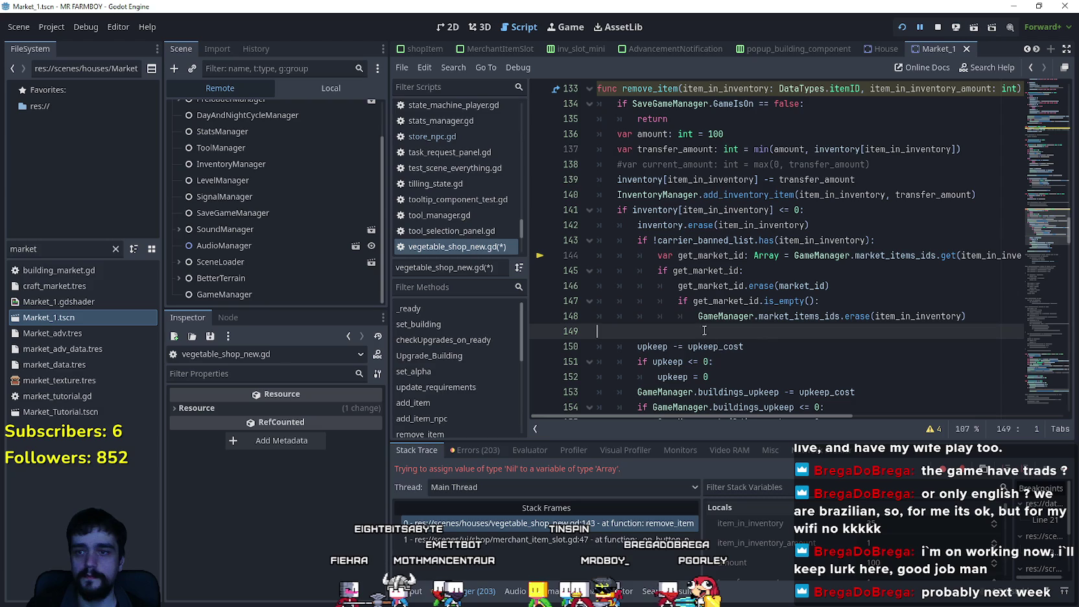
drag(757, 417, 888, 420)
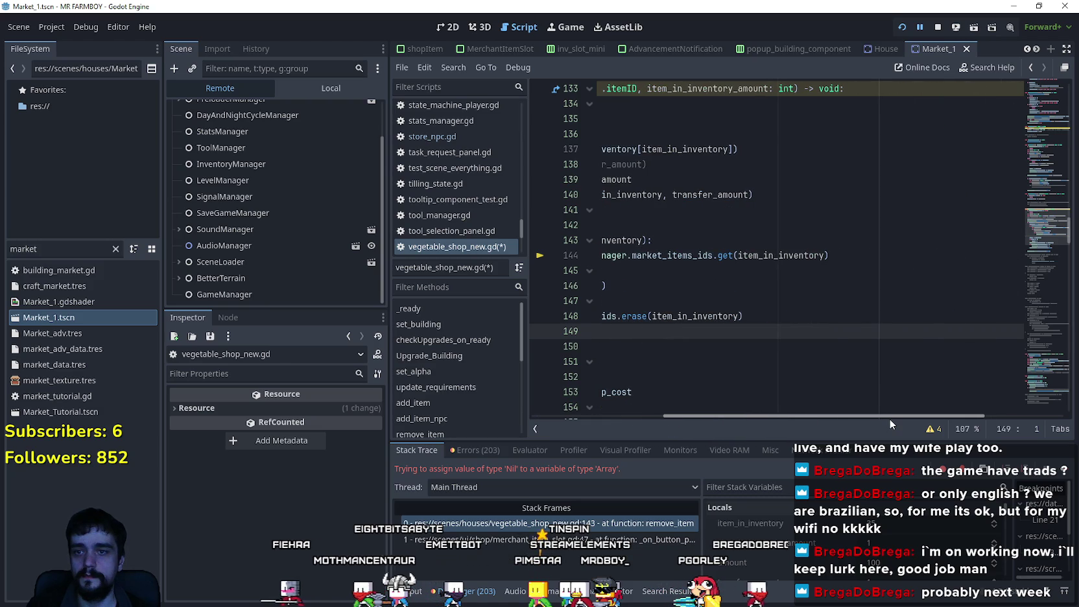
drag(738, 415, 673, 385)
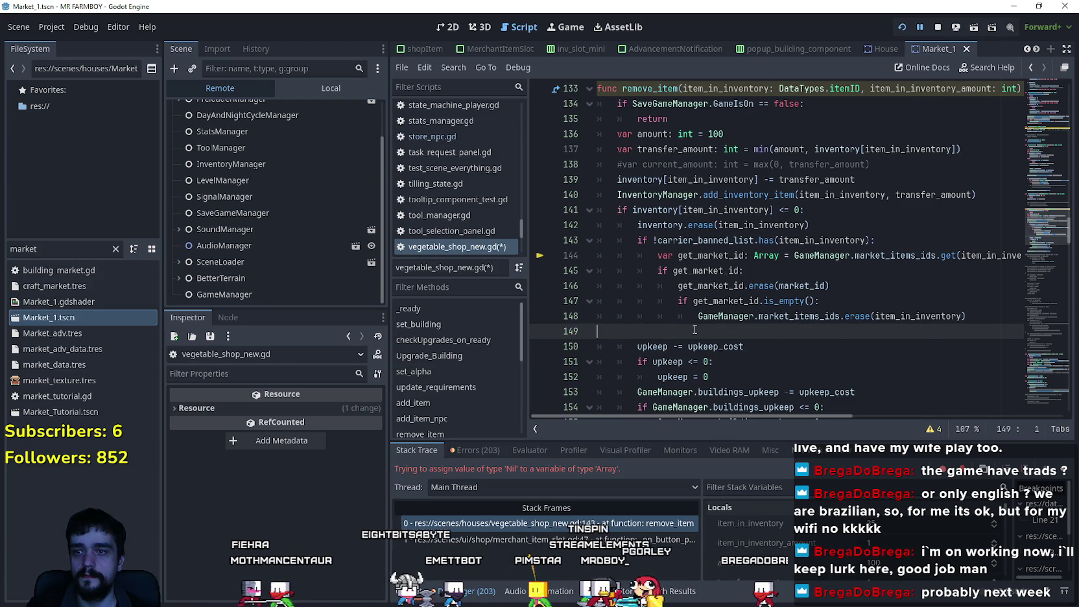
key(ctrl+s)
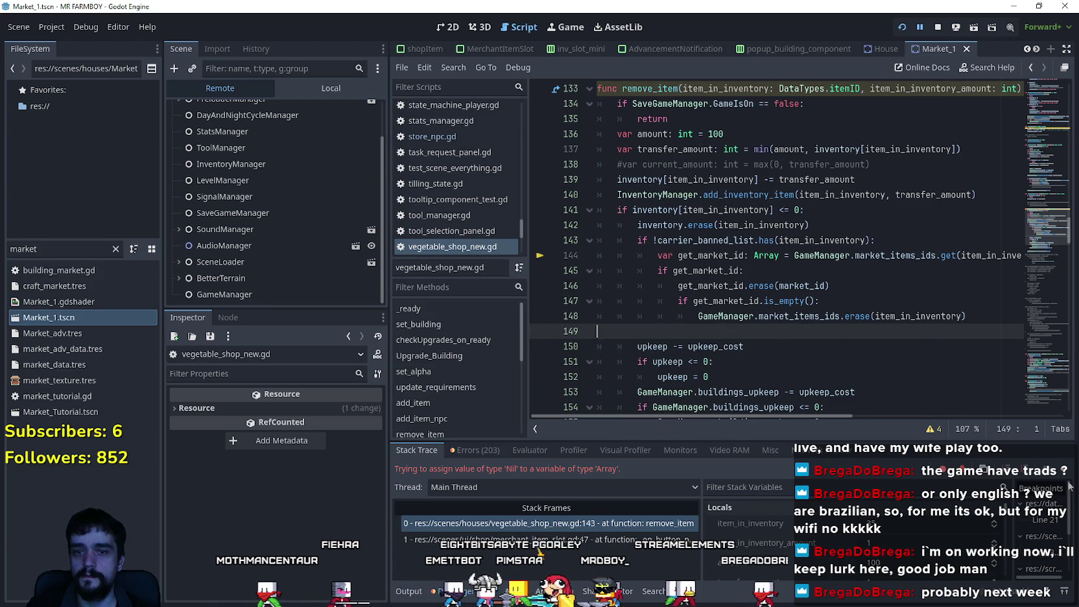
key(F12)
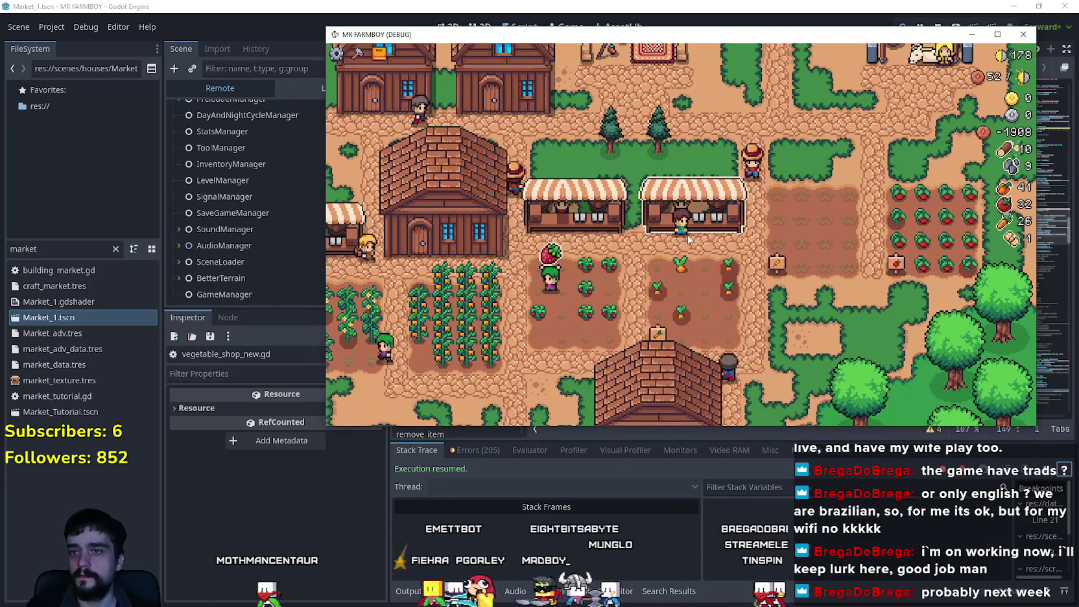
- Open the market at the stall, put the bread up for sale, and inspect GameManager's live members
click(688, 241)
click(737, 215)
drag(438, 44, 513, 31)
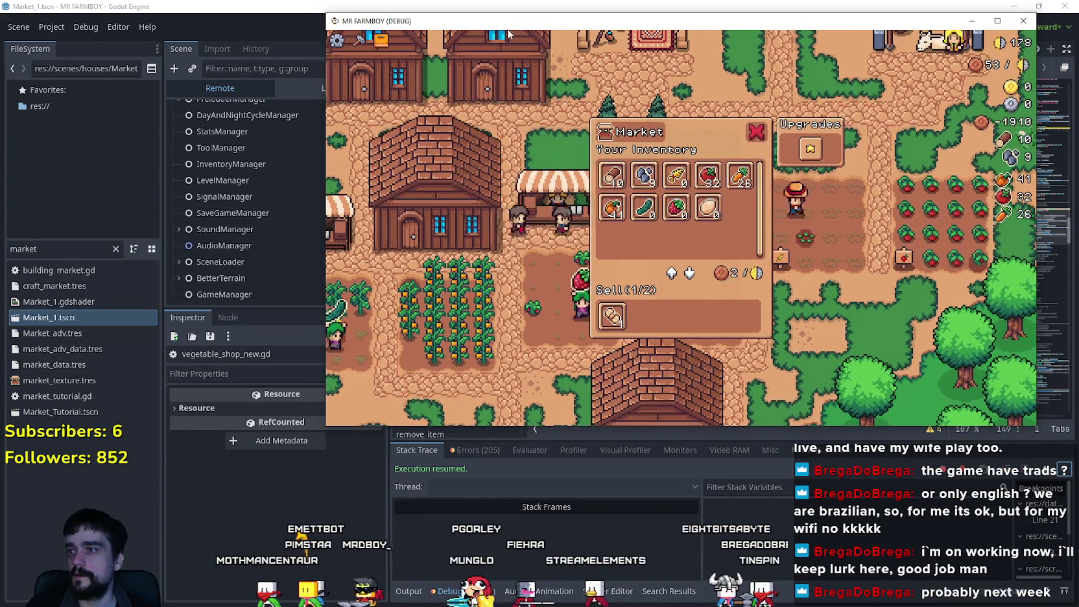
click(245, 298)
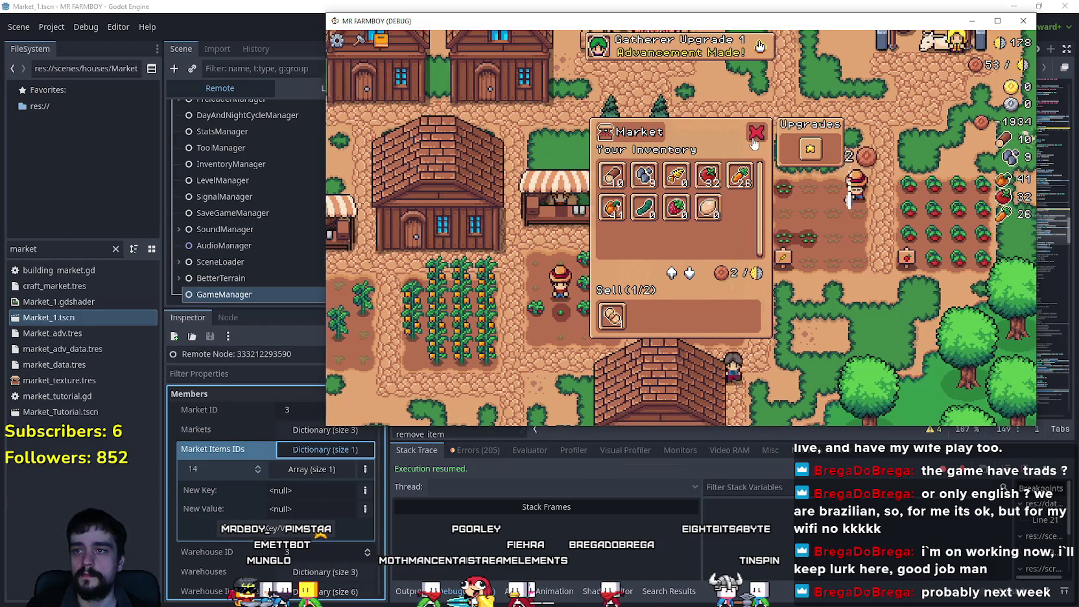
click(754, 133)
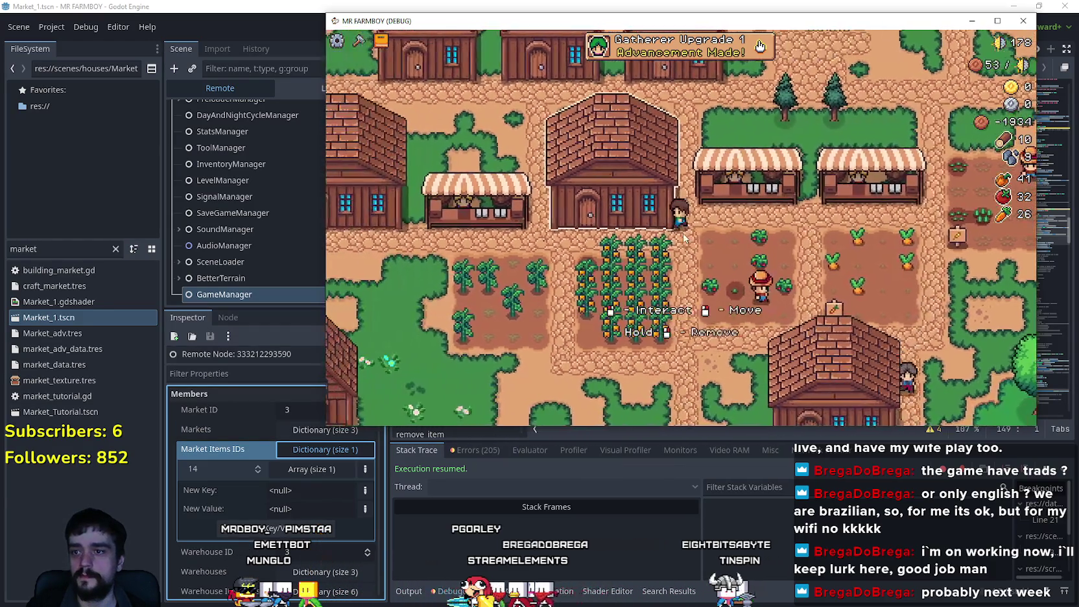
- Walk the farmer to the market stall and move another item into the Sell slot
click(480, 207)
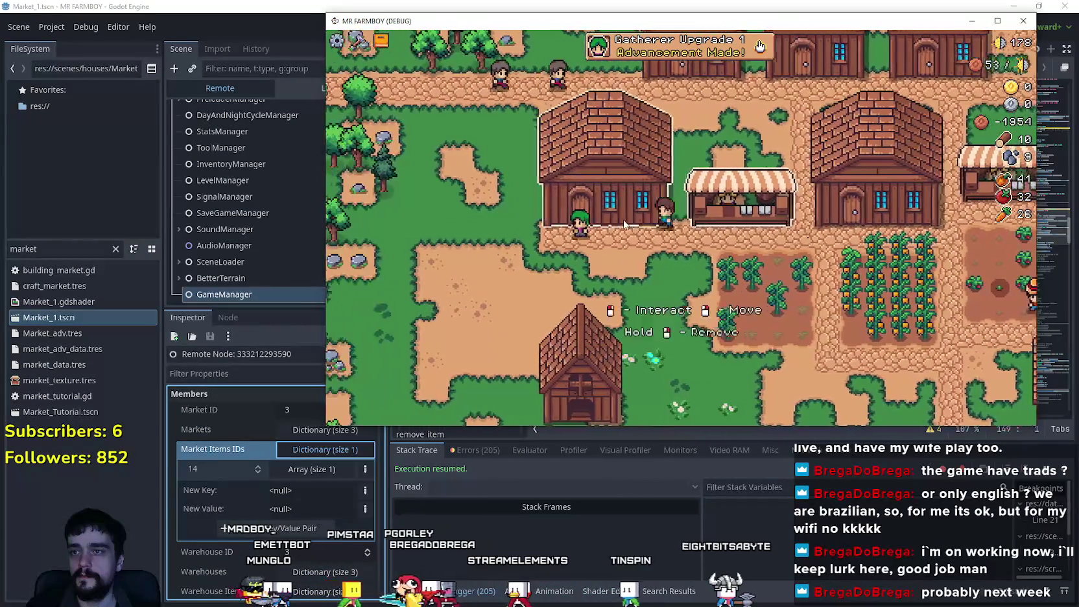
click(665, 262)
key(Escape)
click(665, 262)
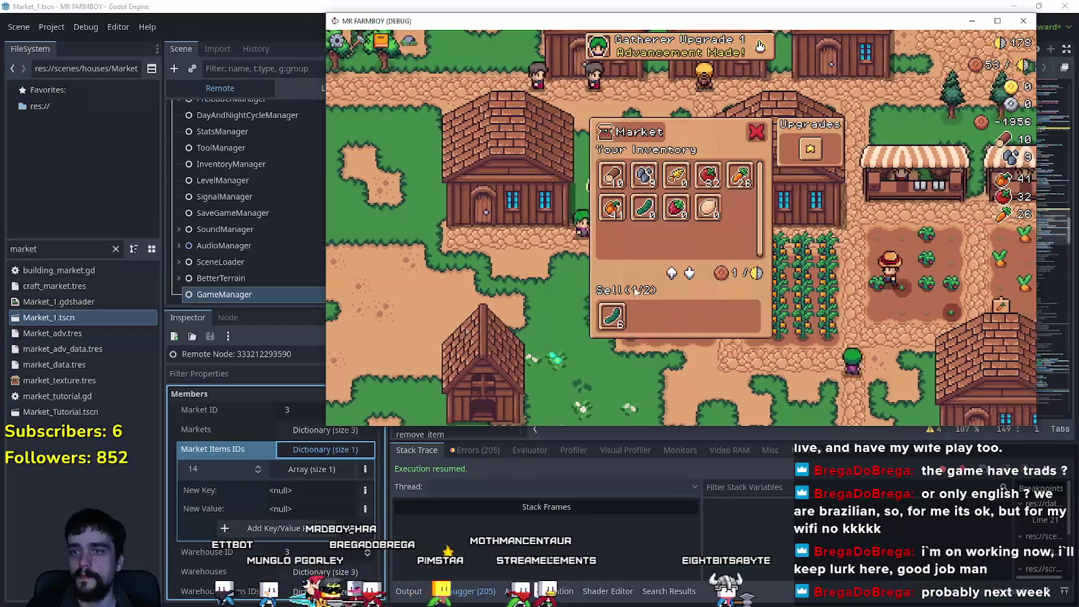
key(Escape)
click(754, 204)
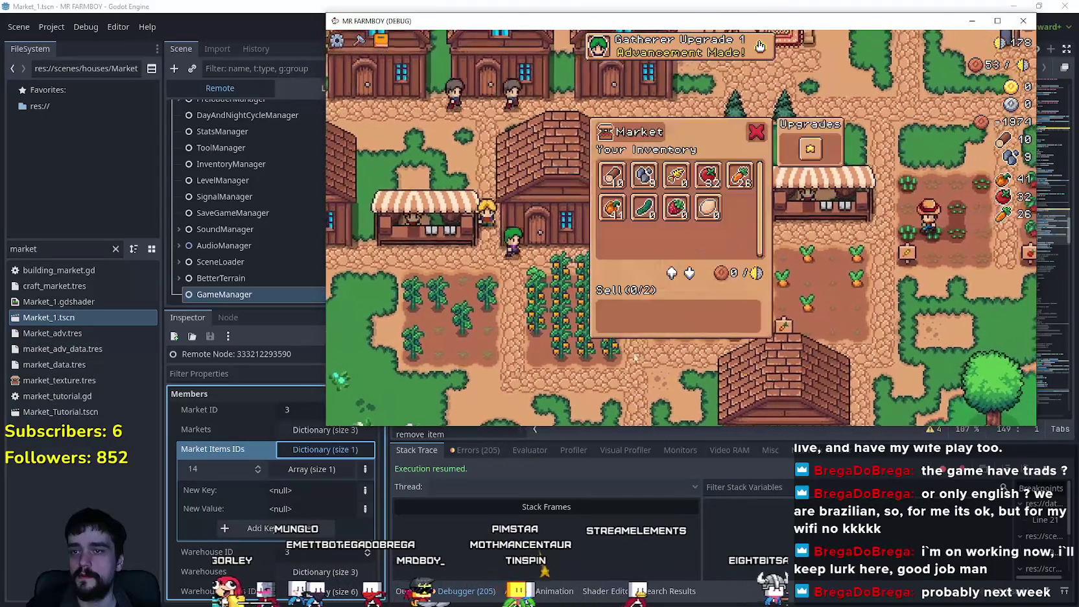
- Walk the farmer around the farm, reopening and closing the market at the stall
key(a)
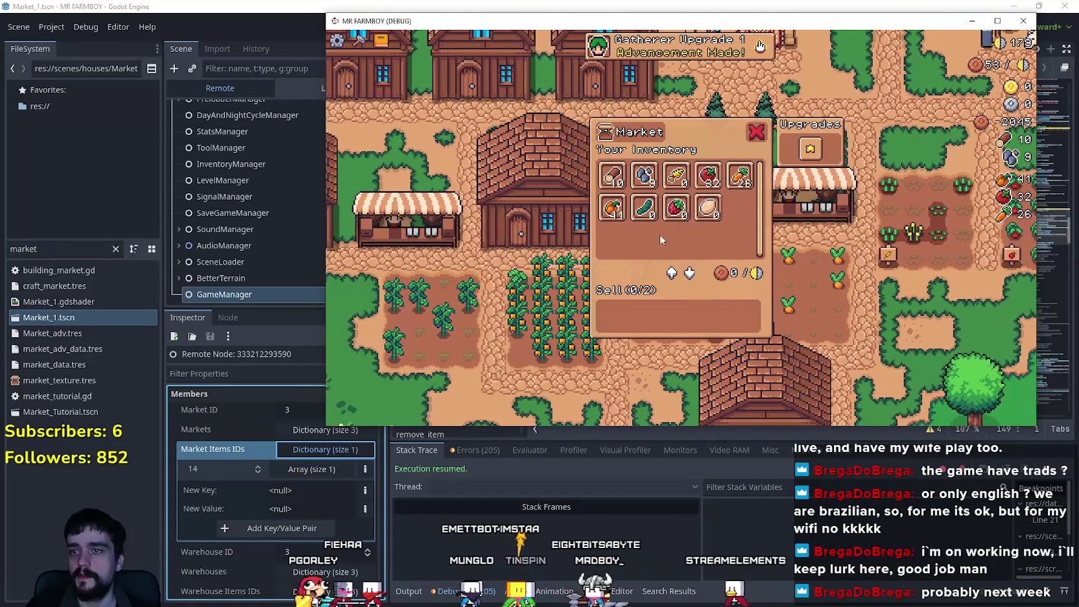
key(Escape)
key(s)
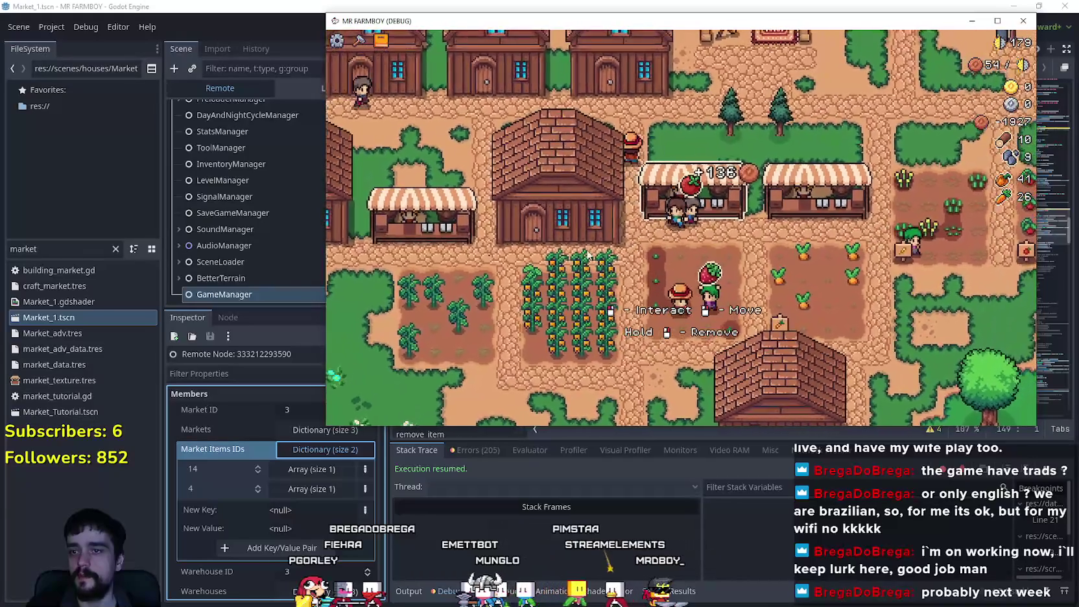
key(a)
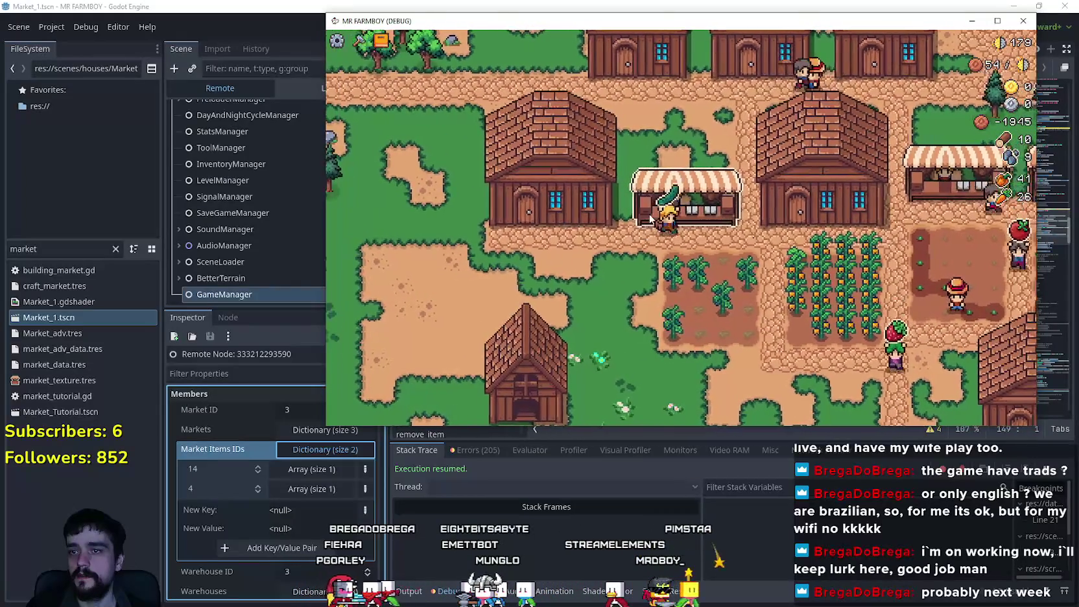
key(e)
key(e)
key(d)
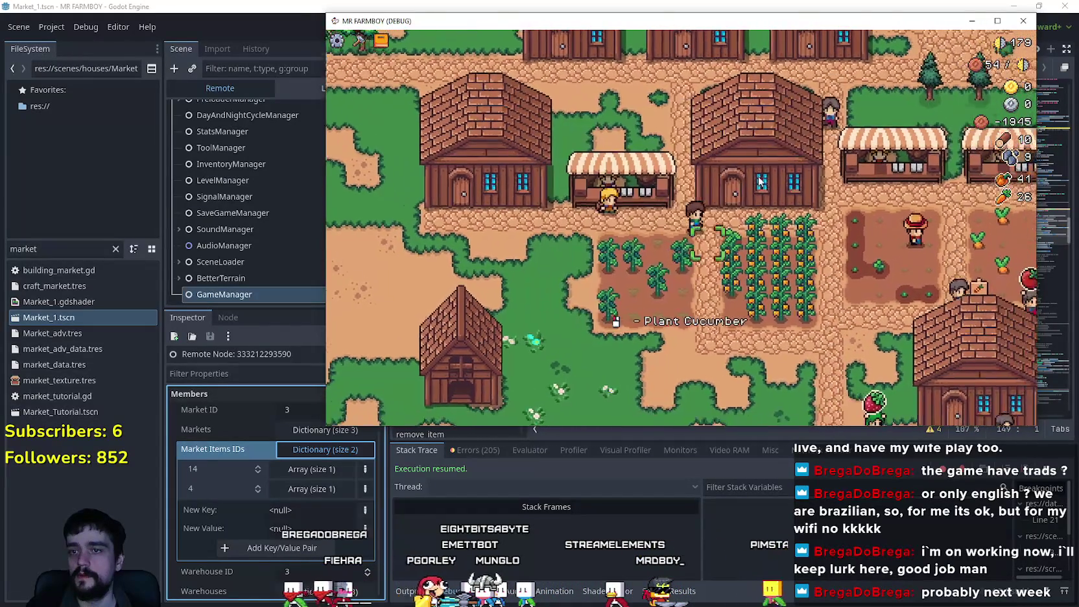
- Check the warehouse storage, then return to the editor's debugger error list of 205 warnings
key(a)
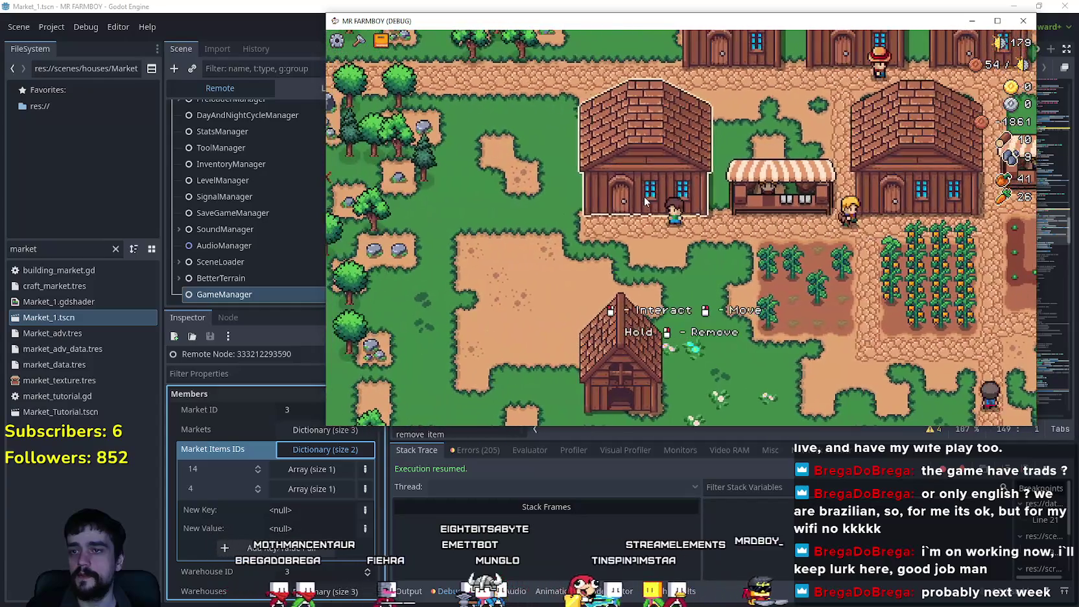
key(e)
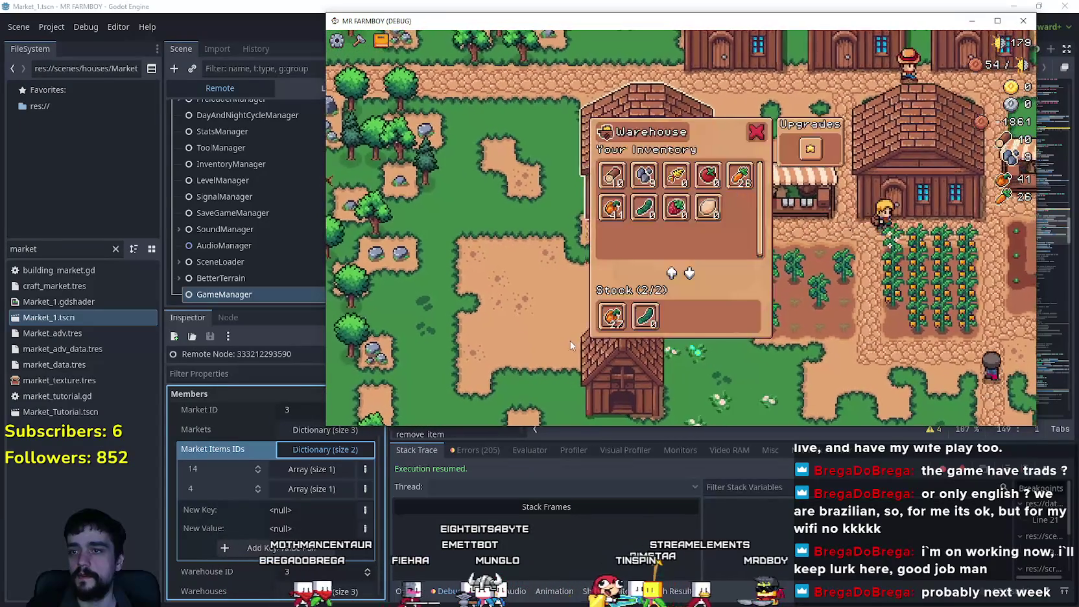
key(e)
key(d)
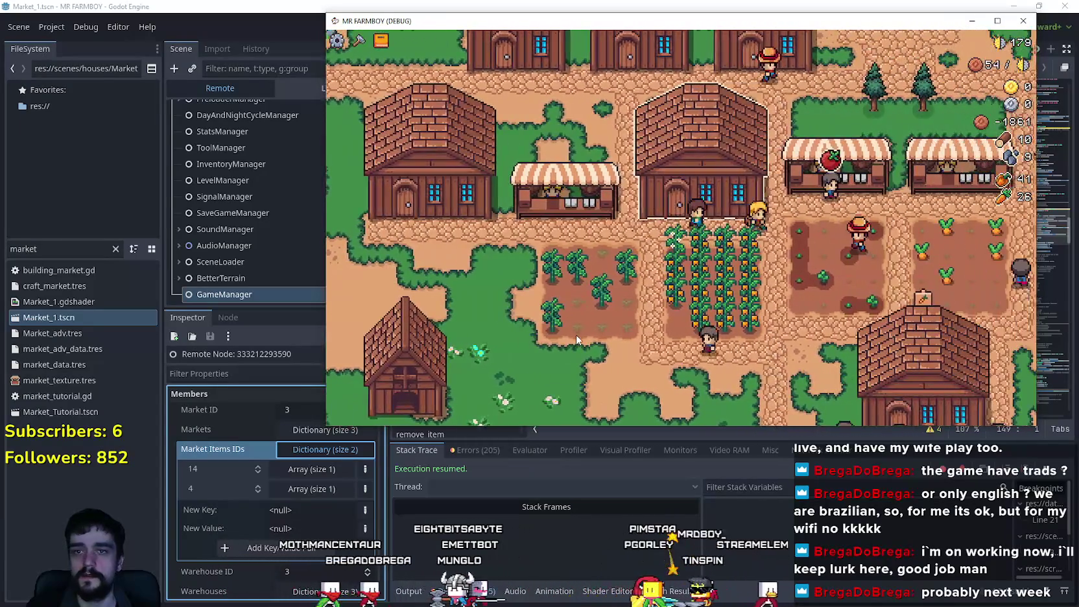
key(d)
key(s)
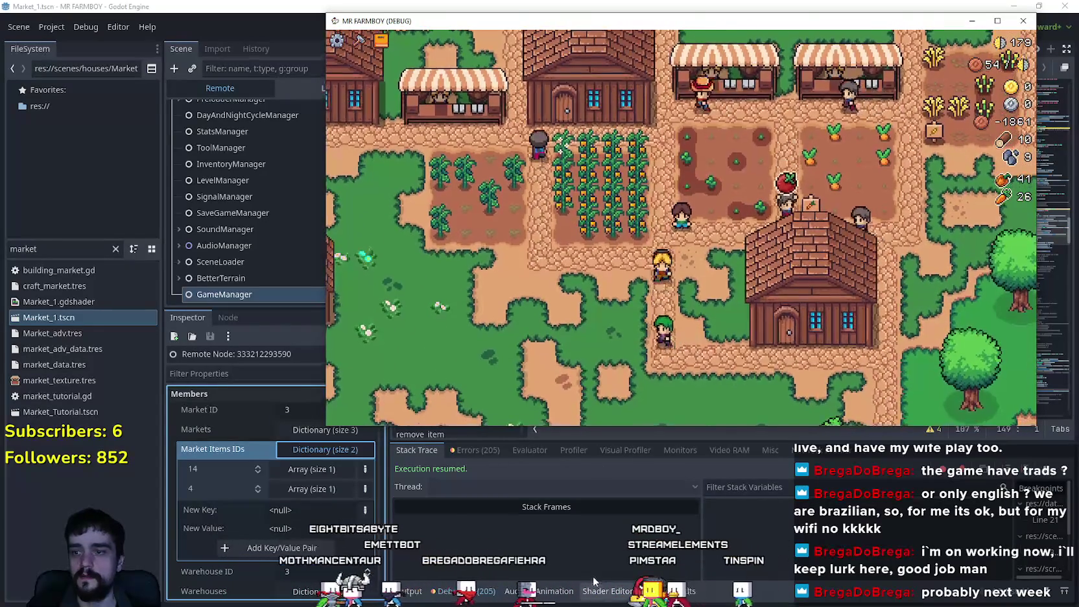
click(486, 565)
click(474, 449)
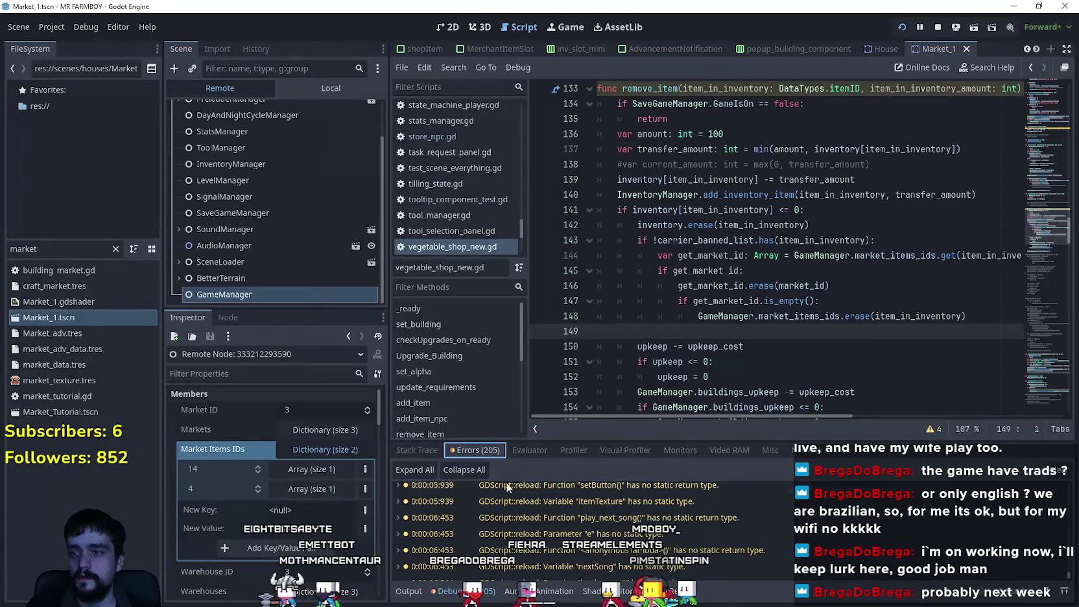
- Enlarge the Debugger's Profiler panel showing 33.33 ms Physics Frame Time, then bring MR FARMBOY (DEBUG) forward
click(574, 450)
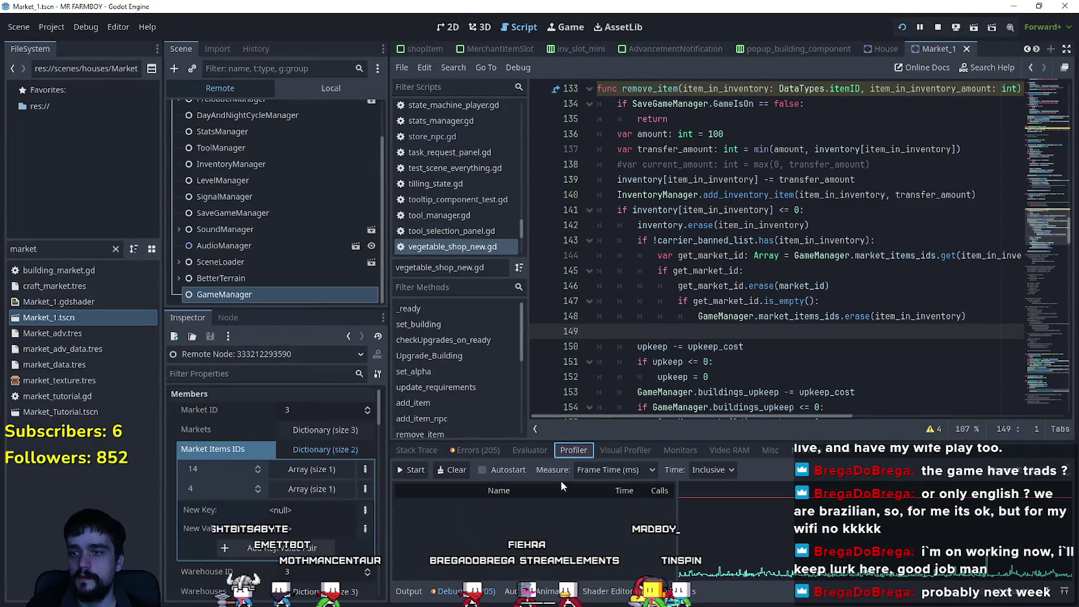
click(654, 450)
click(574, 450)
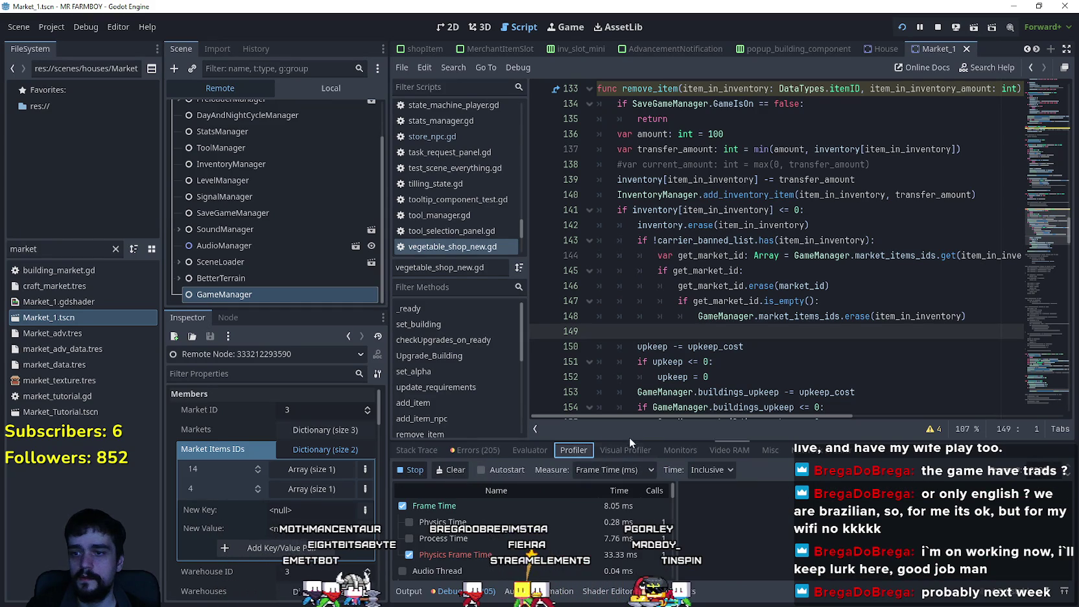
drag(637, 415, 647, 315)
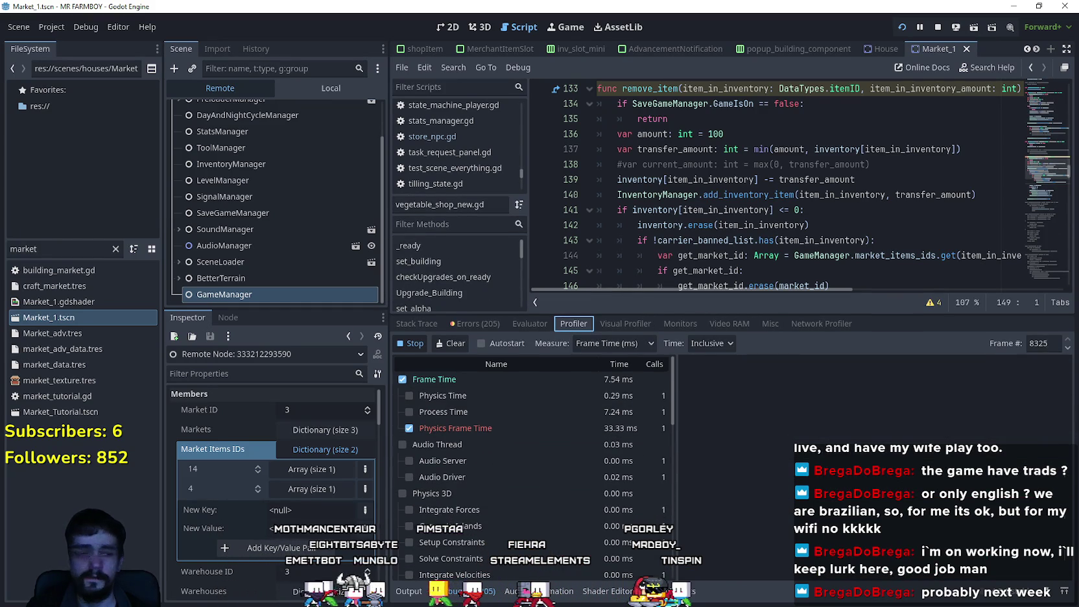
key(alt+Tab)
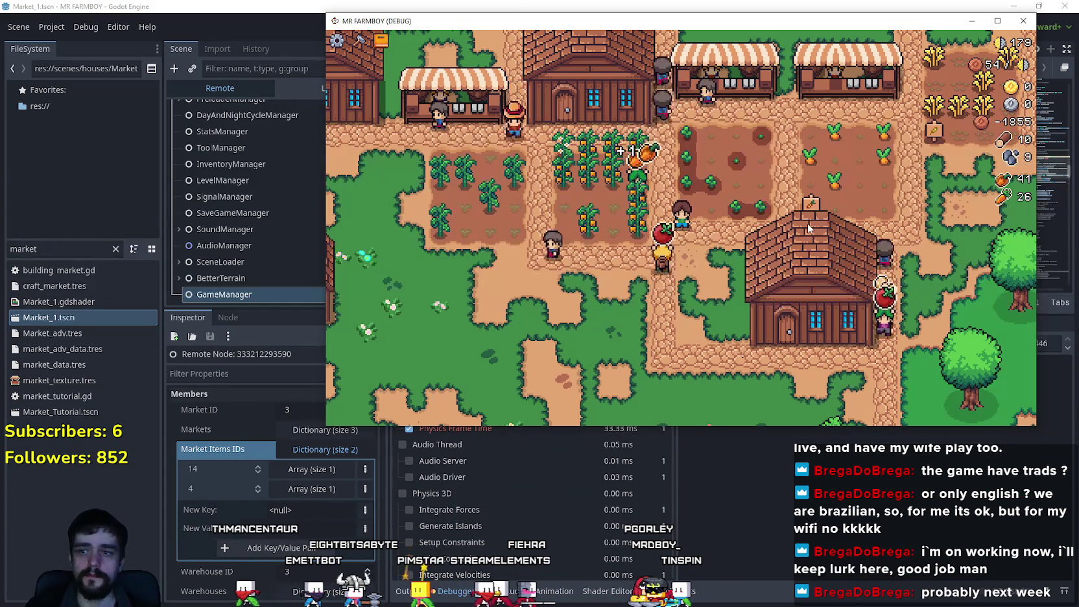
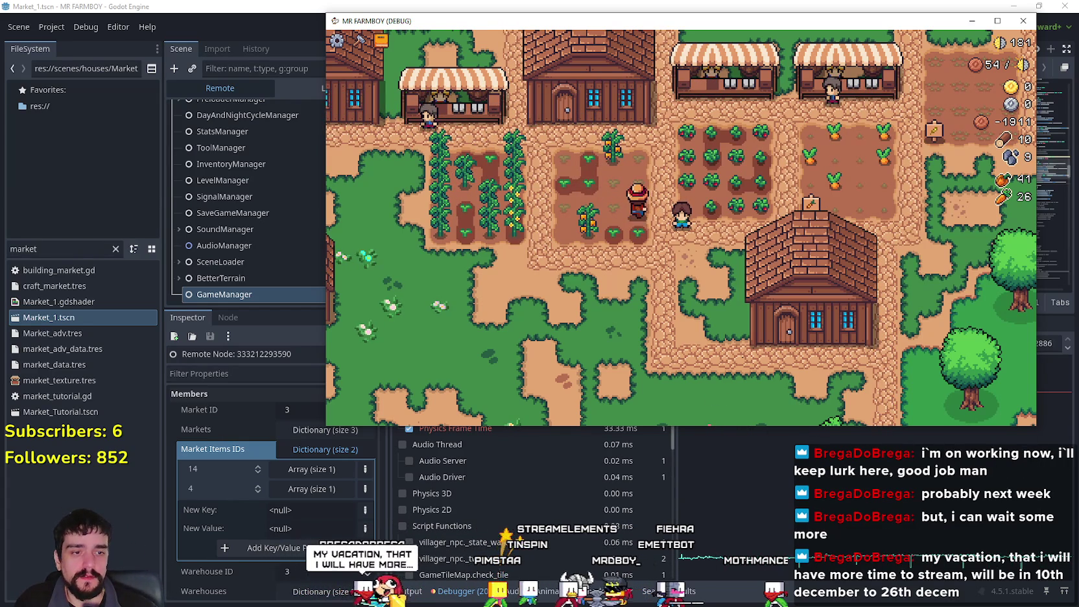
- Switch from the running Mr Farmboy game to the YouTube page in the browser
key(alt+Tab)
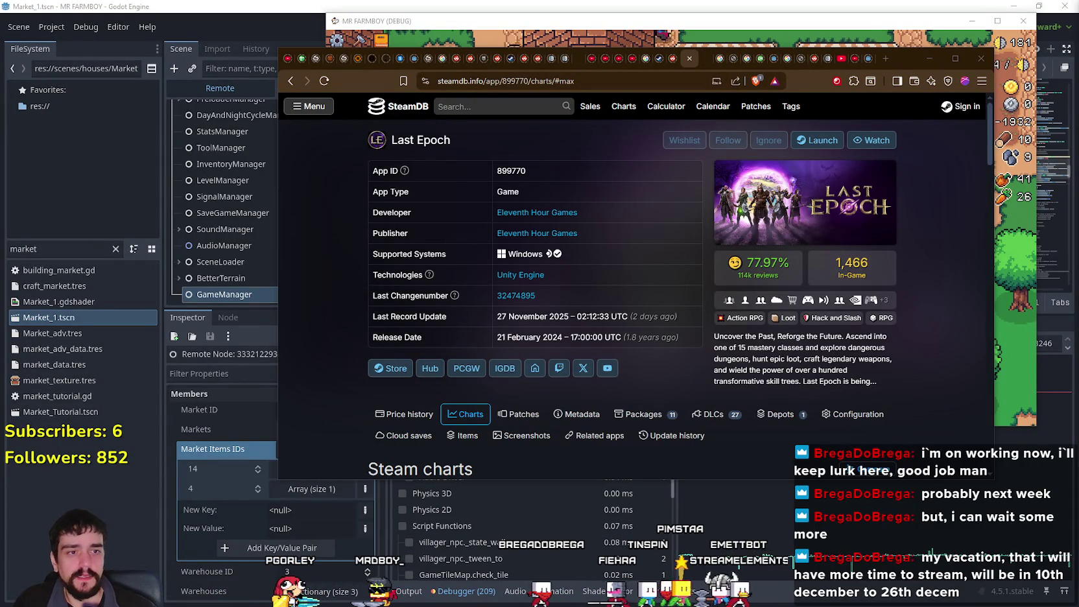
click(843, 59)
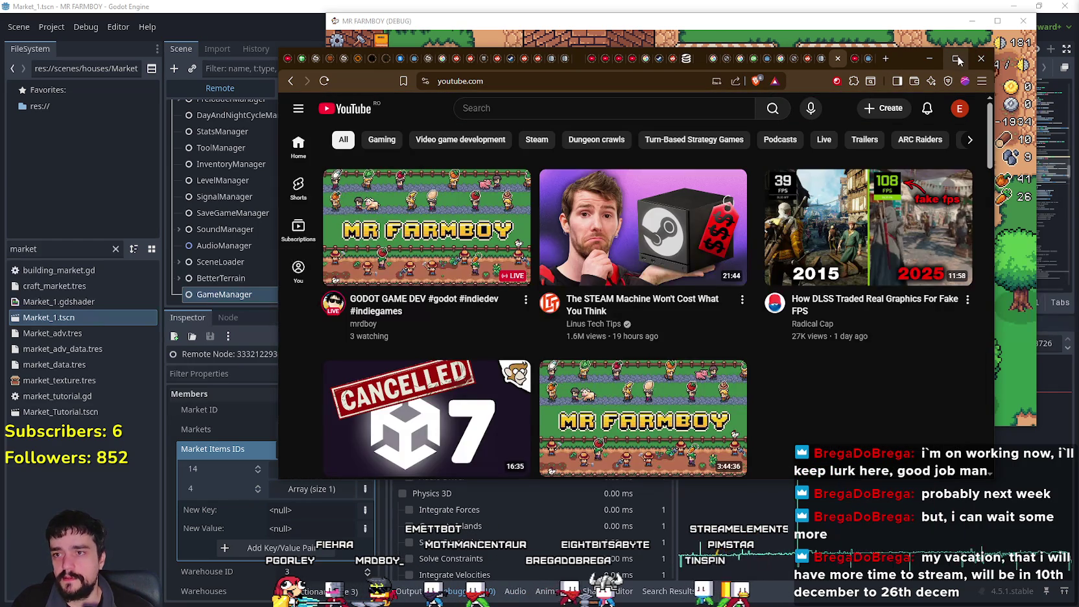
- Maximize the browser on the YouTube home feed and open the mrdboy channel page
click(957, 59)
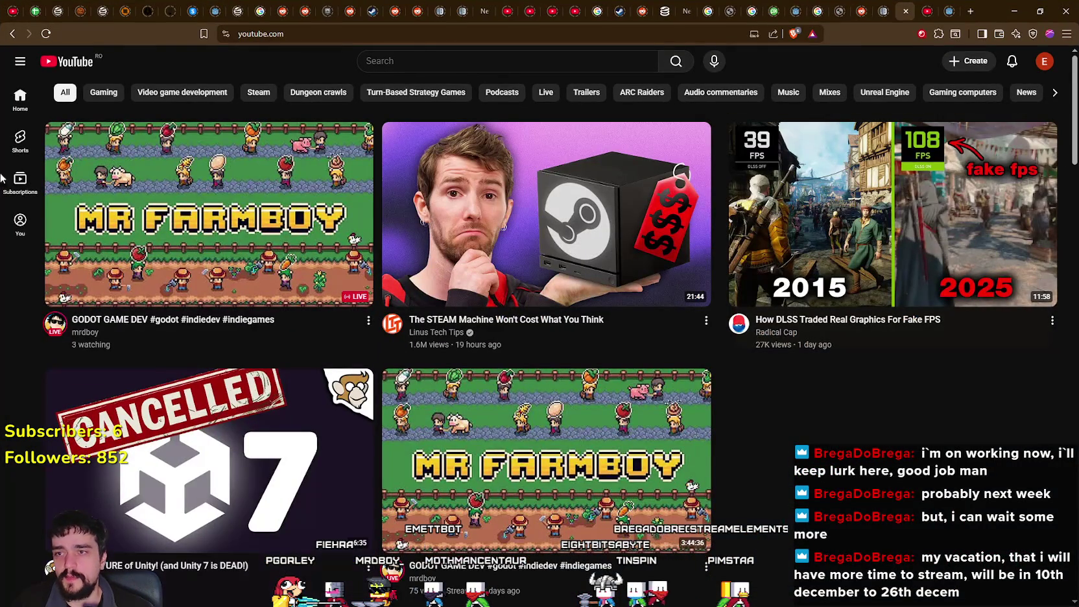
mouse_move(198, 263)
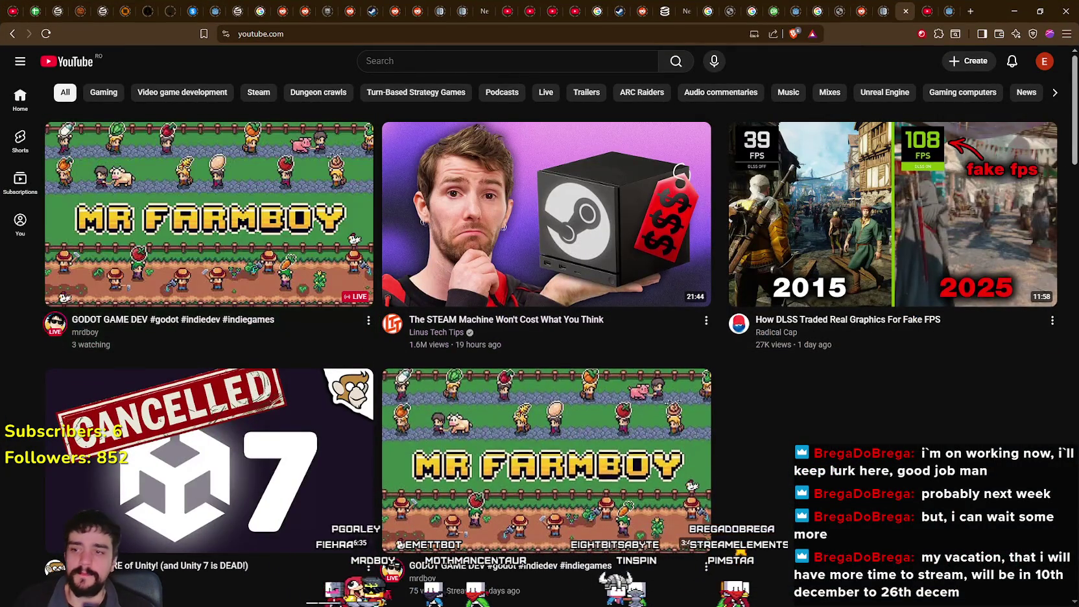
scroll(853, 414, down, 3)
scroll(853, 414, up, 2)
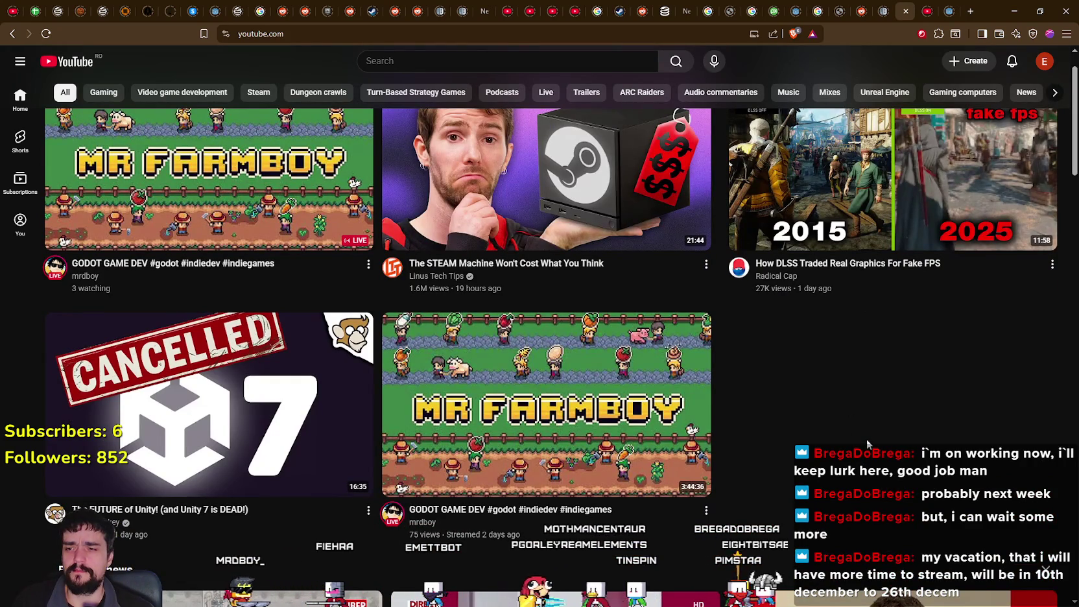
scroll(866, 439, down, 1)
mouse_move(422, 476)
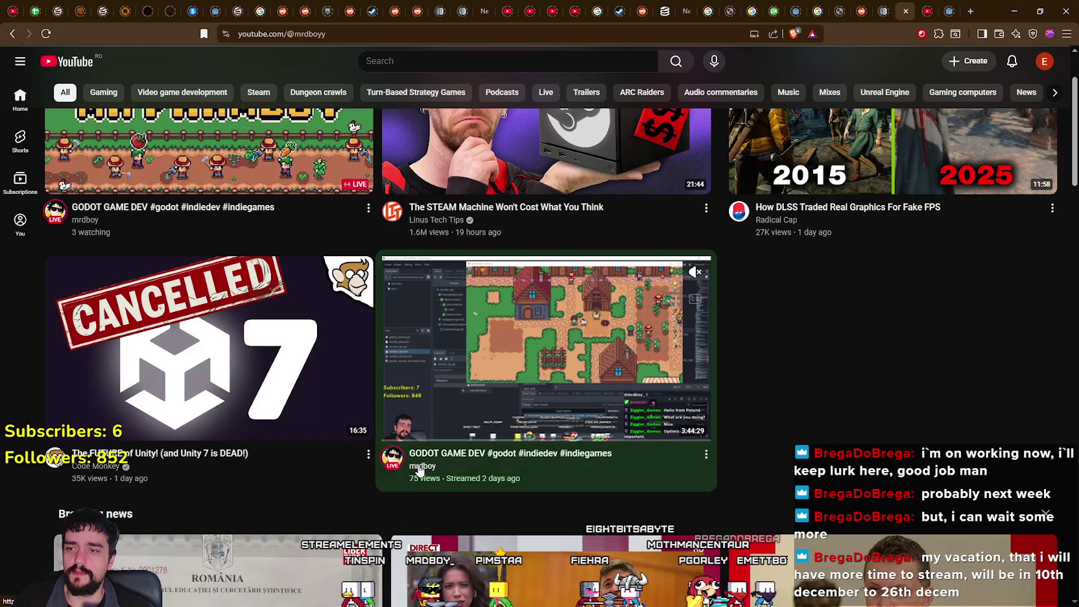
click(420, 467)
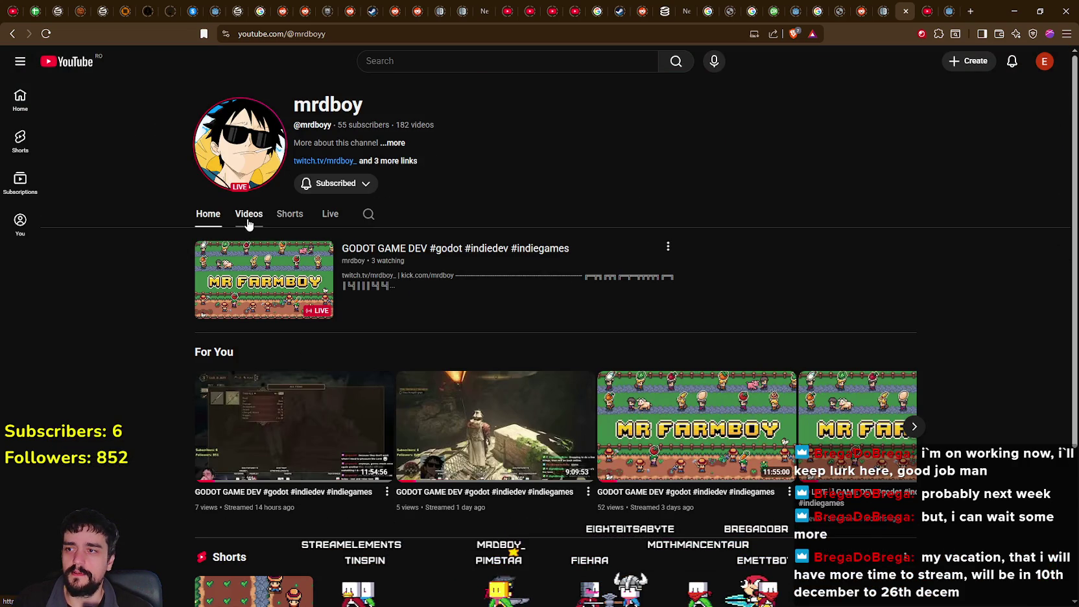
- Browse the channel's Videos and Shorts listings
click(248, 216)
click(293, 221)
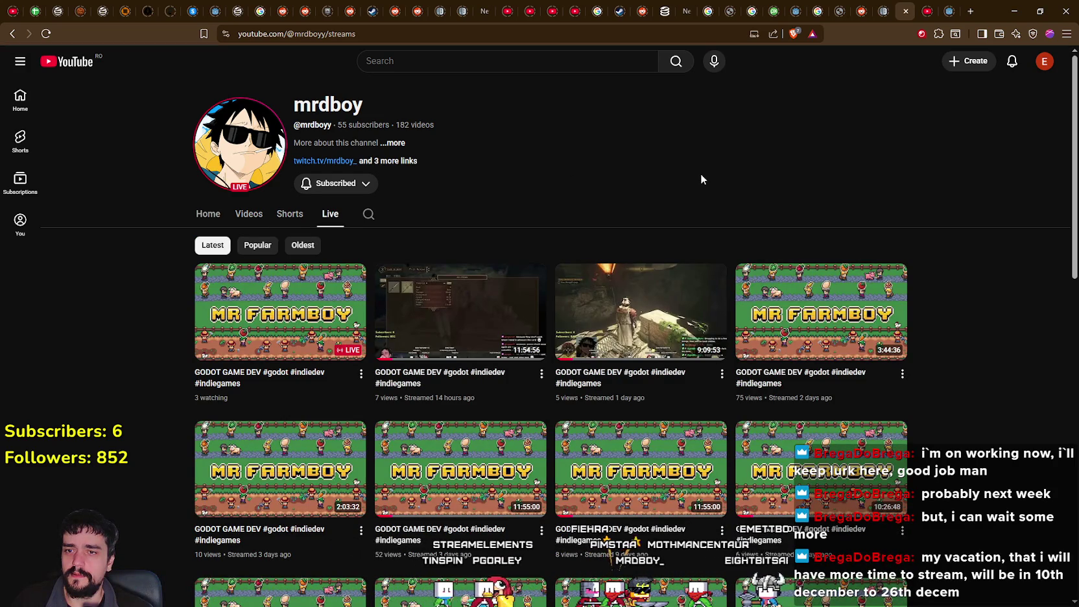
scroll(952, 402, down, 2)
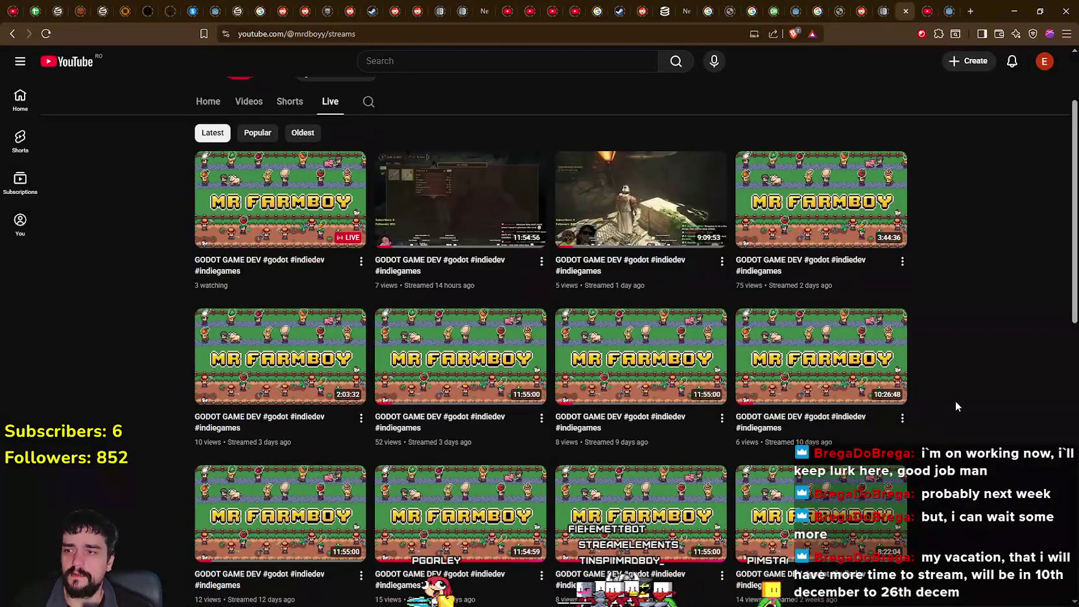
scroll(957, 402, down, 2)
scroll(957, 399, up, 2)
- Play the 3:44:36 GODOT GAME DEV stream from two days ago in the Live list
mouse_move(797, 264)
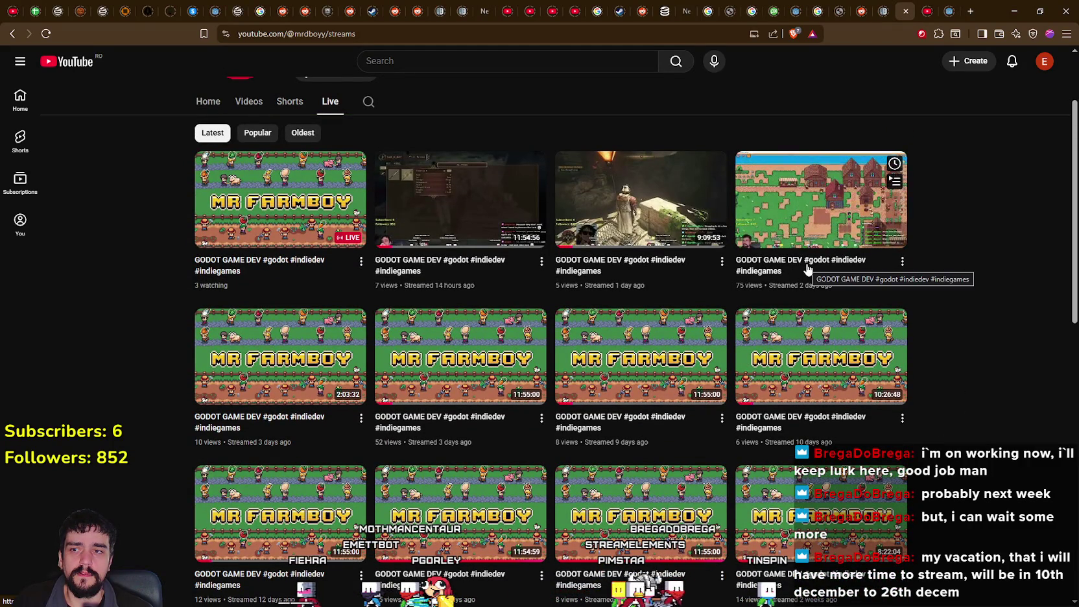
scroll(931, 404, down, 4)
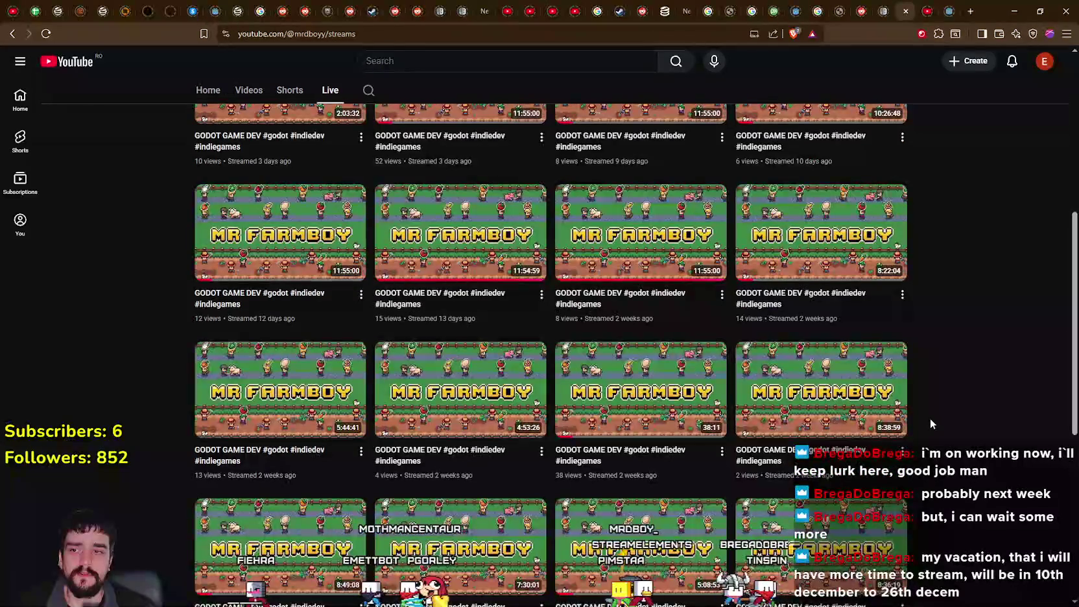
scroll(931, 424, down, 3)
scroll(930, 422, up, 1)
scroll(930, 415, up, 10)
click(797, 377)
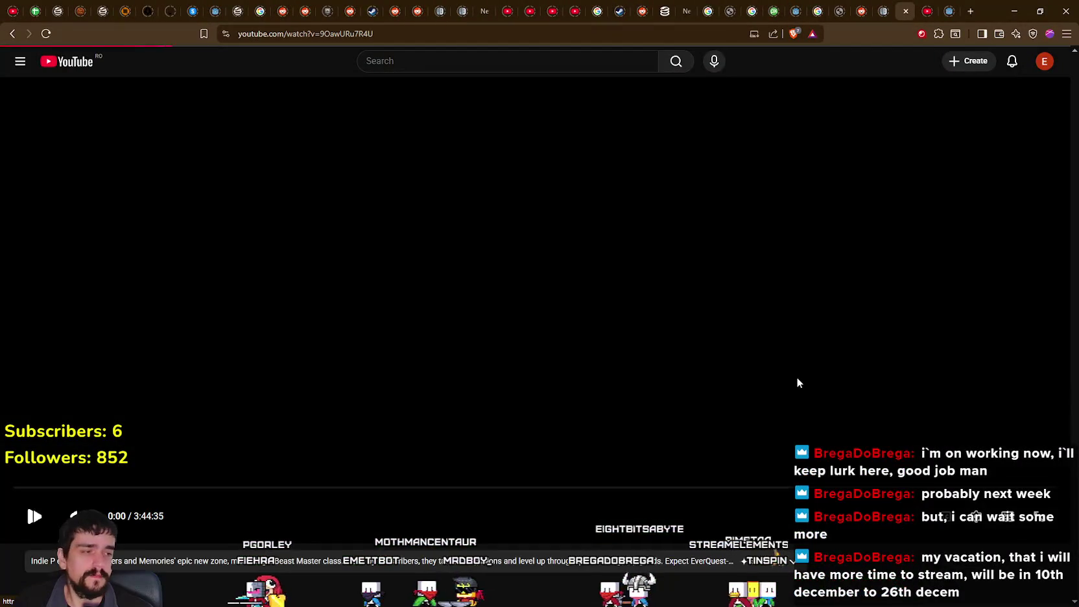
- Expand and read through the stream's full video description
scroll(383, 457, down, 4)
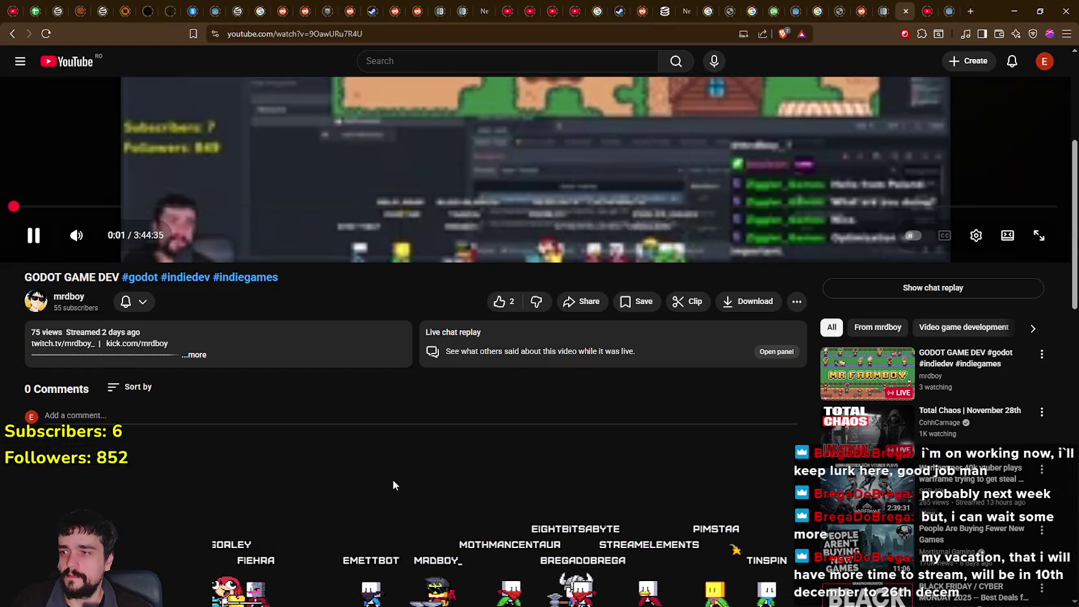
click(195, 355)
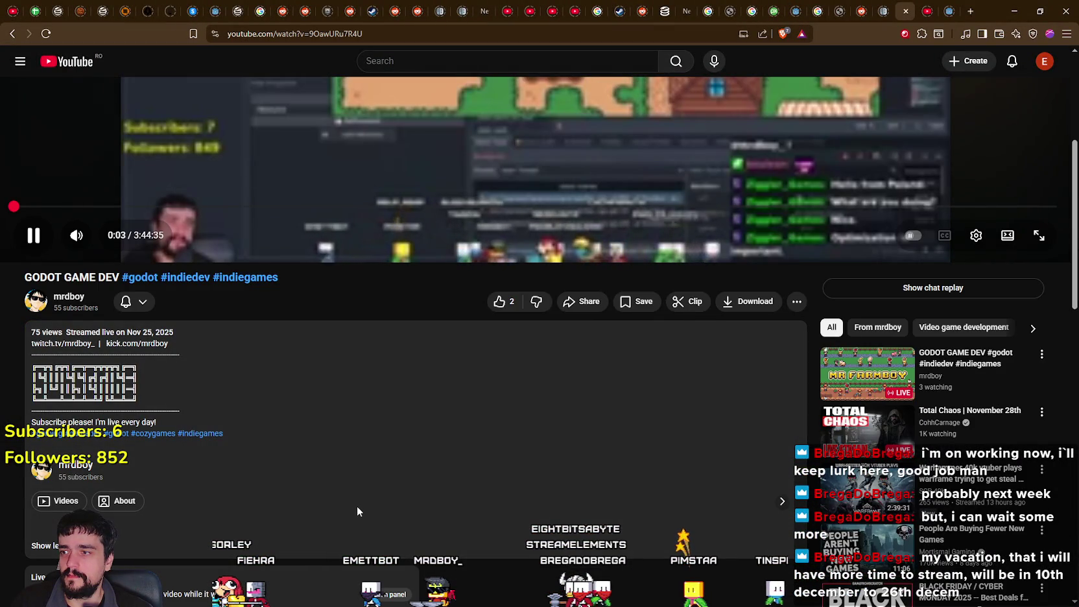
scroll(357, 502, down, 4)
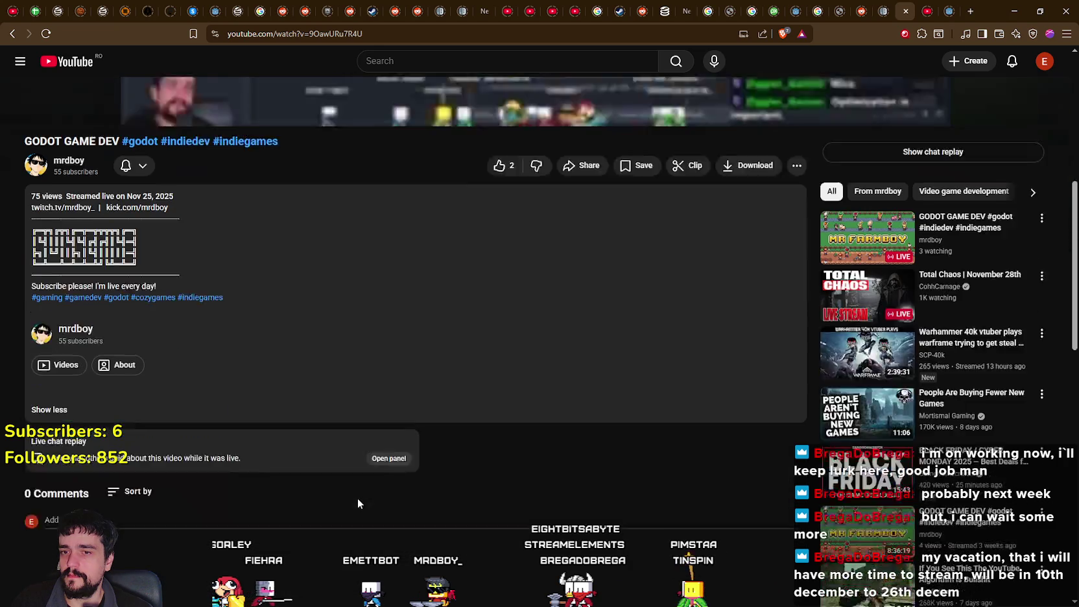
scroll(563, 485, up, 10)
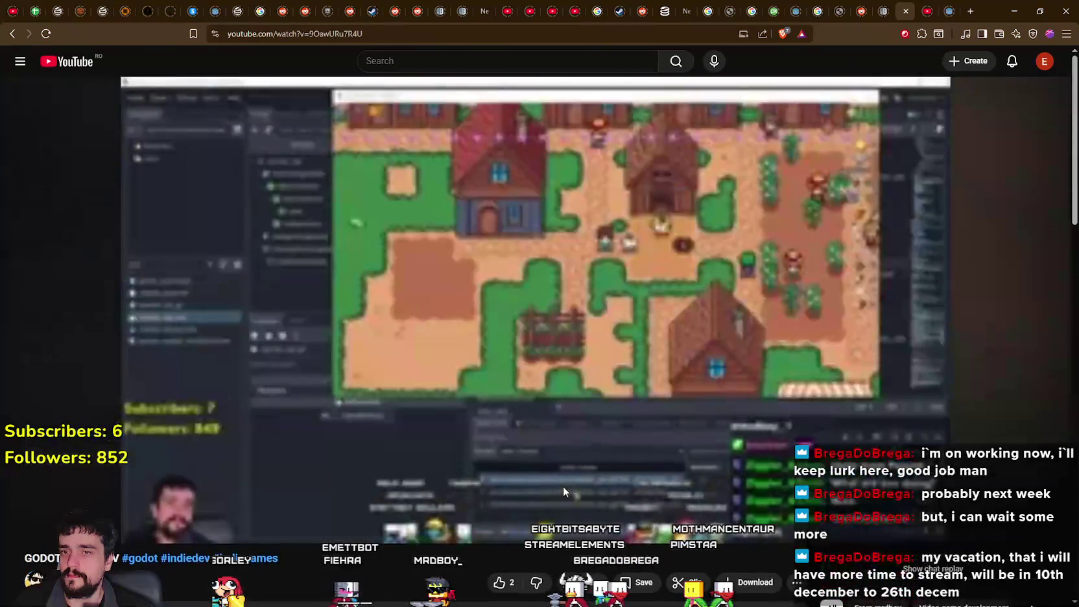
scroll(266, 451, down, 6)
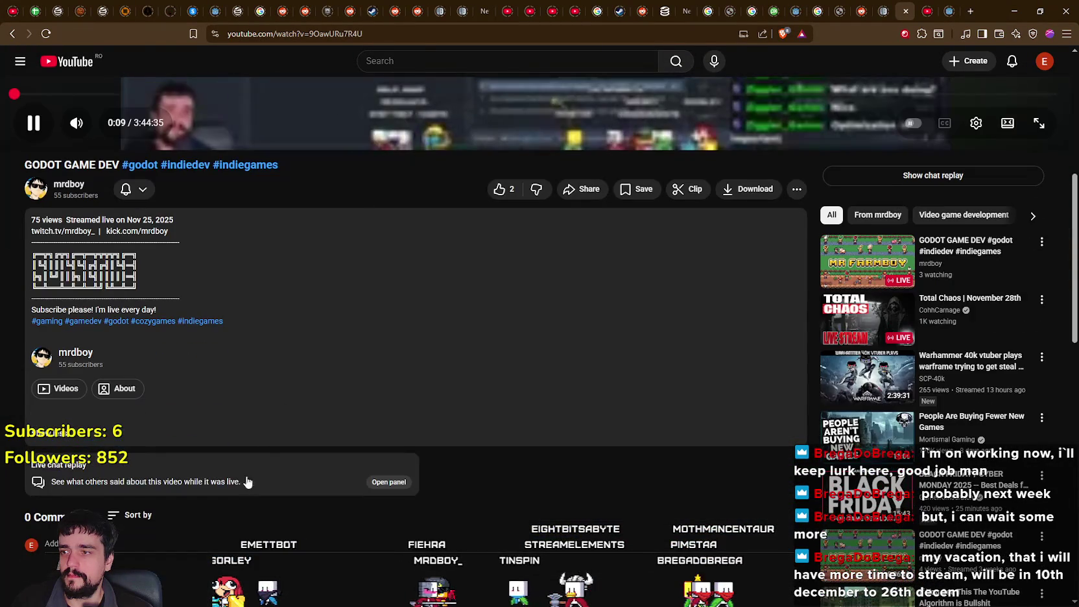
scroll(677, 441, up, 5)
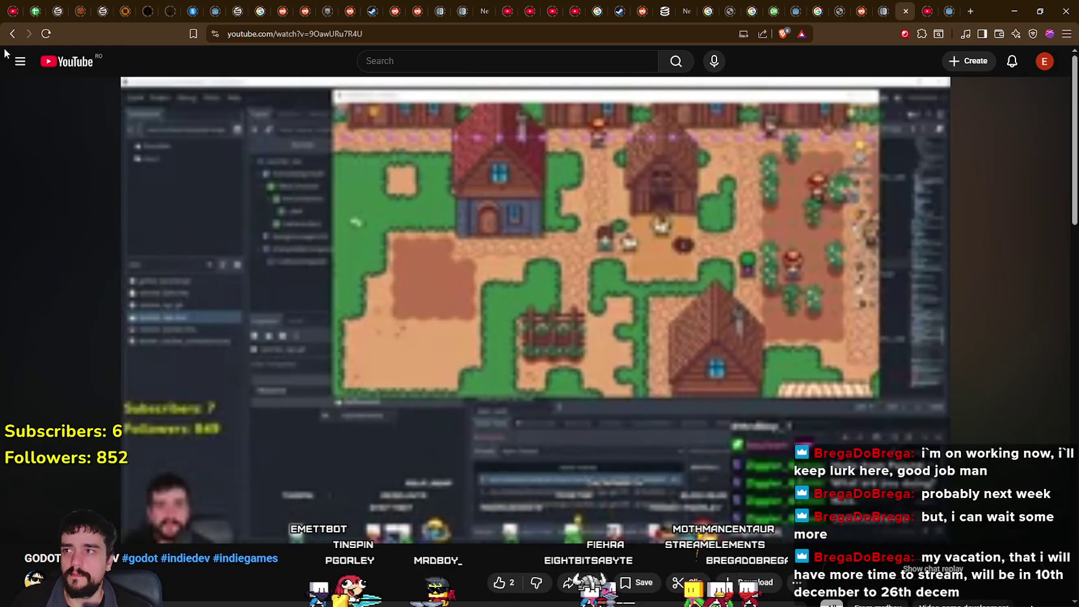
- Go back to the channel's live streams list, then back again to the home feed
key(alt+Left)
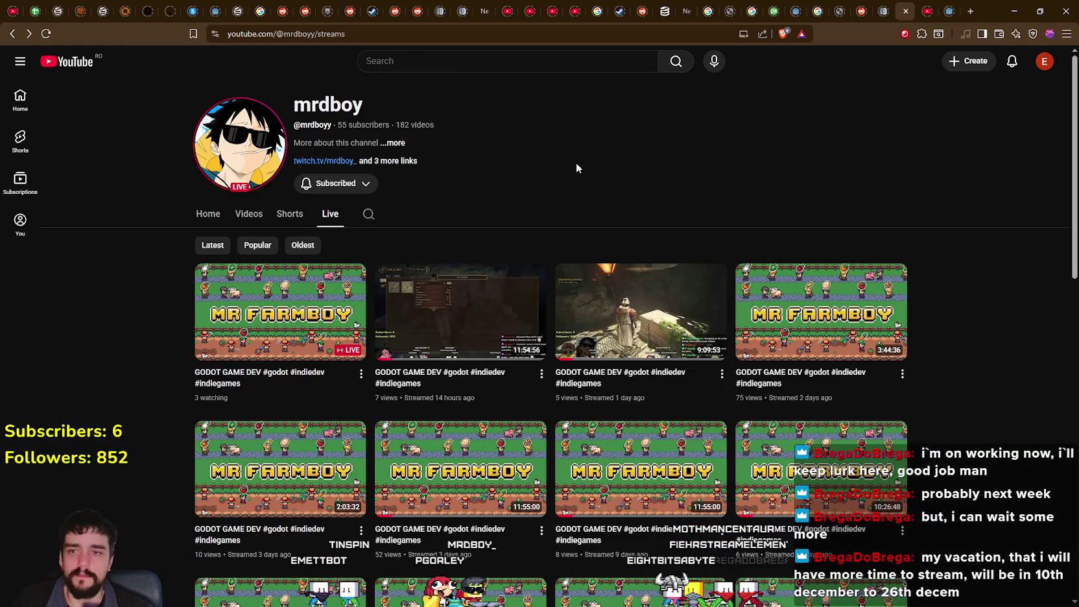
mouse_move(787, 321)
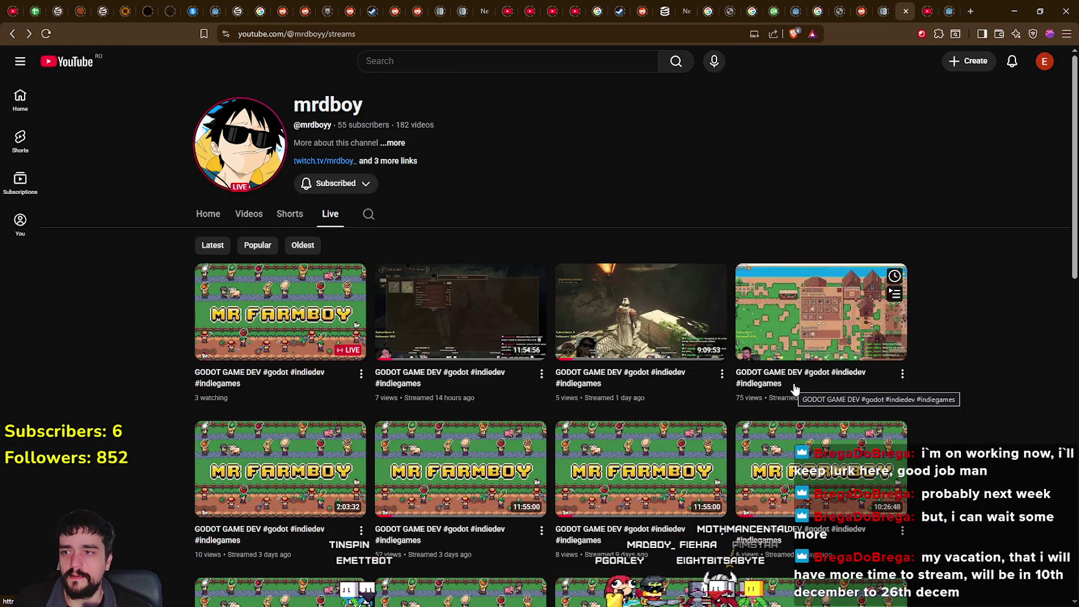
mouse_move(217, 337)
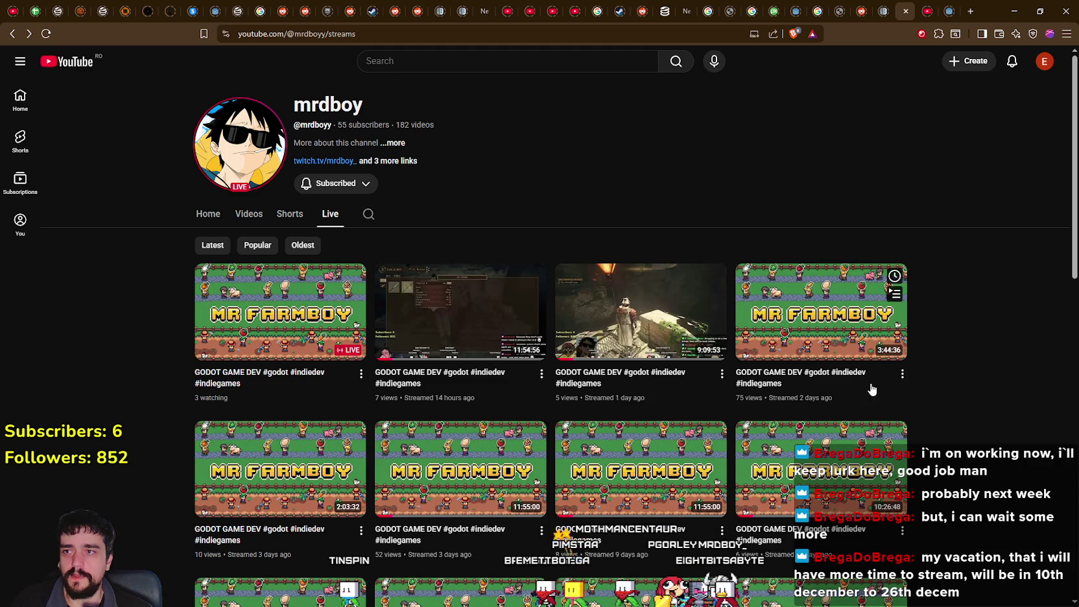
scroll(925, 433, down, 1)
scroll(928, 429, up, 1)
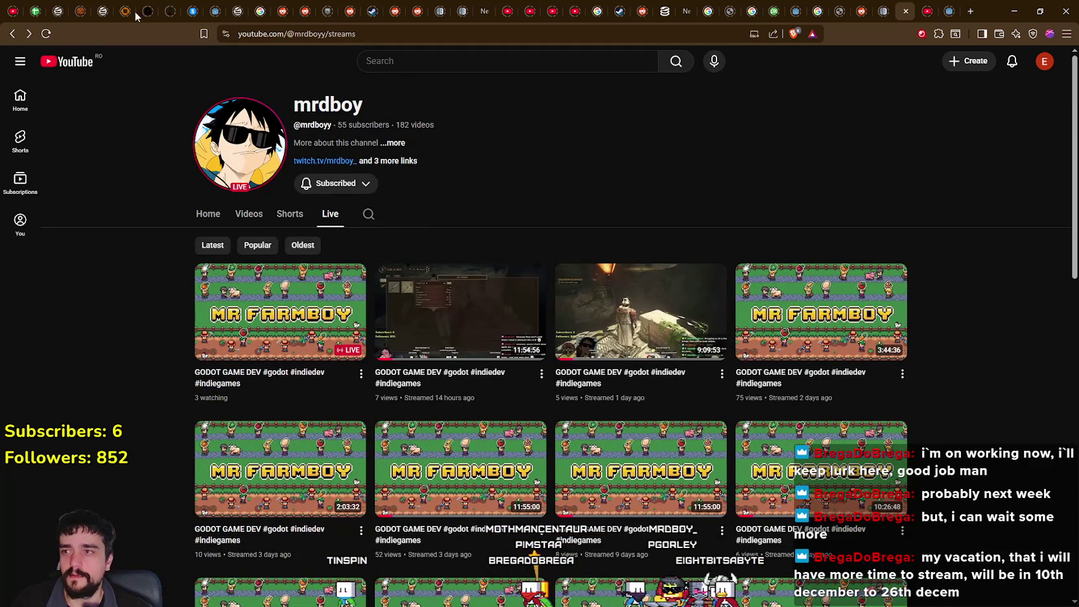
click(15, 36)
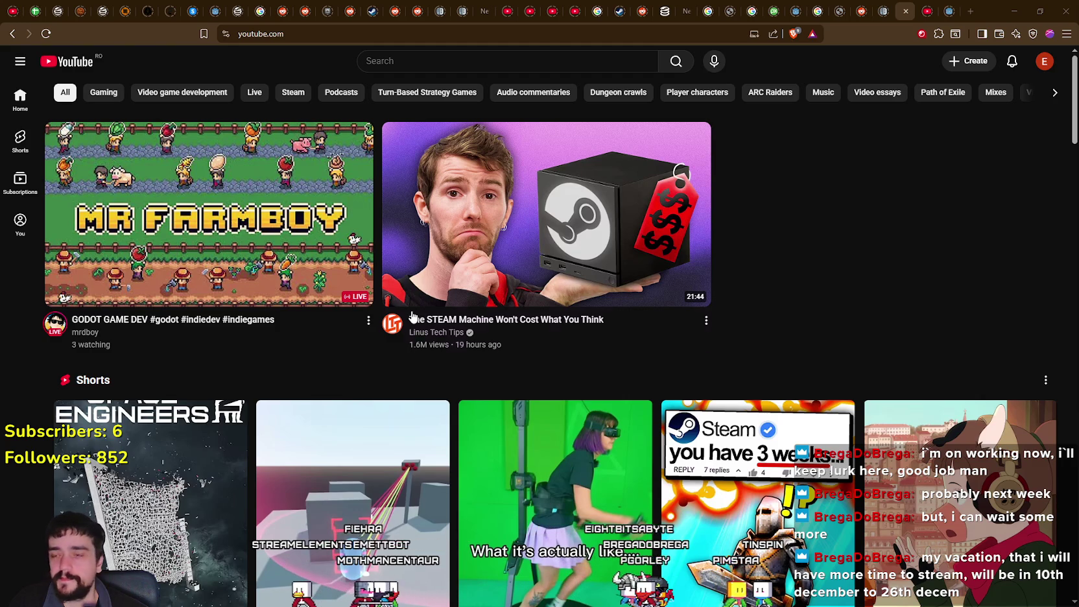
scroll(790, 527, down, 10)
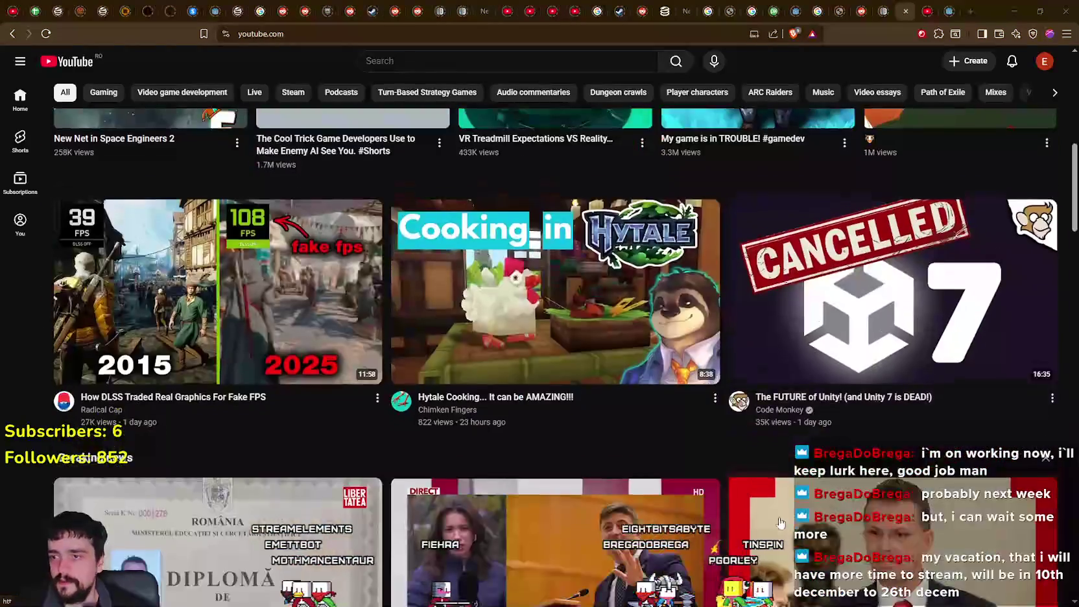
scroll(790, 527, down, 5)
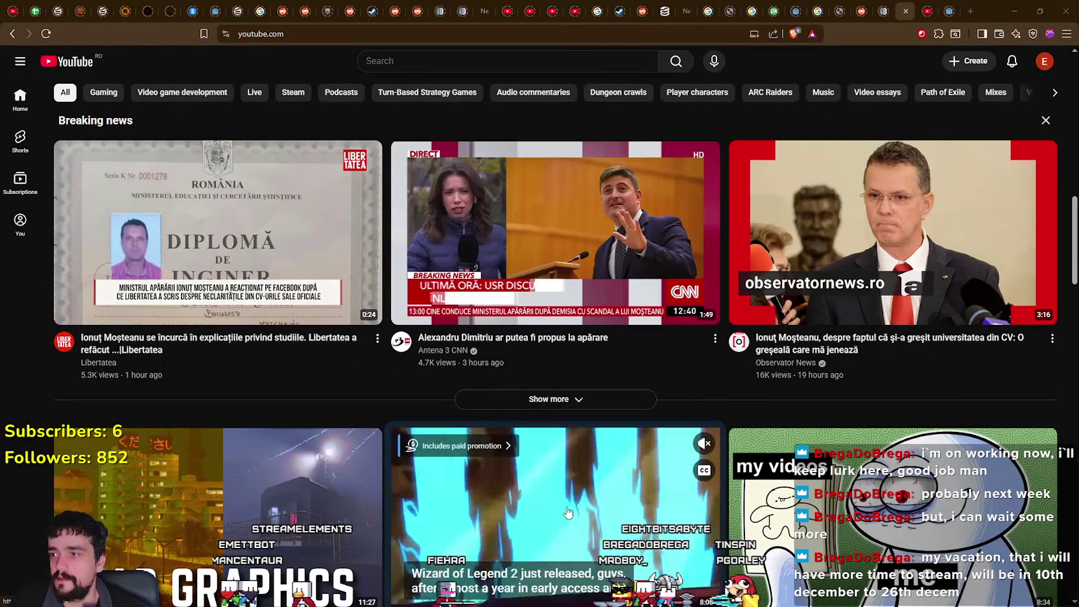
scroll(567, 515, down, 3)
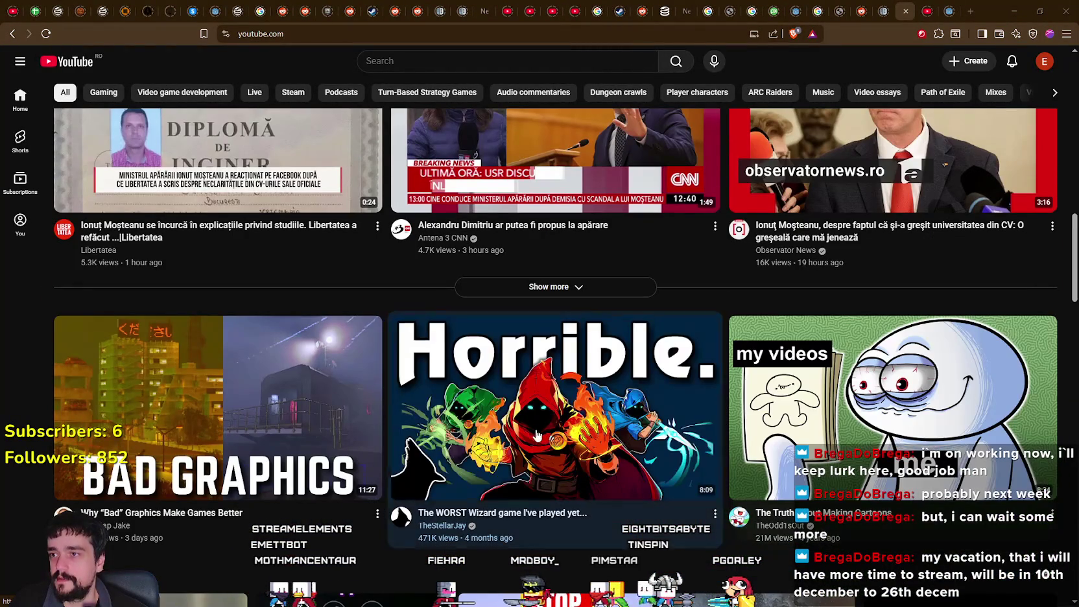
scroll(780, 479, down, 3)
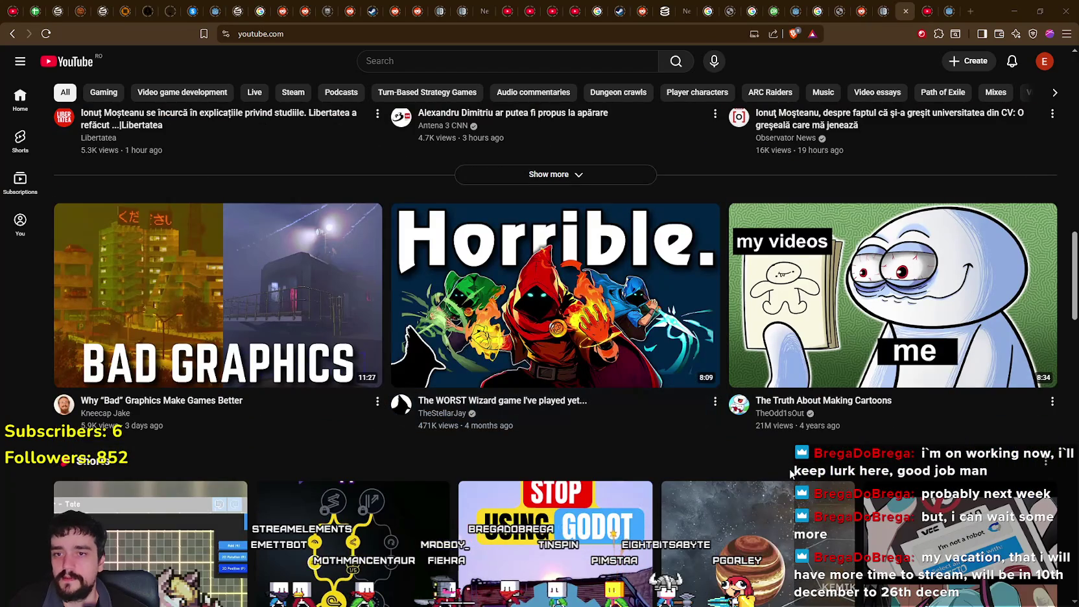
scroll(783, 452, down, 10)
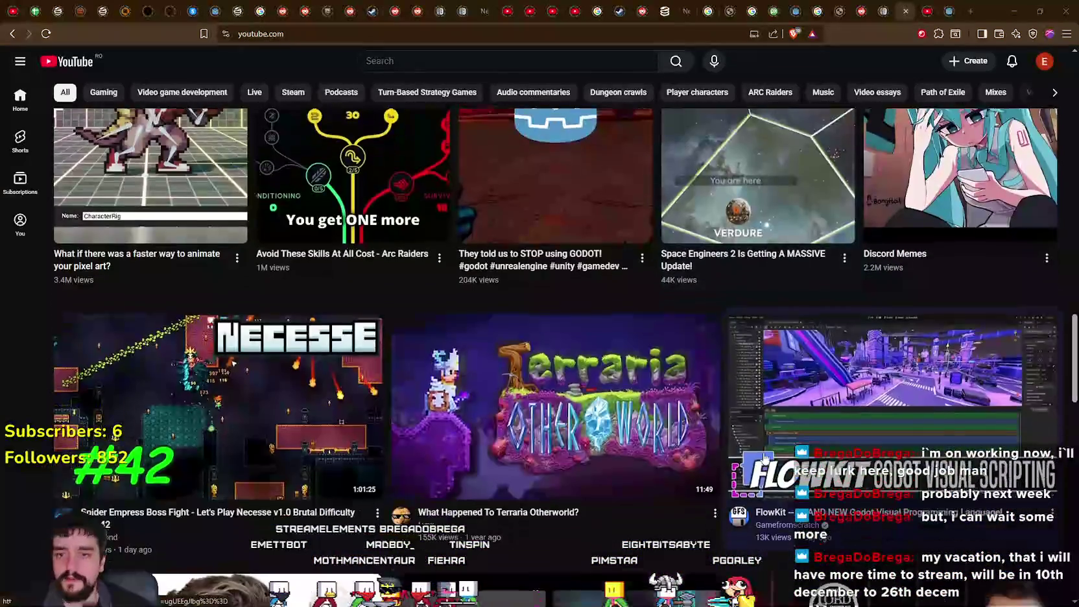
scroll(763, 458, down, 3)
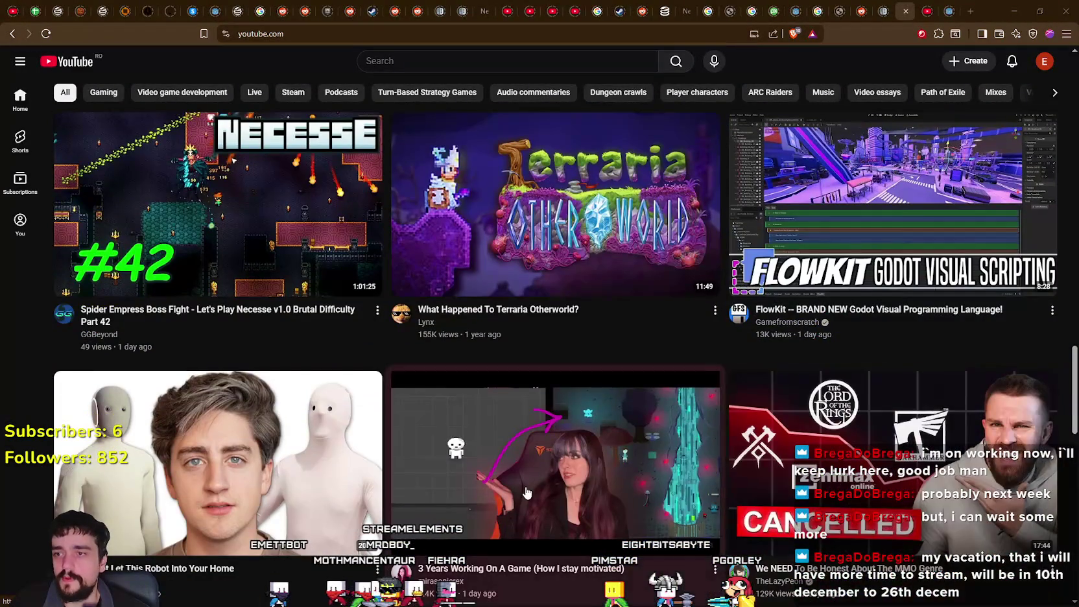
scroll(527, 493, down, 4)
scroll(527, 493, down, 10)
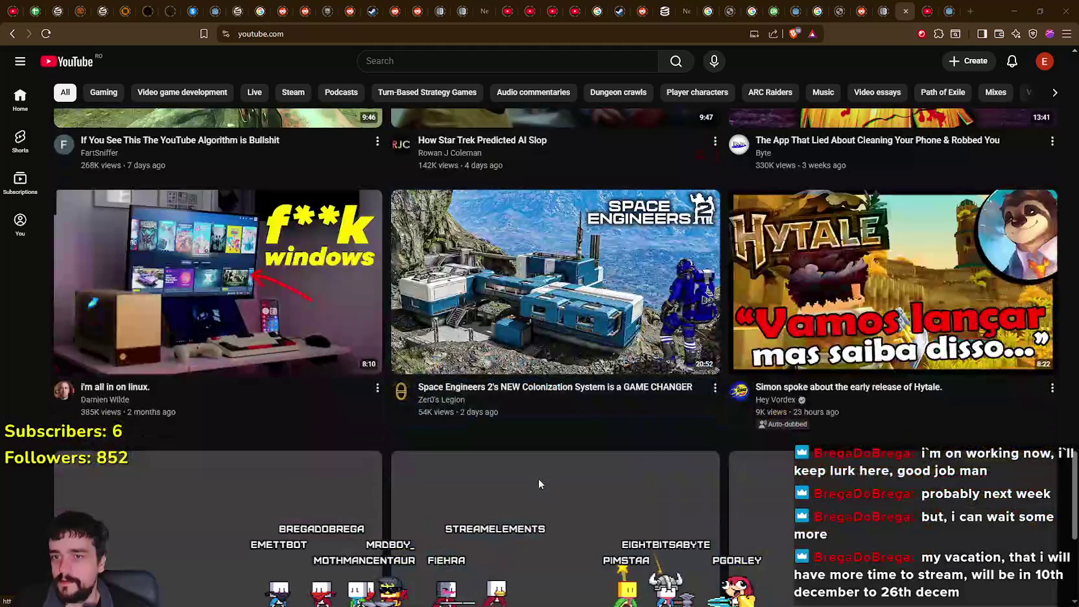
scroll(539, 483, down, 7)
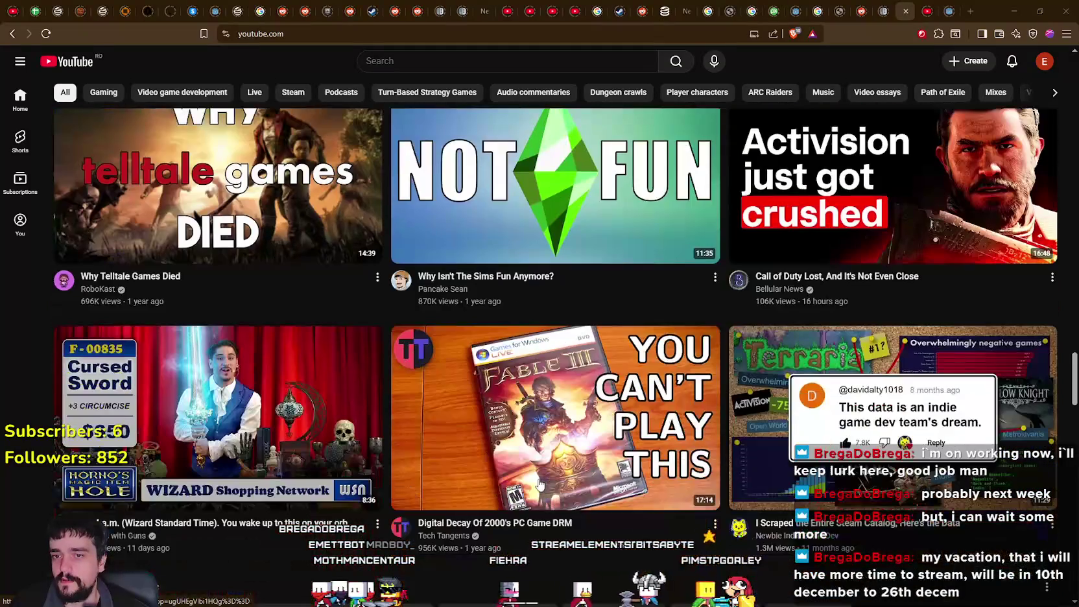
scroll(549, 478, down, 2)
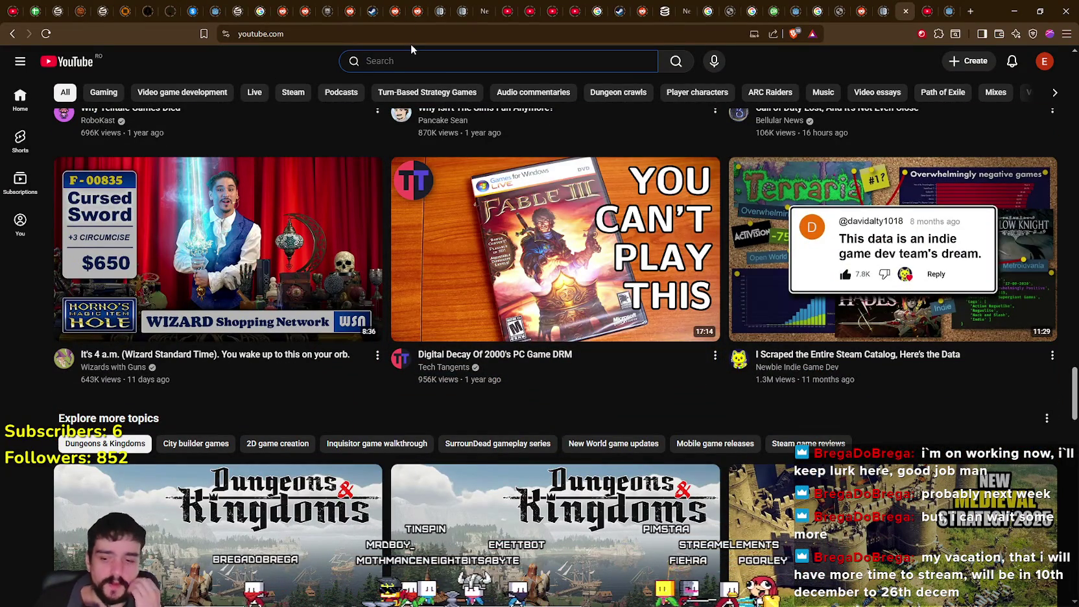
text(Soul)
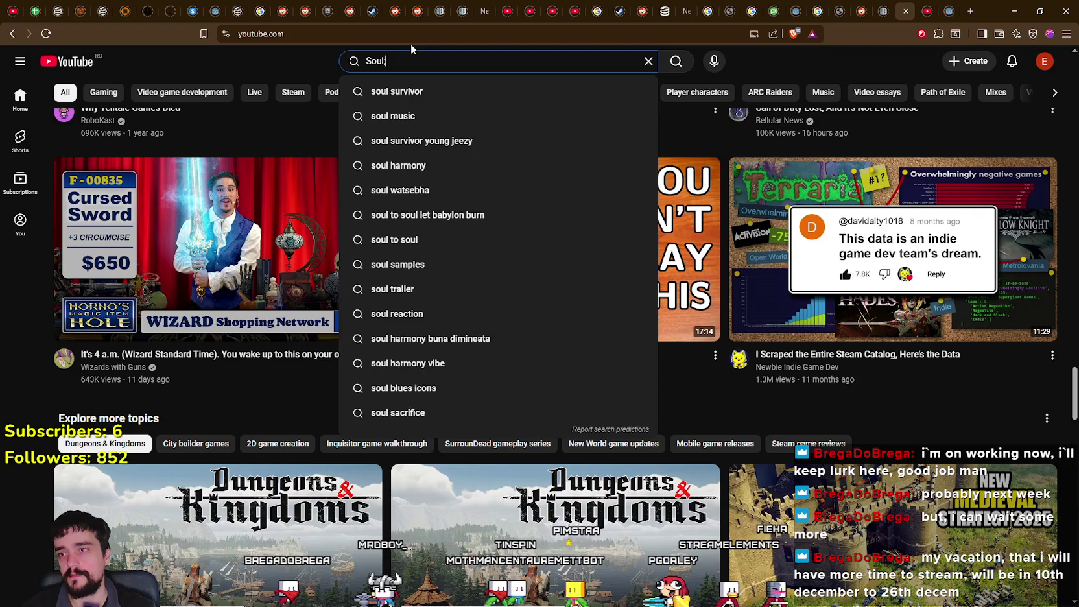
- Correct the search text and search YouTube for 'Soulframe'
key(BackSpace)
text(lframe)
key(Return)
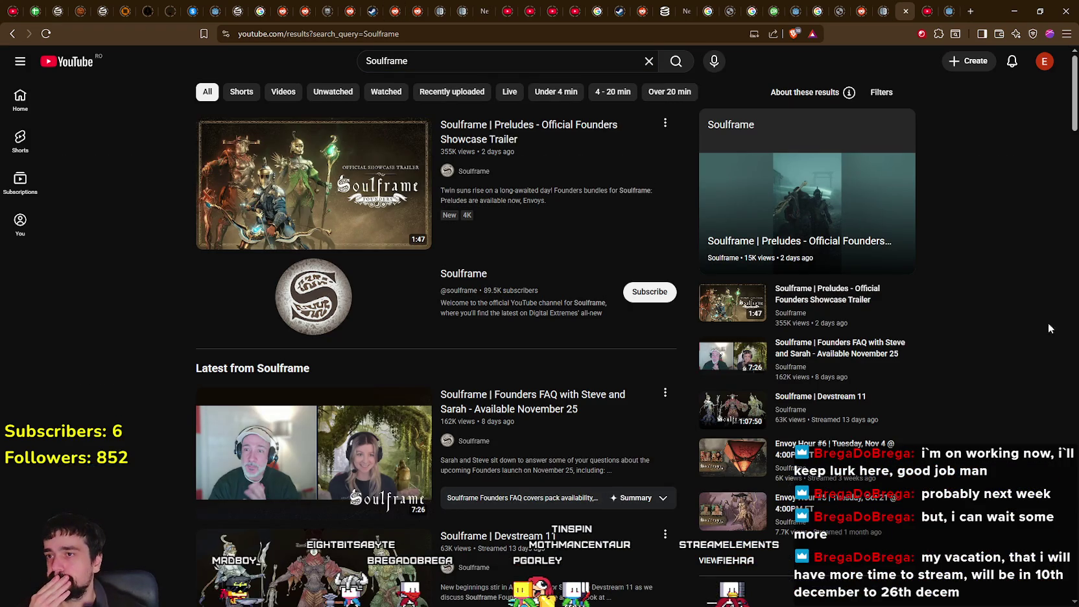
scroll(999, 301, down, 1)
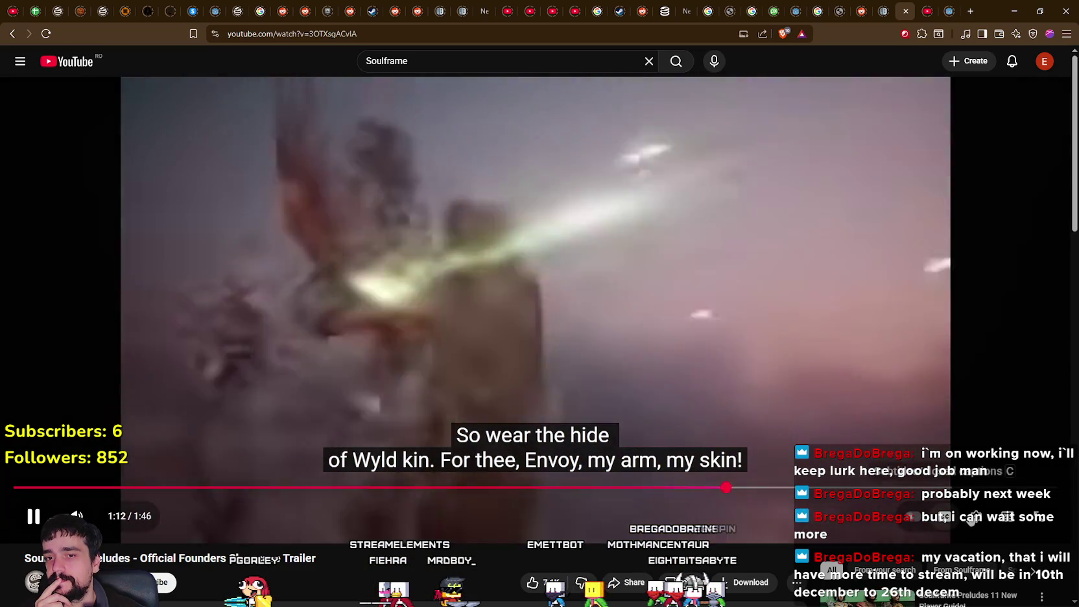
- Raise the trailer's playback quality and restart it from 0:00
click(976, 517)
click(973, 468)
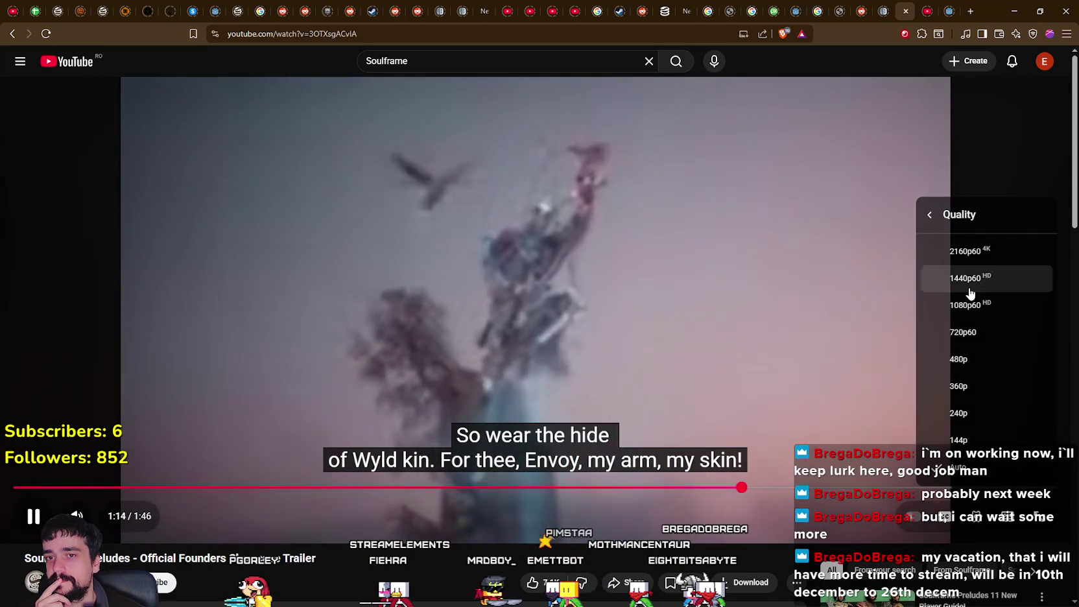
click(960, 305)
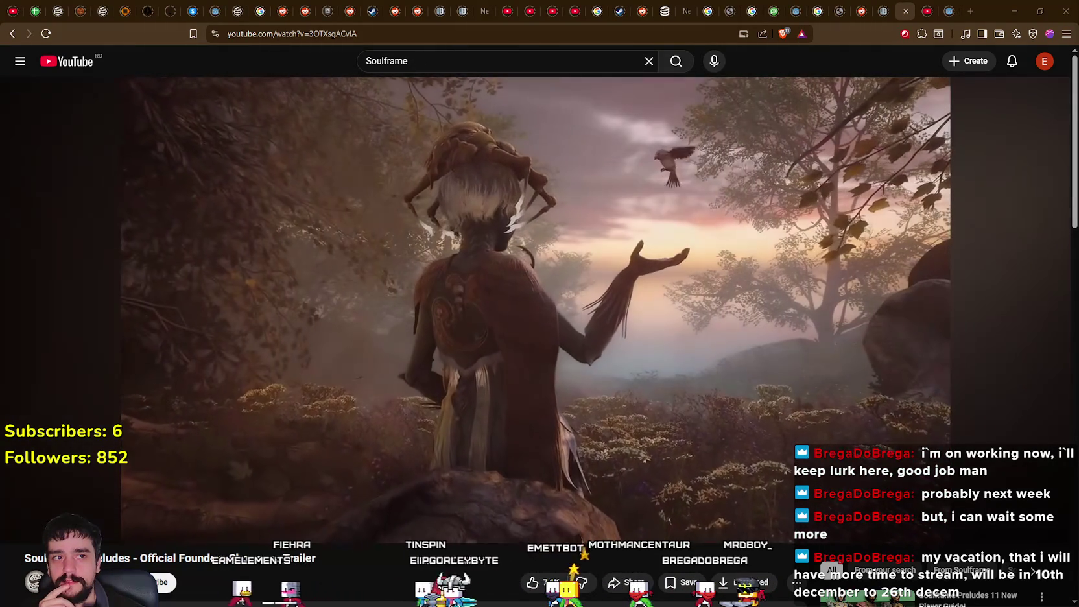
mouse_move(2, 439)
drag(20, 487, 17, 489)
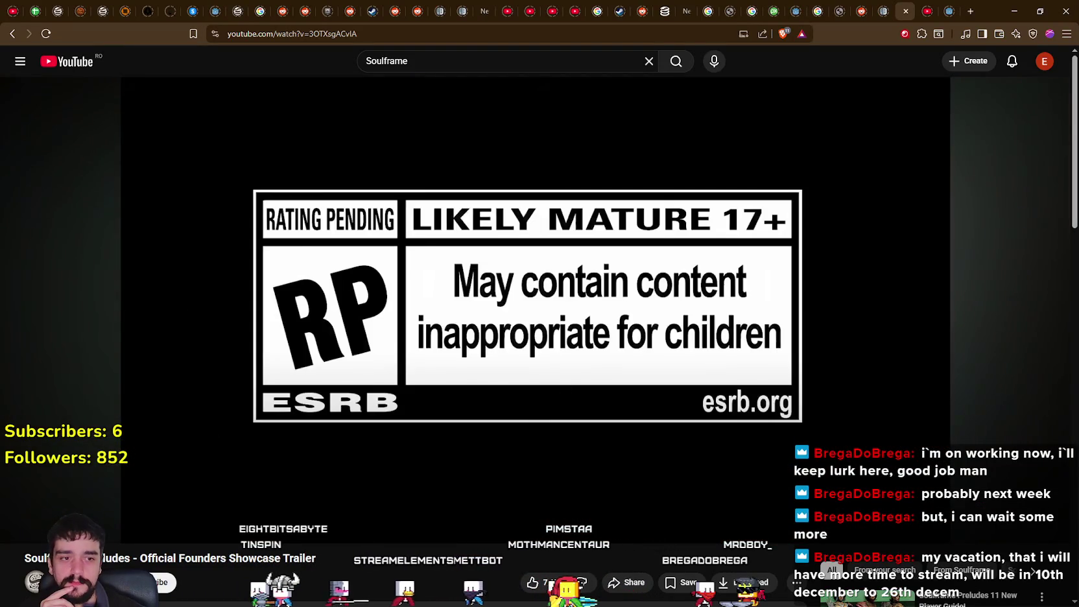
- Hide the VLC music player window and bring Spotify forward
key(alt+Tab)
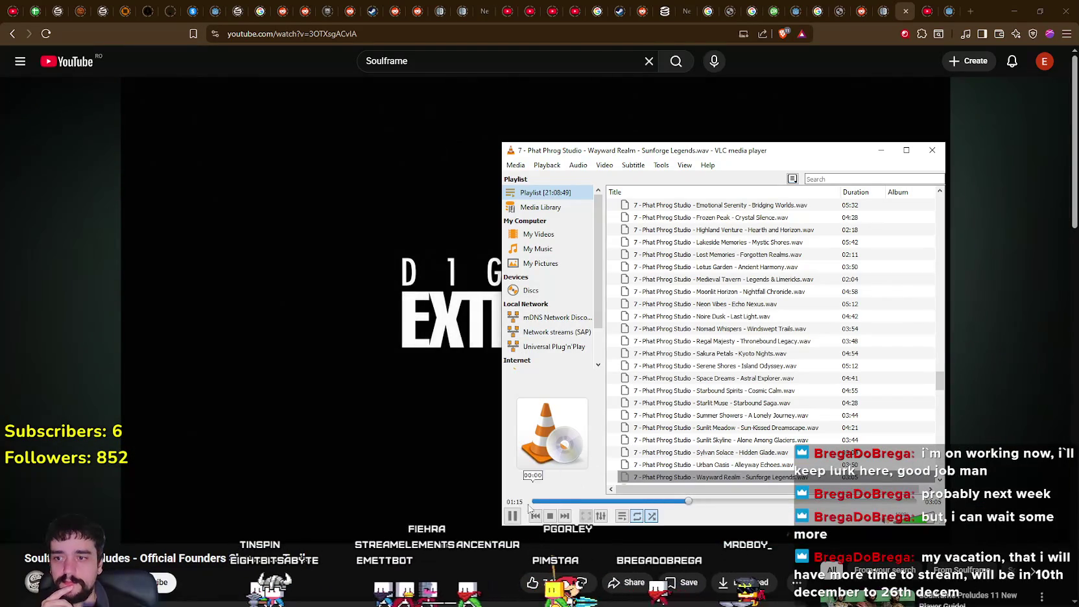
click(881, 150)
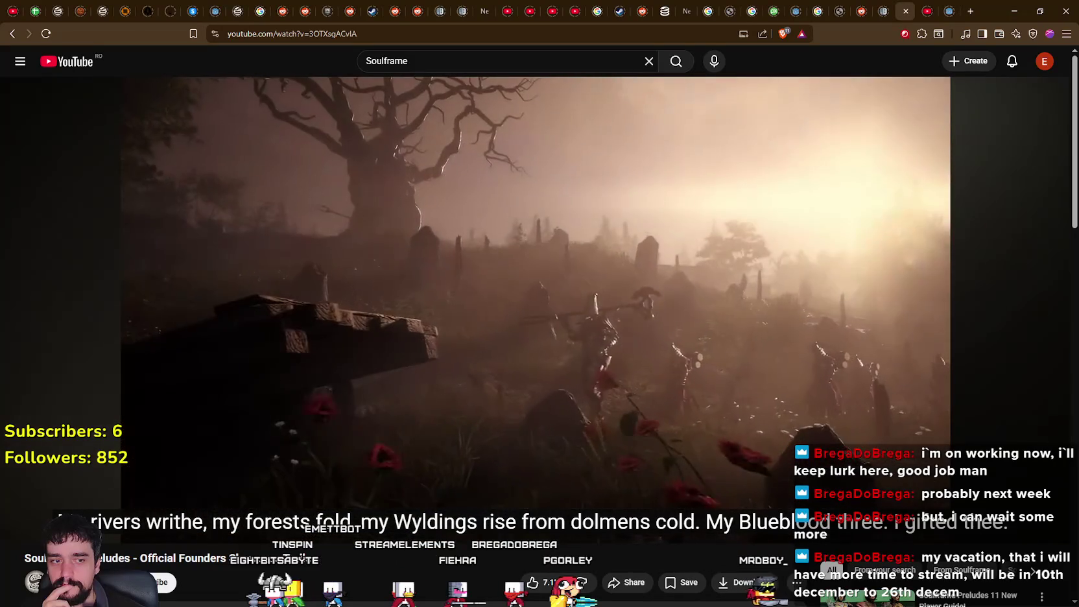
key(alt+Tab)
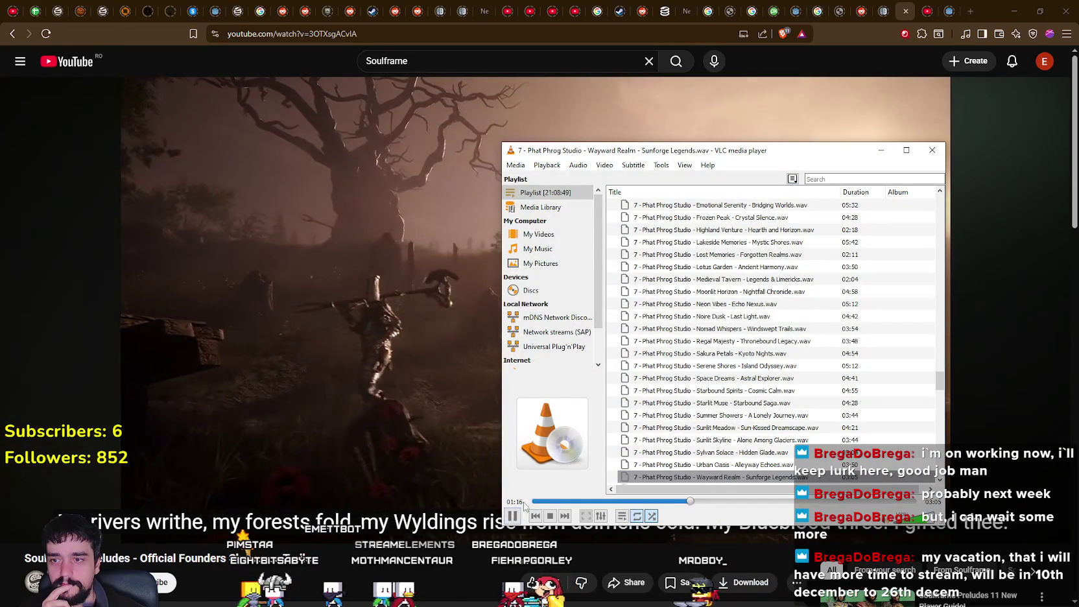
key(alt+Tab)
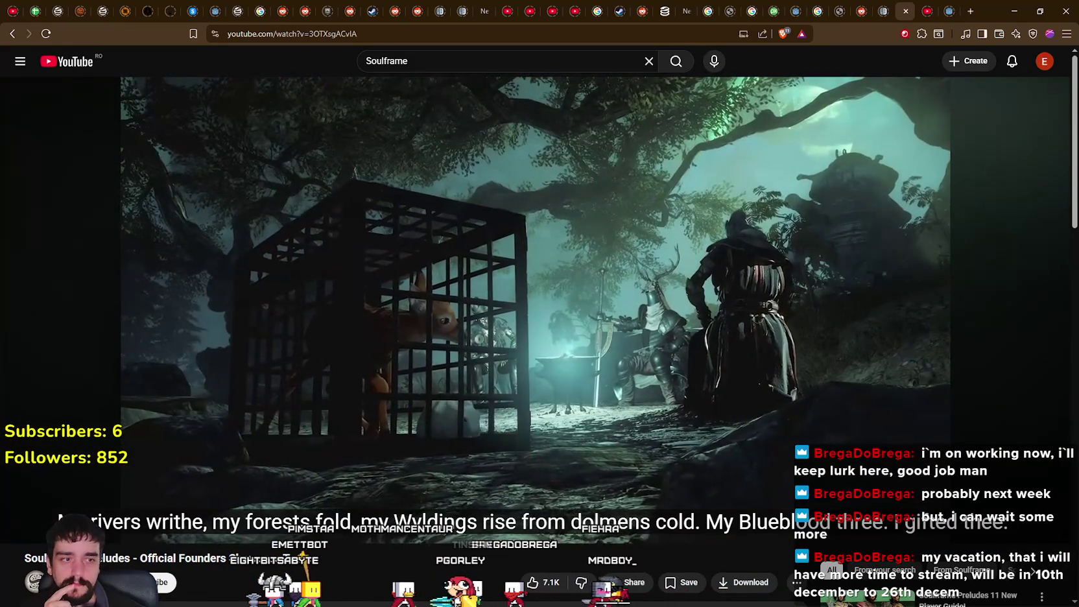
key(alt+Tab)
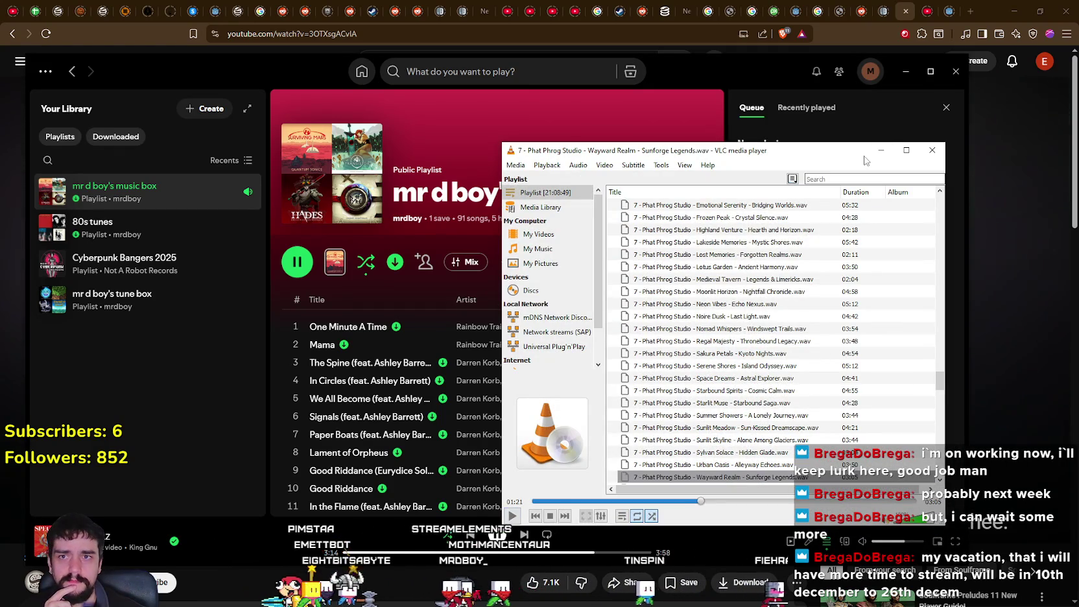
- Bring Spotify in front of VLC to check its queue, then minimize it
click(860, 116)
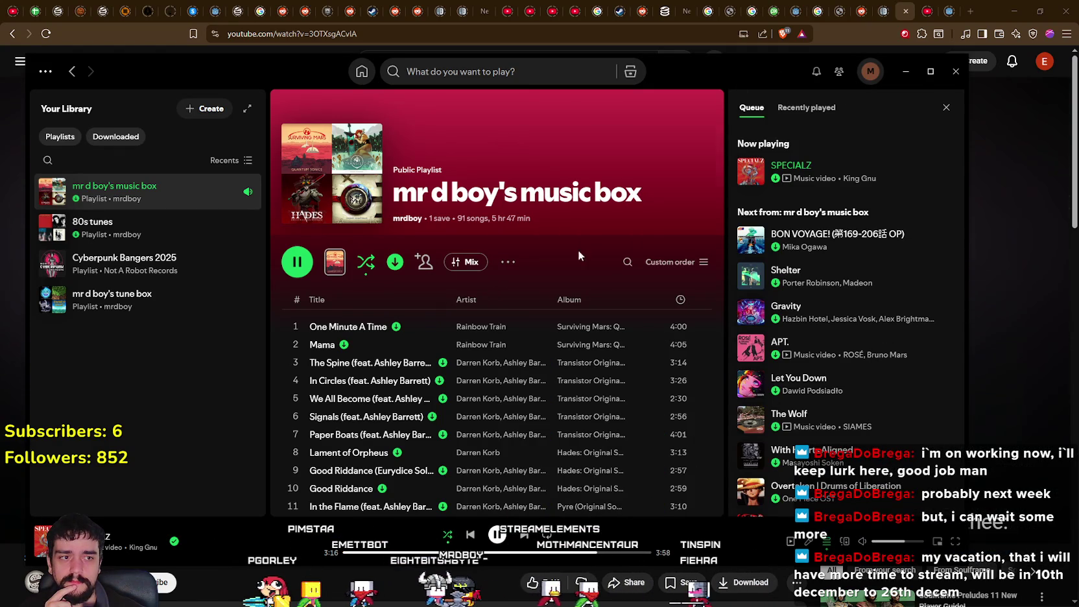
click(912, 85)
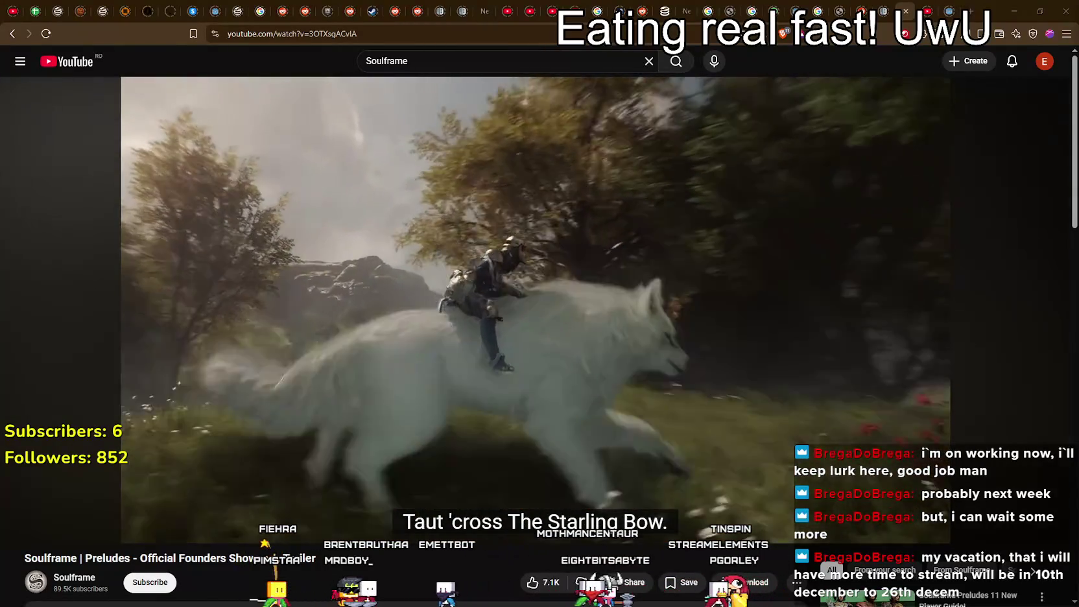
- Rewind the trailer to the wolf-riding shot near 0:56, replay it, and pause at 0:59
mouse_move(778, 337)
click(663, 278)
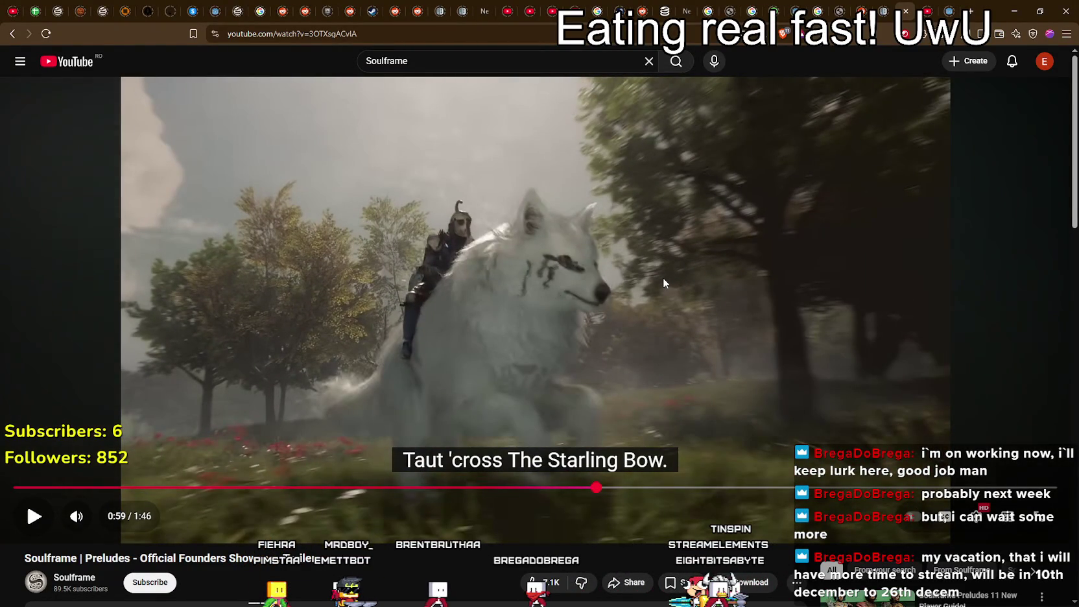
scroll(515, 303, down, 2)
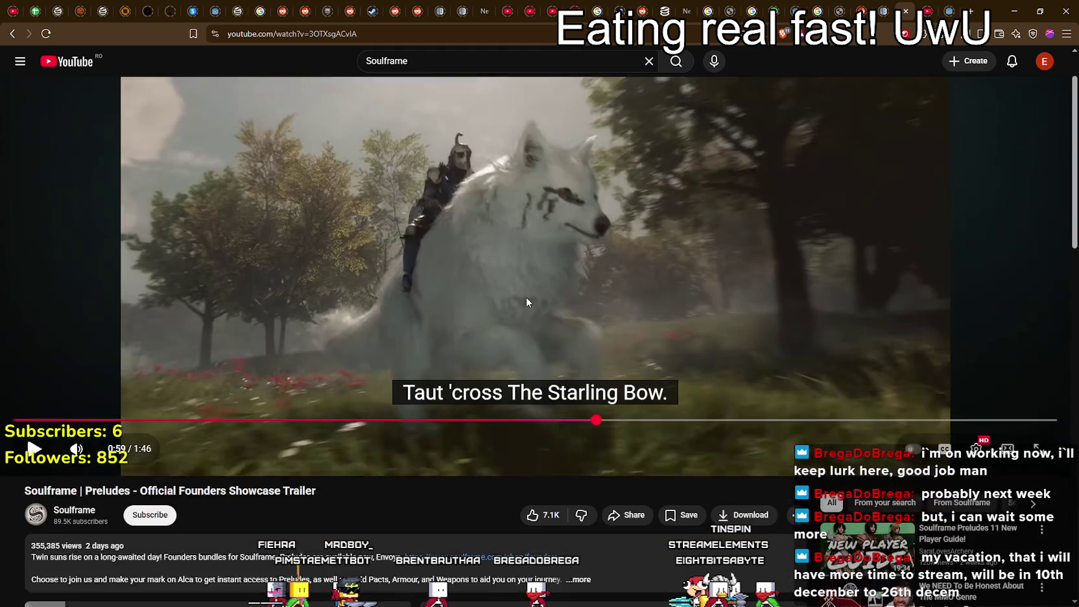
scroll(523, 293, up, 2)
click(520, 290)
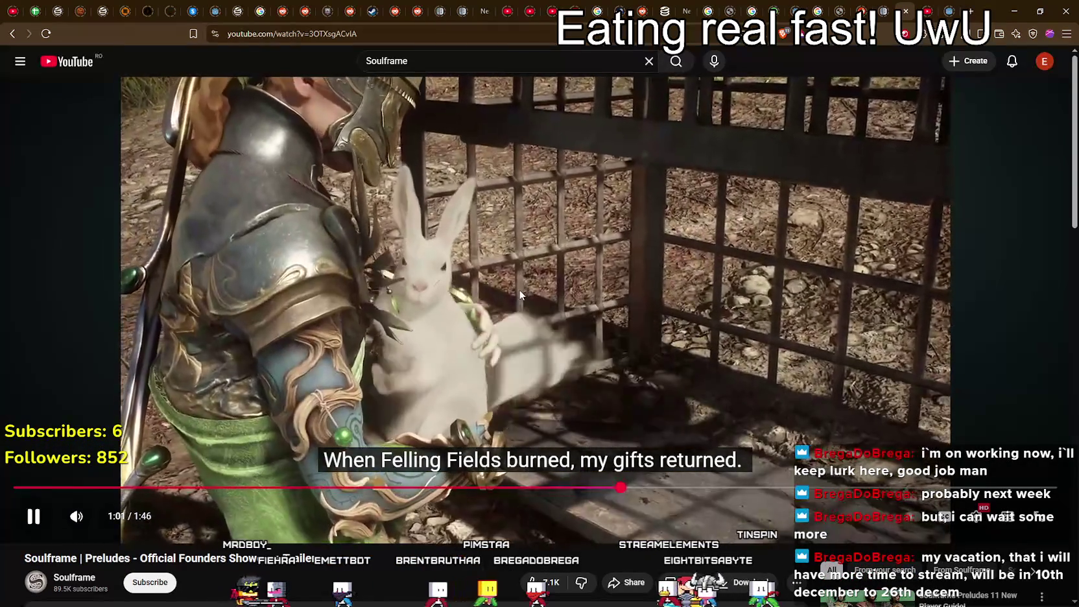
click(740, 365)
drag(585, 488, 568, 488)
click(561, 343)
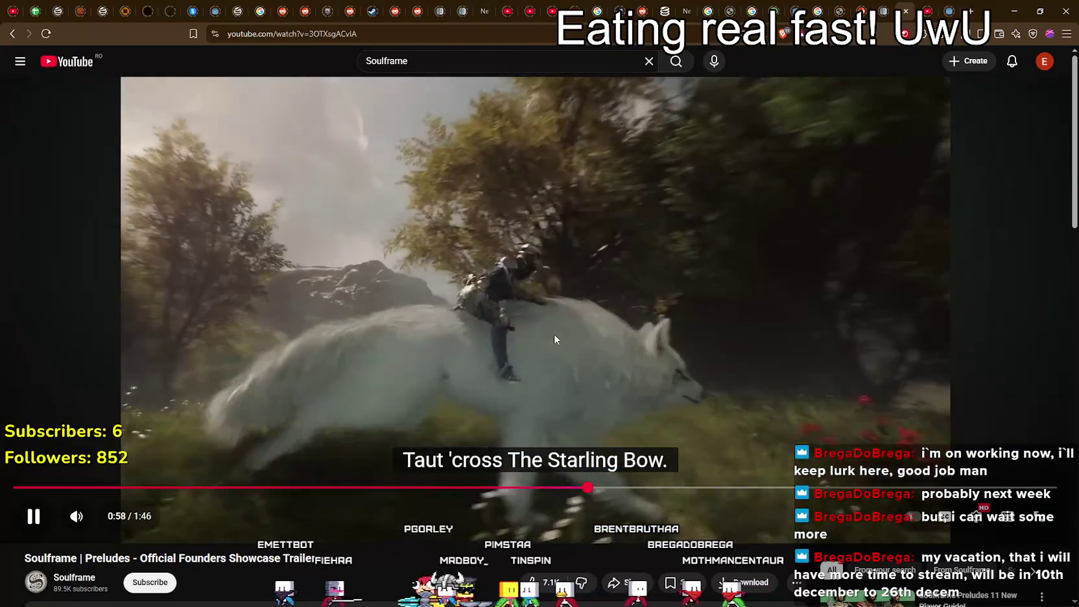
click(533, 310)
scroll(480, 297, down, 6)
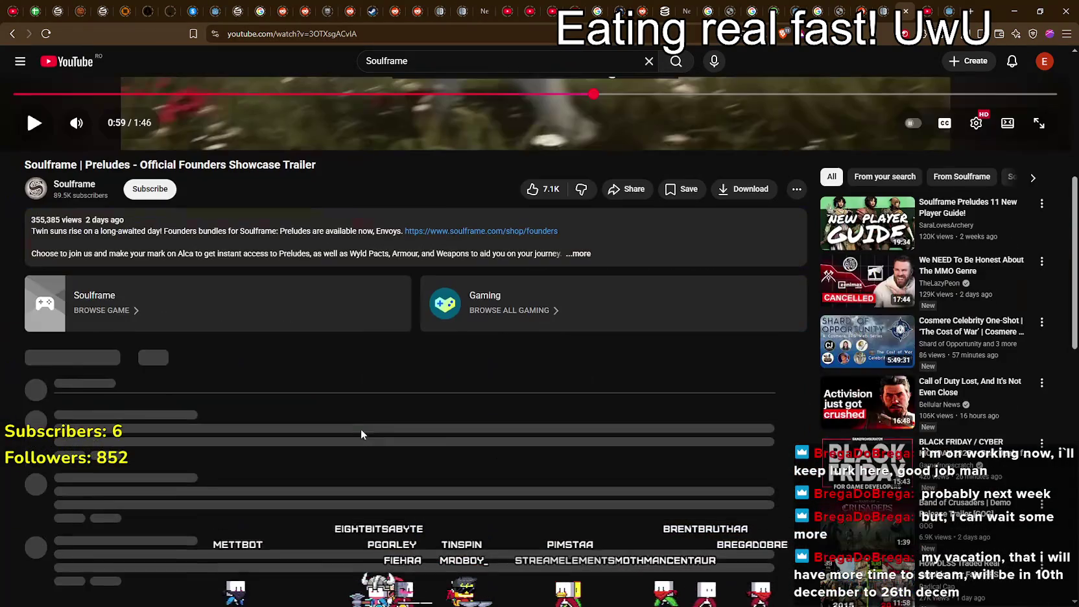
click(579, 254)
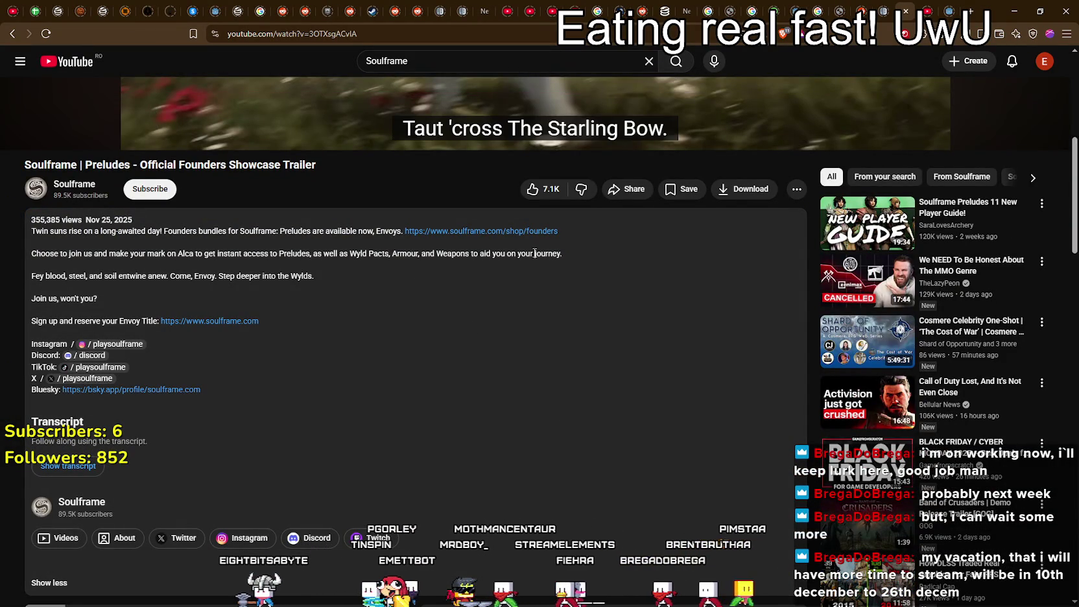
drag(207, 258, 310, 286)
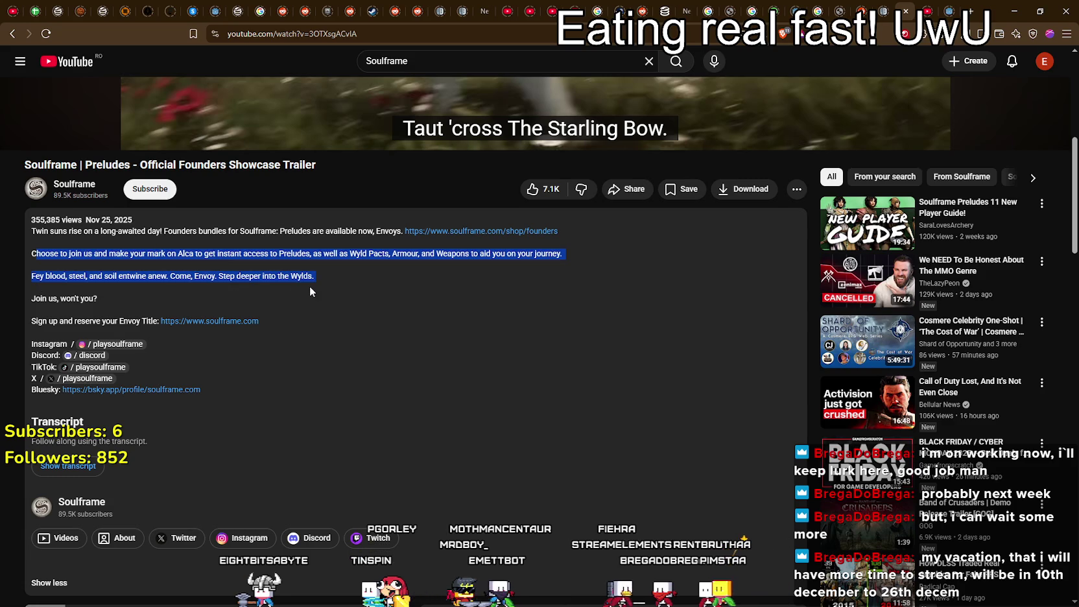
click(375, 285)
scroll(382, 295, down, 5)
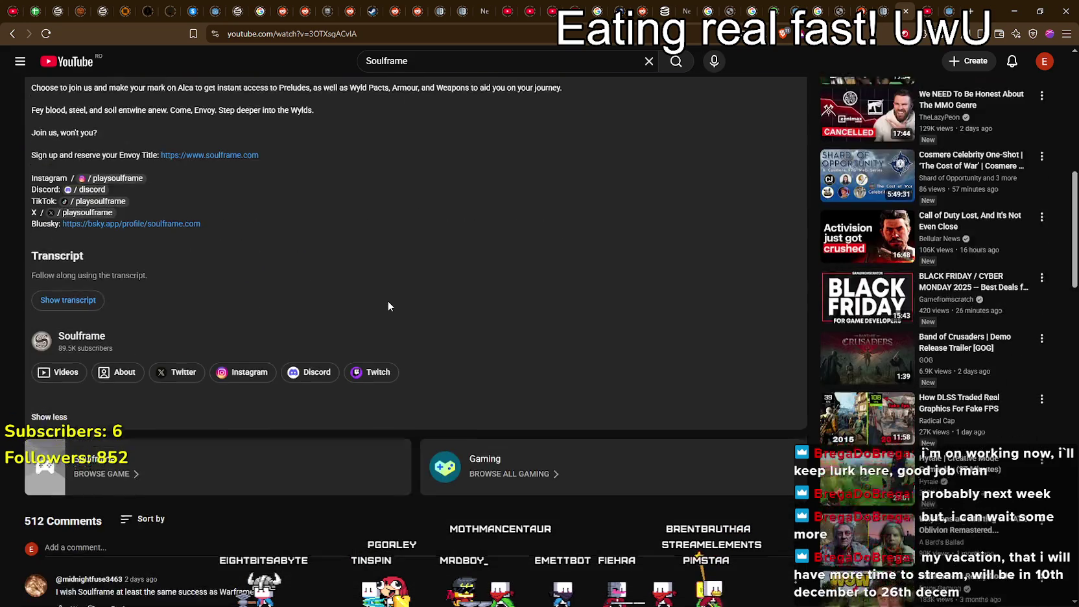
scroll(387, 307, down, 4)
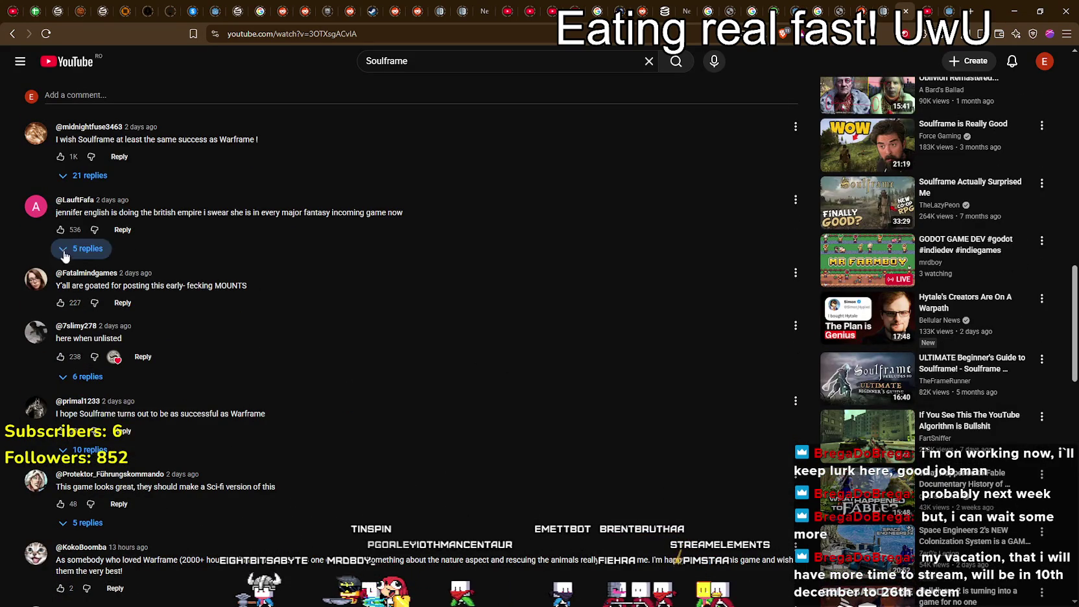
scroll(495, 373, down, 3)
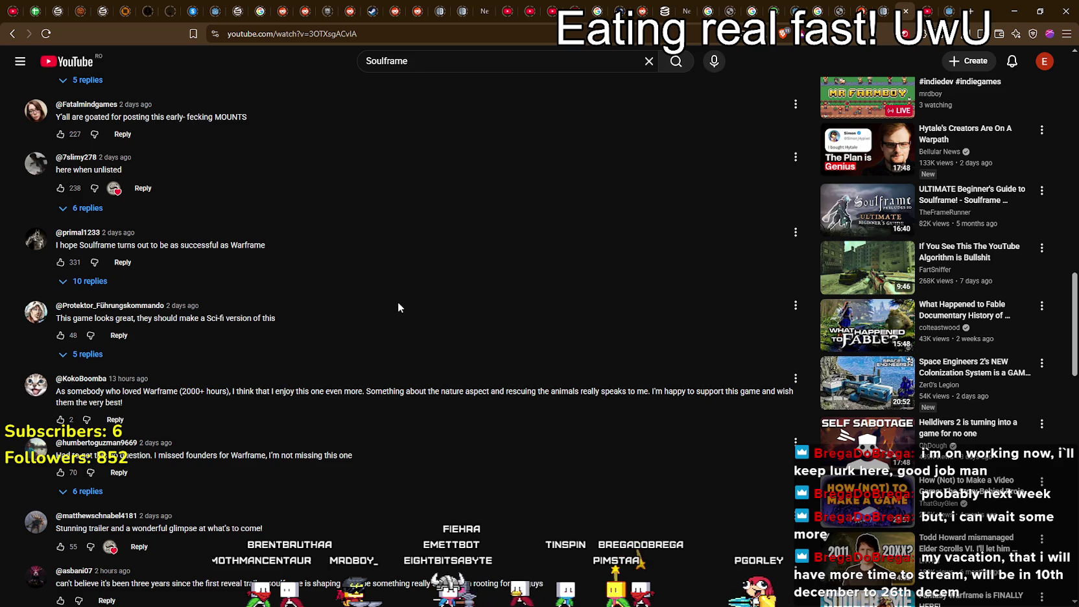
scroll(397, 301, down, 2)
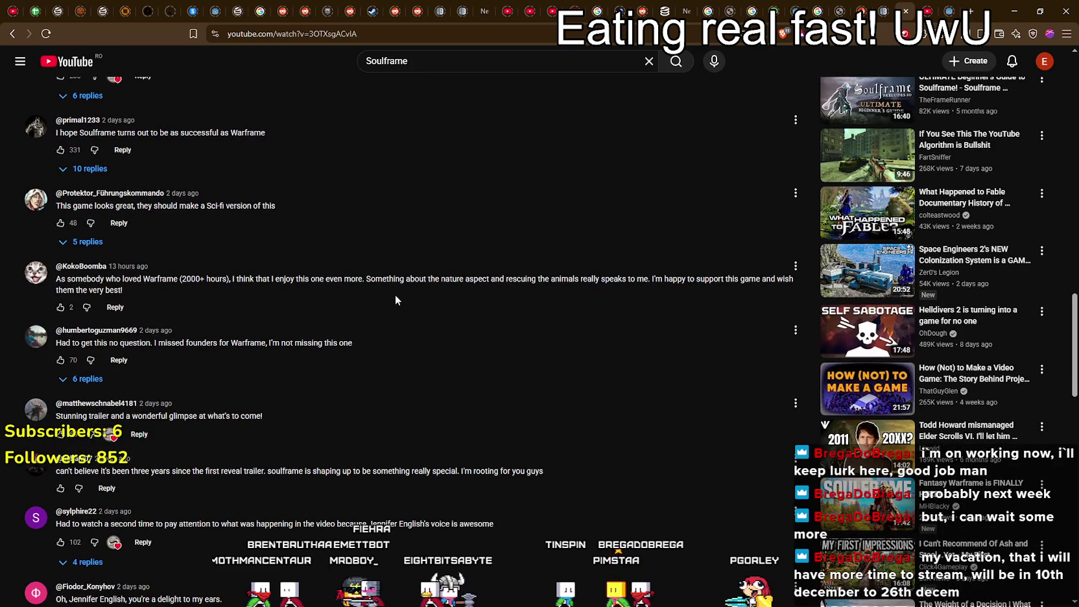
scroll(395, 297, down, 2)
scroll(393, 293, down, 6)
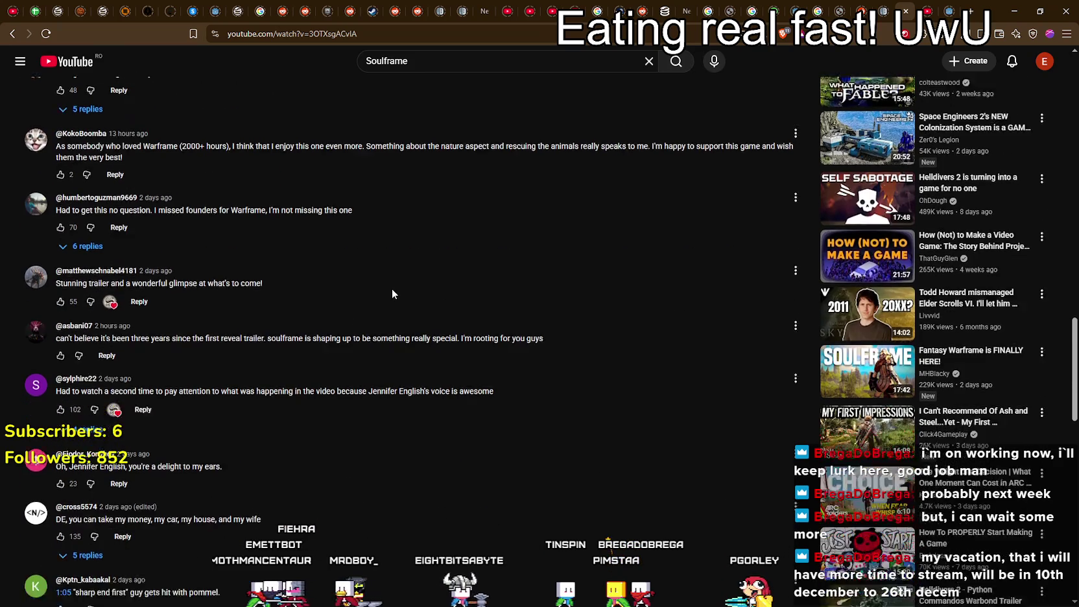
scroll(392, 288, down, 4)
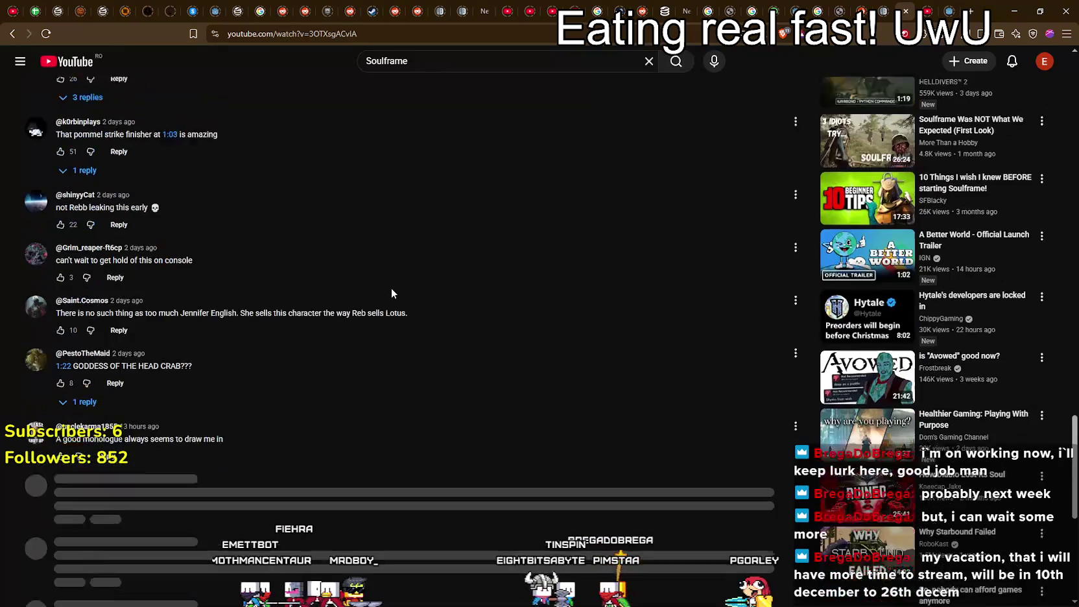
scroll(483, 393, down, 4)
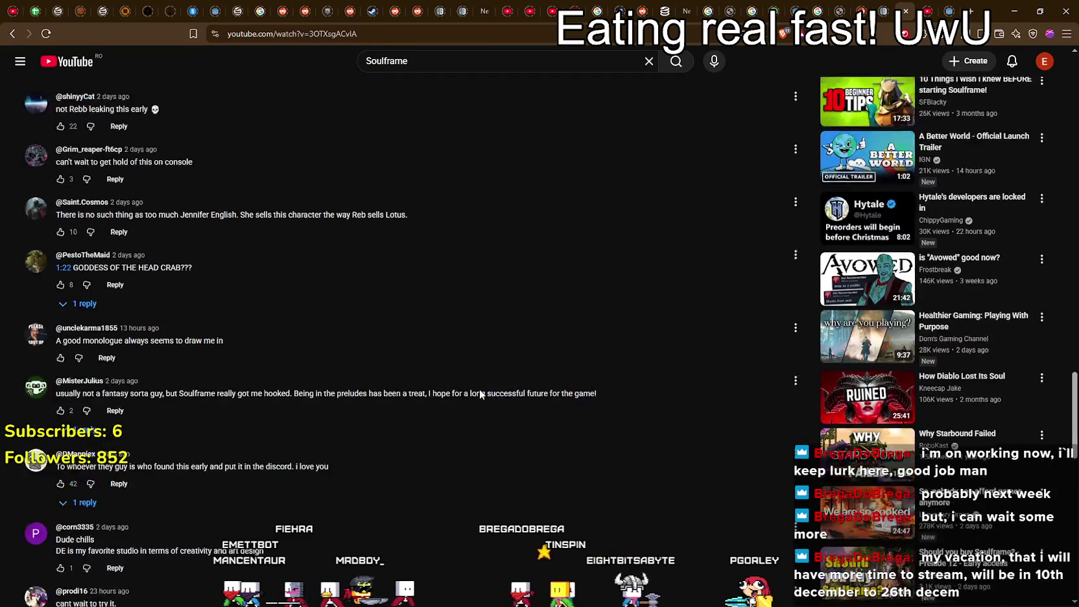
scroll(480, 386, down, 6)
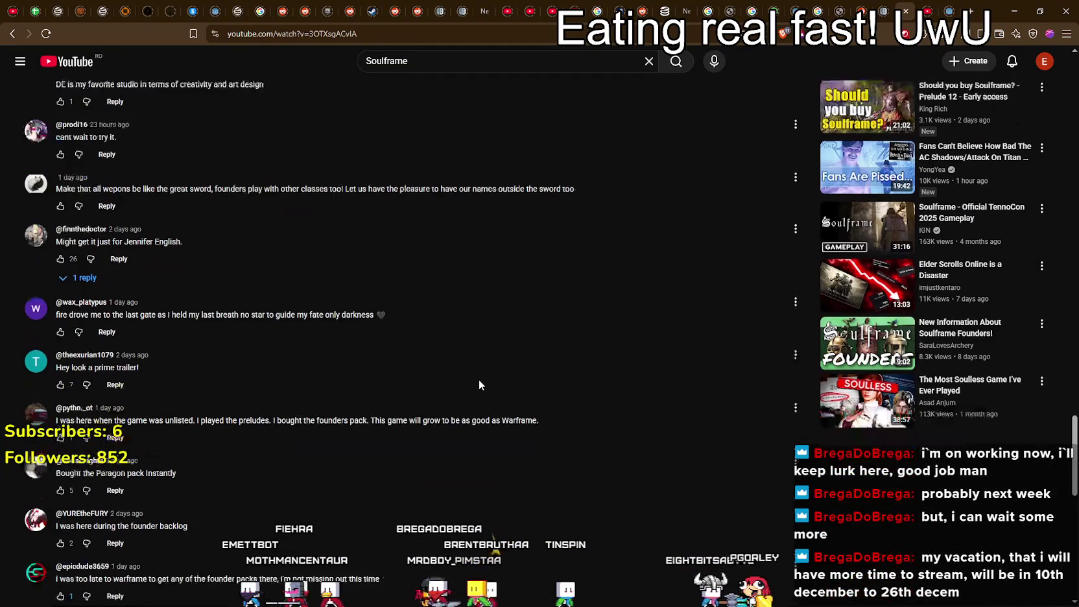
scroll(478, 378, down, 4)
scroll(480, 375, down, 15)
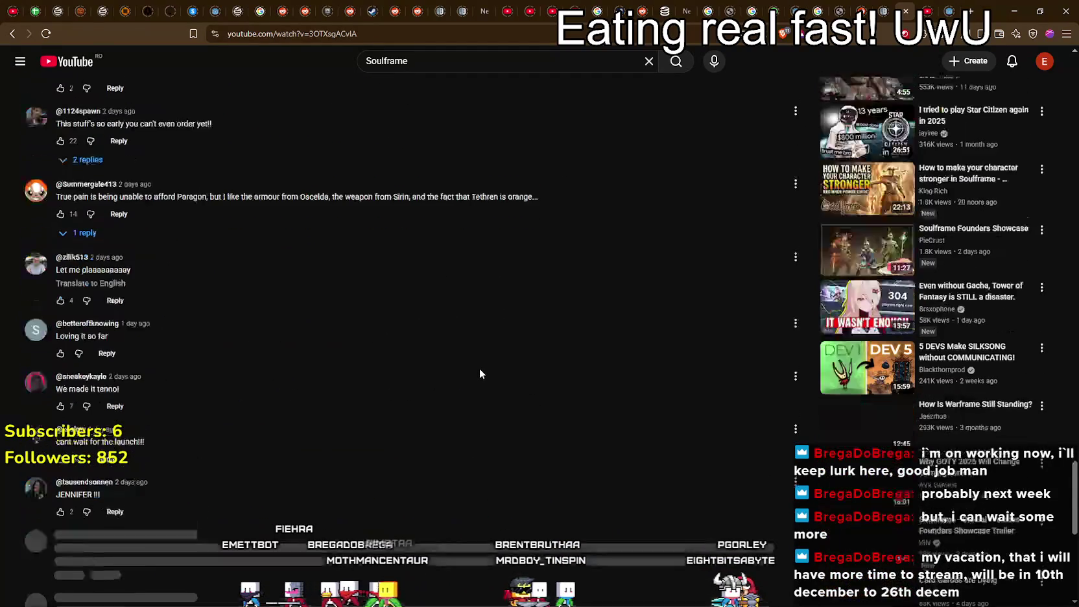
scroll(479, 368, down, 5)
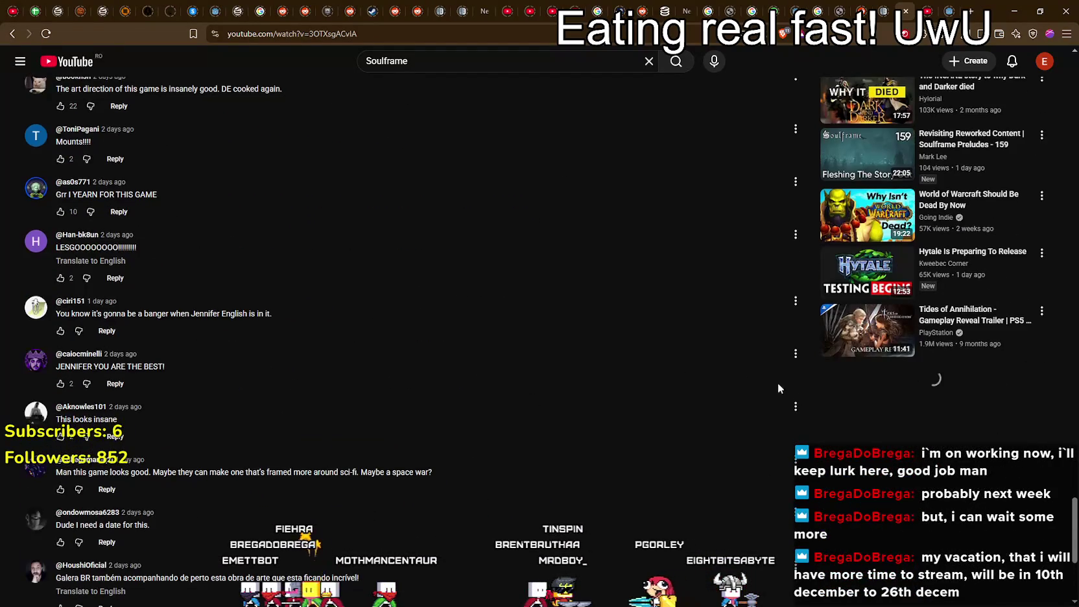
drag(1073, 482, 1075, 78)
- Resume the trailer, pause briefly at 1:07, then let it play on to 1:38
click(504, 306)
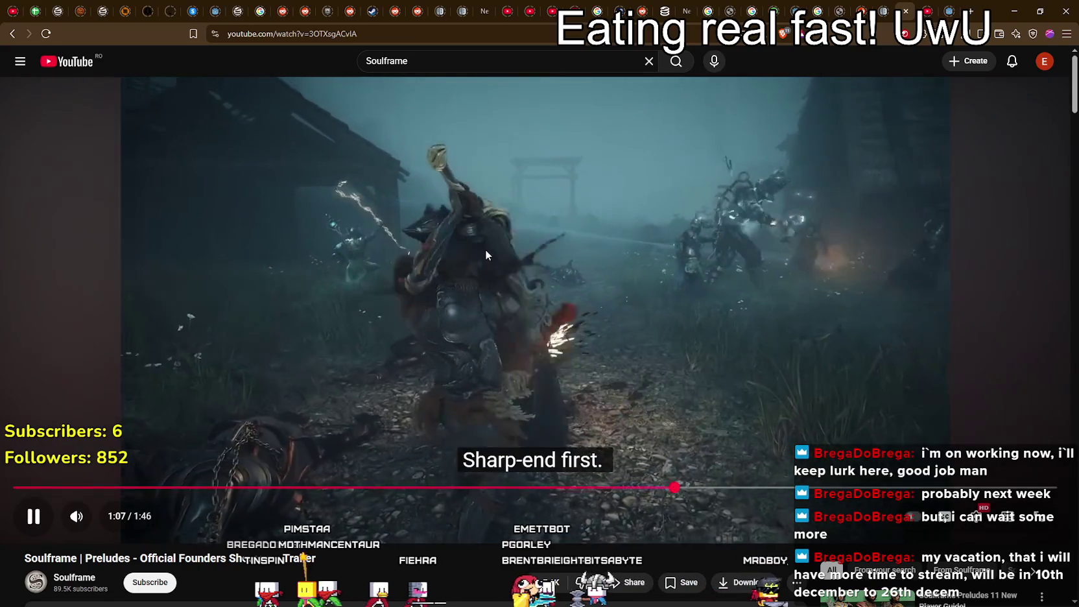
click(710, 200)
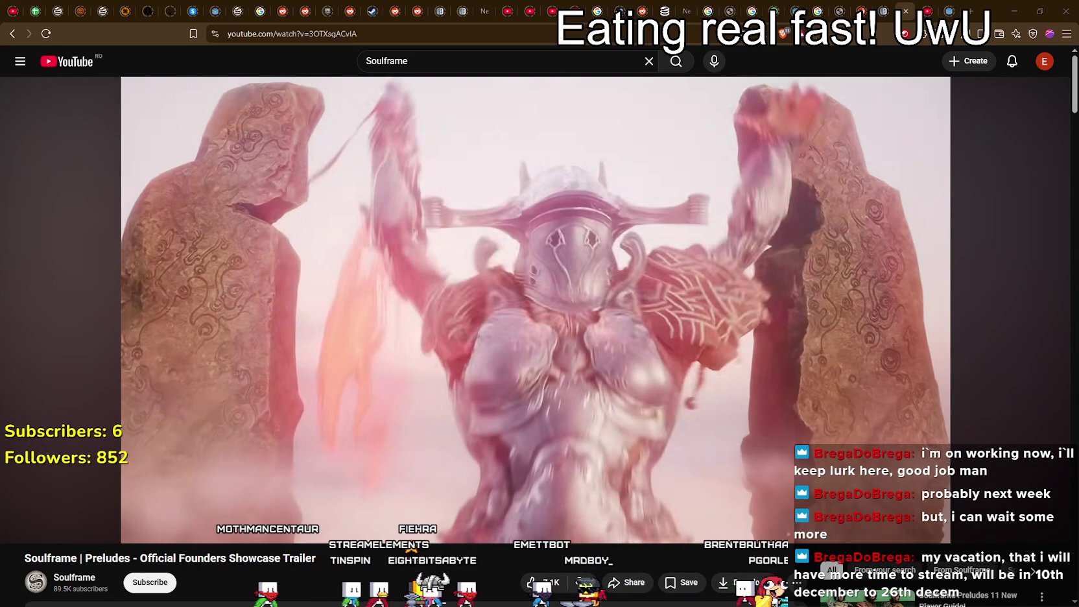
click(421, 304)
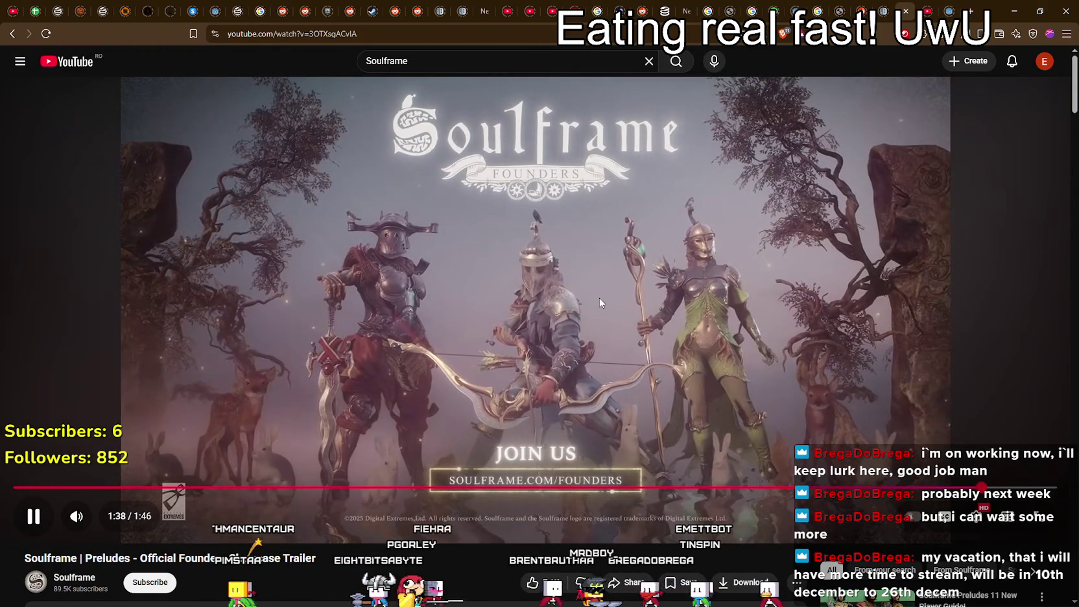
- Pause the trailer at 1:38 and open its Founders shop link in a new tab
click(587, 283)
scroll(586, 284, down, 2)
scroll(587, 283, down, 2)
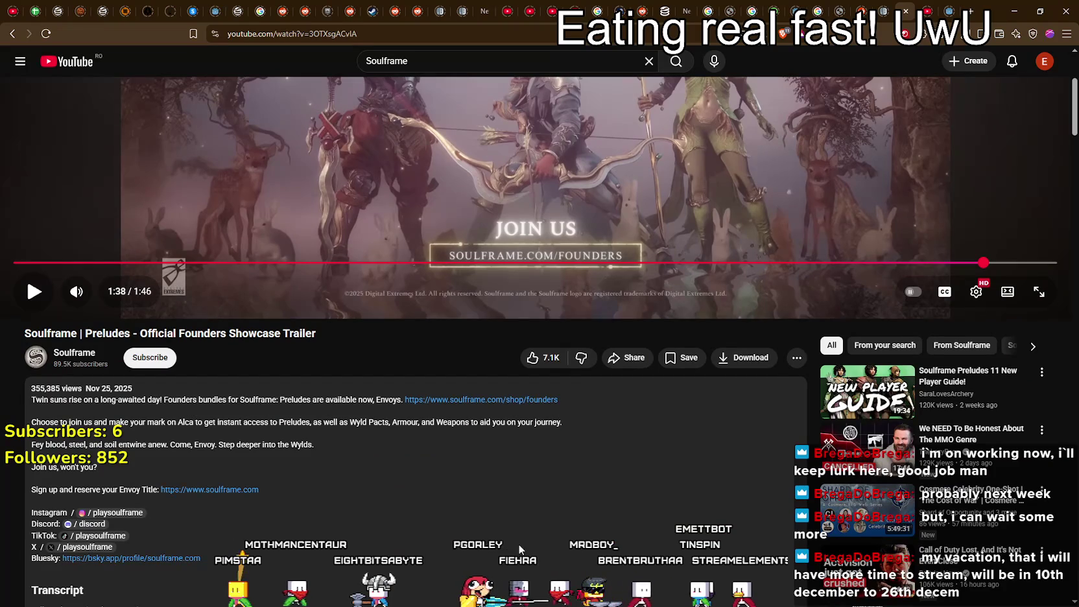
scroll(526, 538, up, 3)
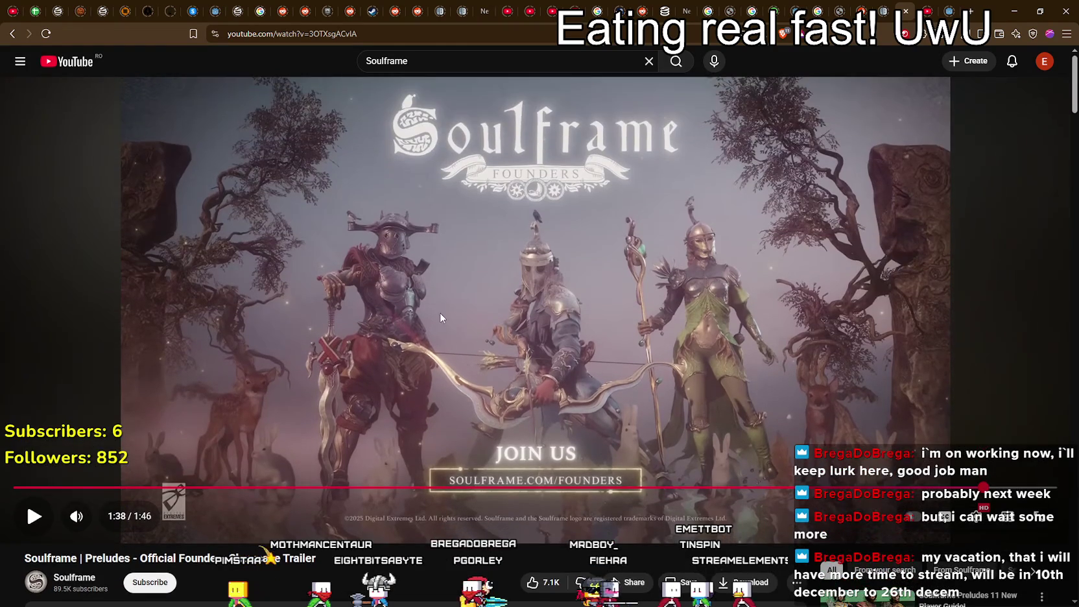
scroll(435, 319, down, 2)
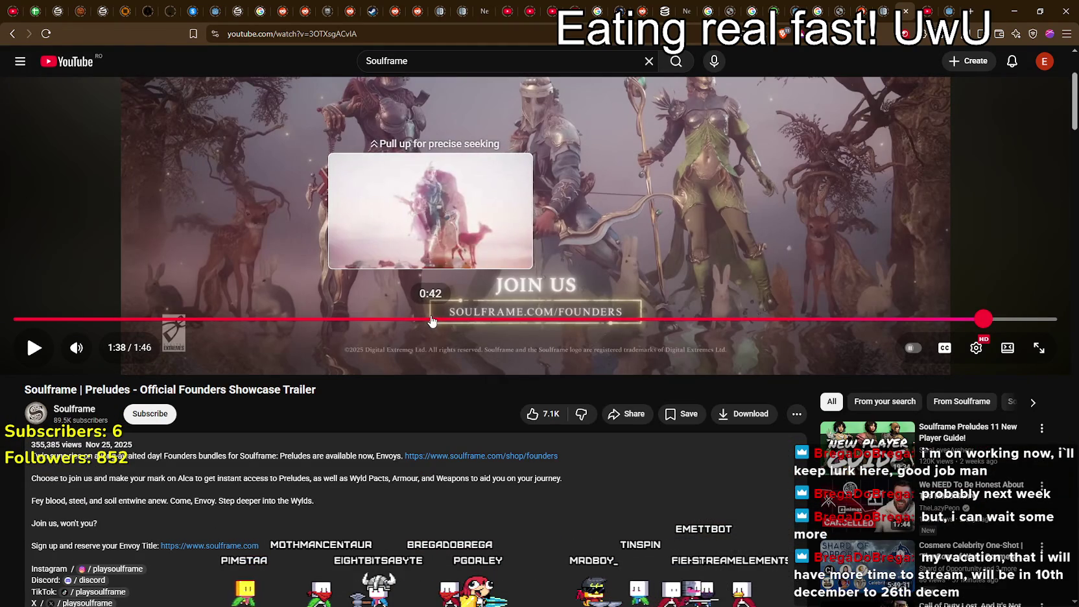
scroll(485, 231, up, 3)
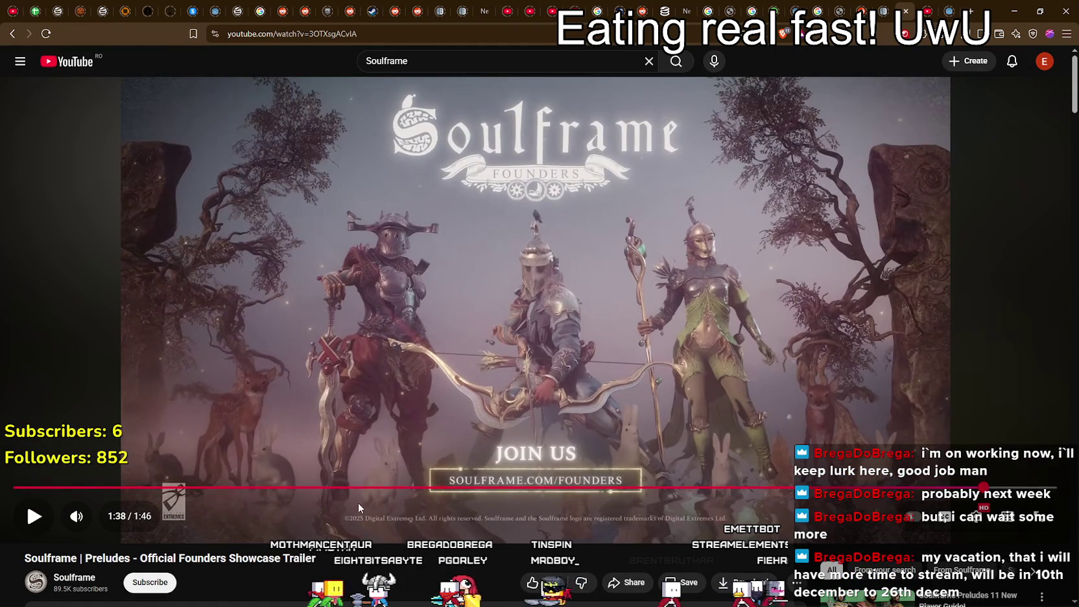
scroll(368, 517, down, 3)
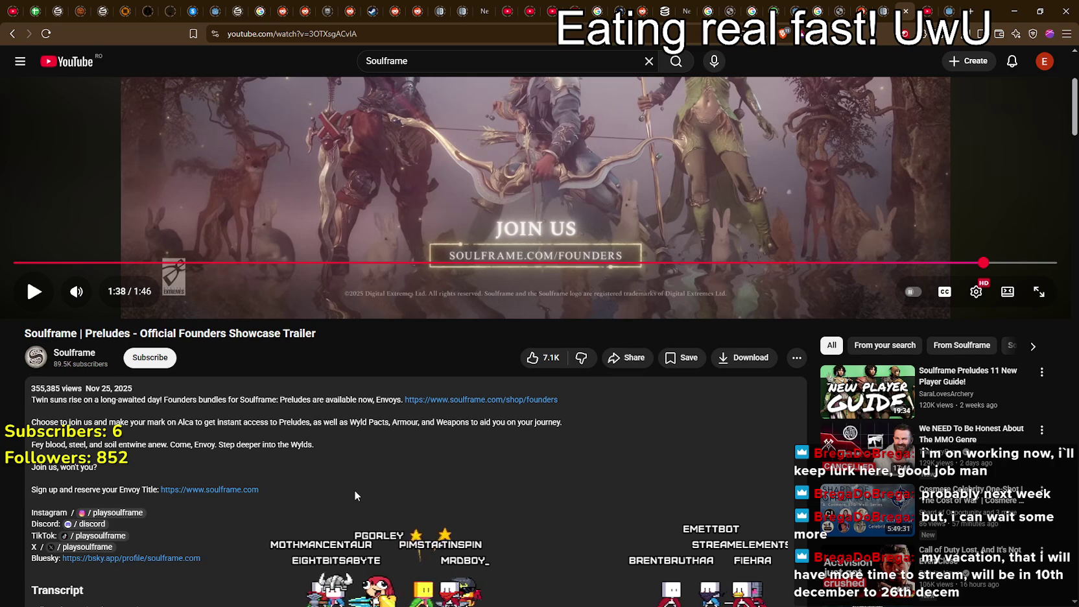
click(483, 414)
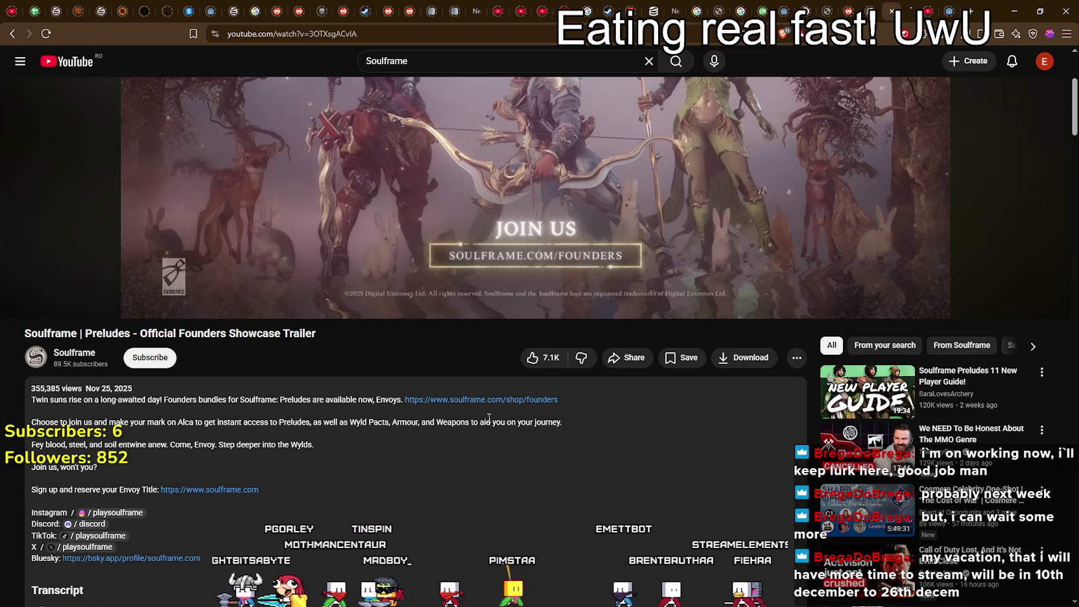
- Open the Founders FAQ video and Devstream 11 from the results in new tabs
scroll(466, 198, up, 3)
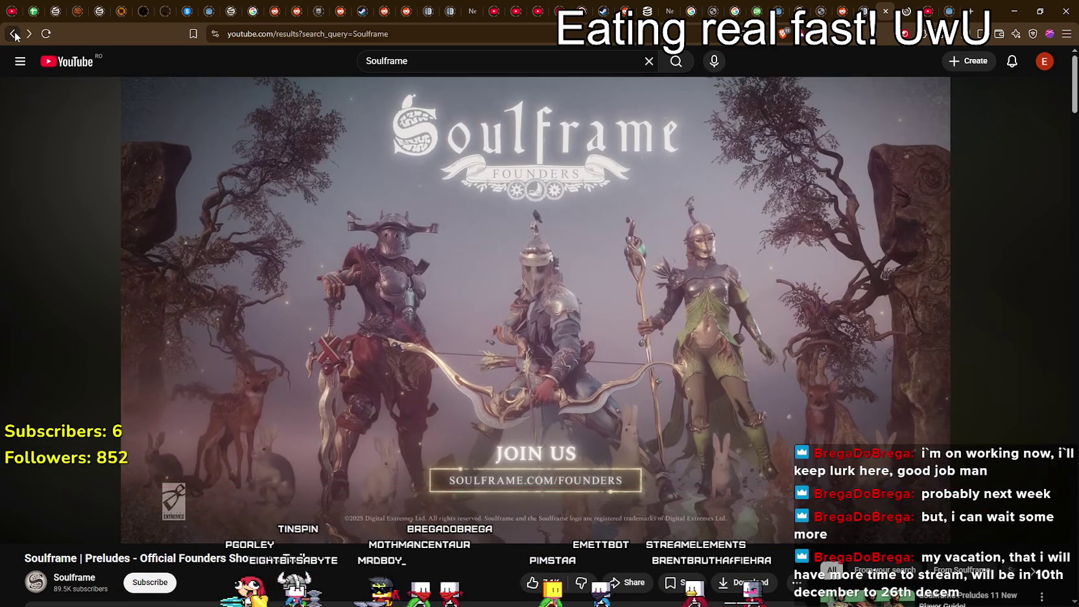
scroll(99, 466, down, 3)
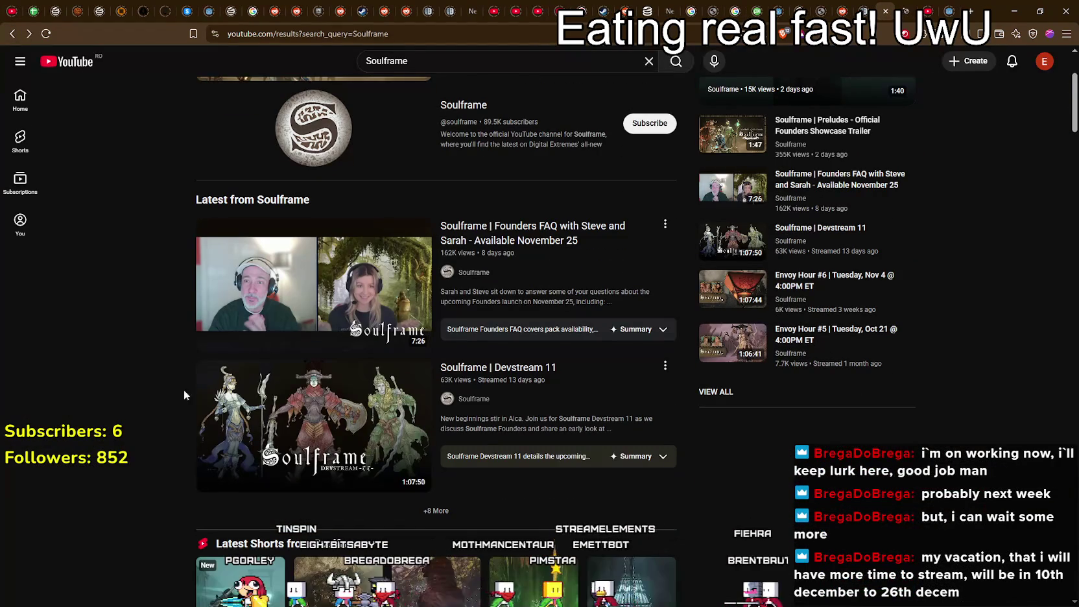
right_click(547, 243)
click(558, 245)
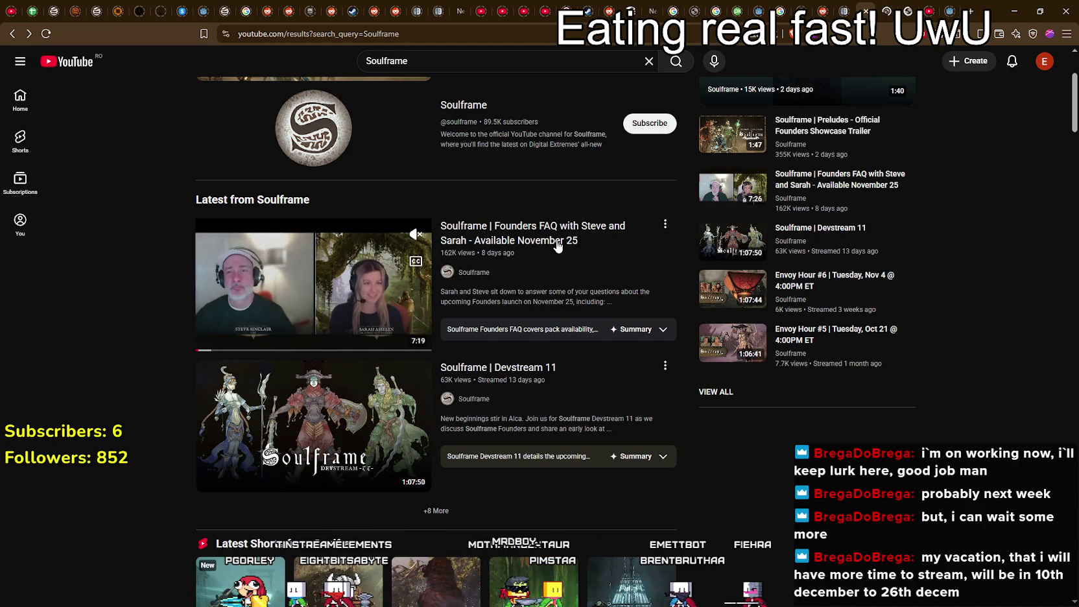
scroll(306, 266, down, 3)
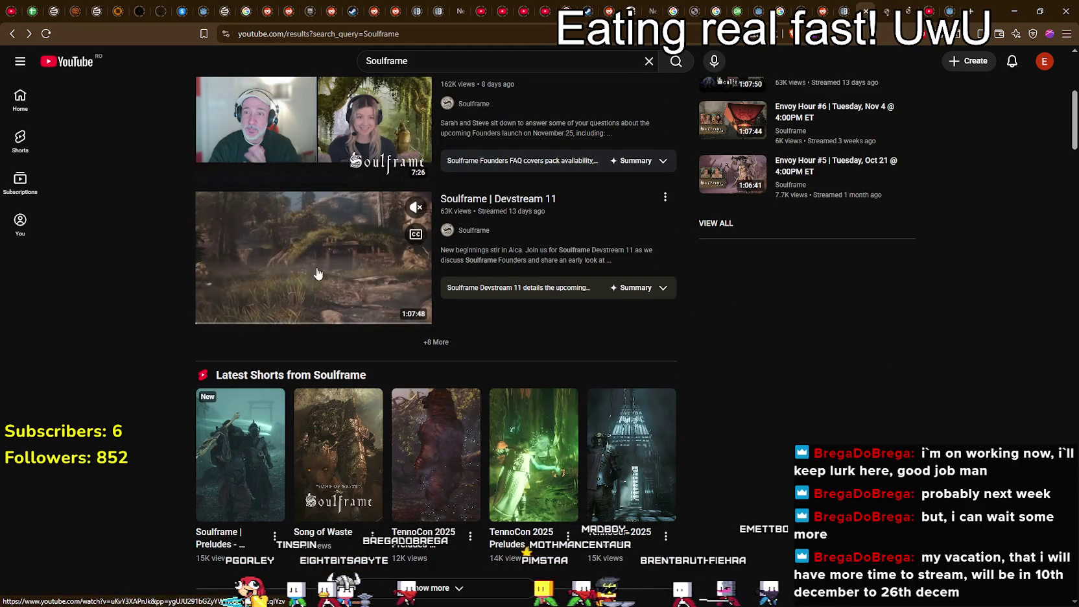
right_click(516, 207)
click(529, 214)
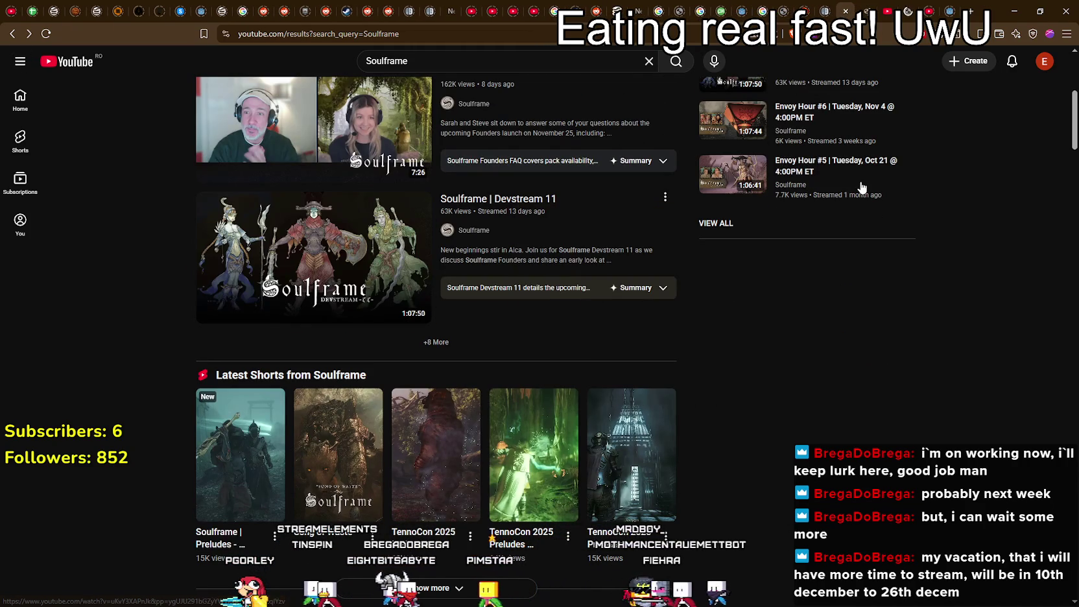
click(867, 5)
- Scroll the Soulframe Founders page down to its FAQ, then switch to the Founders FAQ video
scroll(700, 181, down, 5)
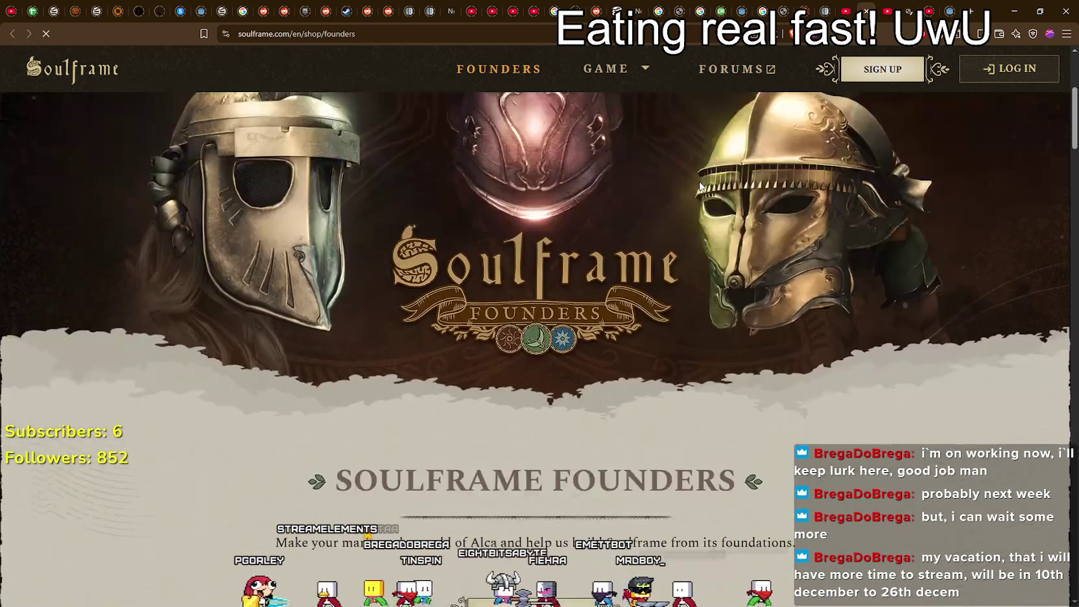
scroll(701, 181, down, 10)
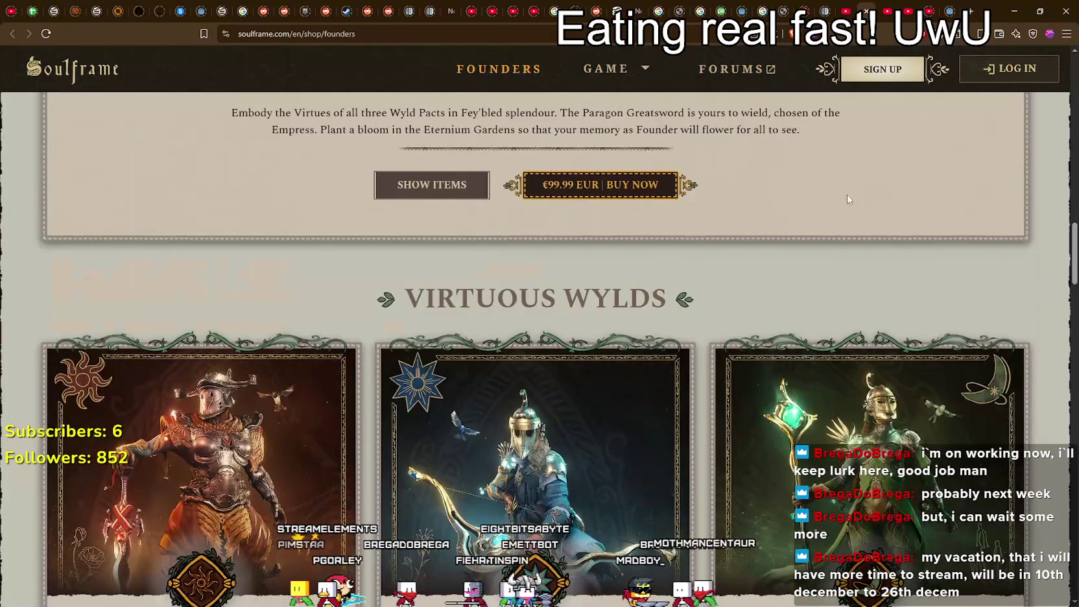
scroll(740, 214, down, 12)
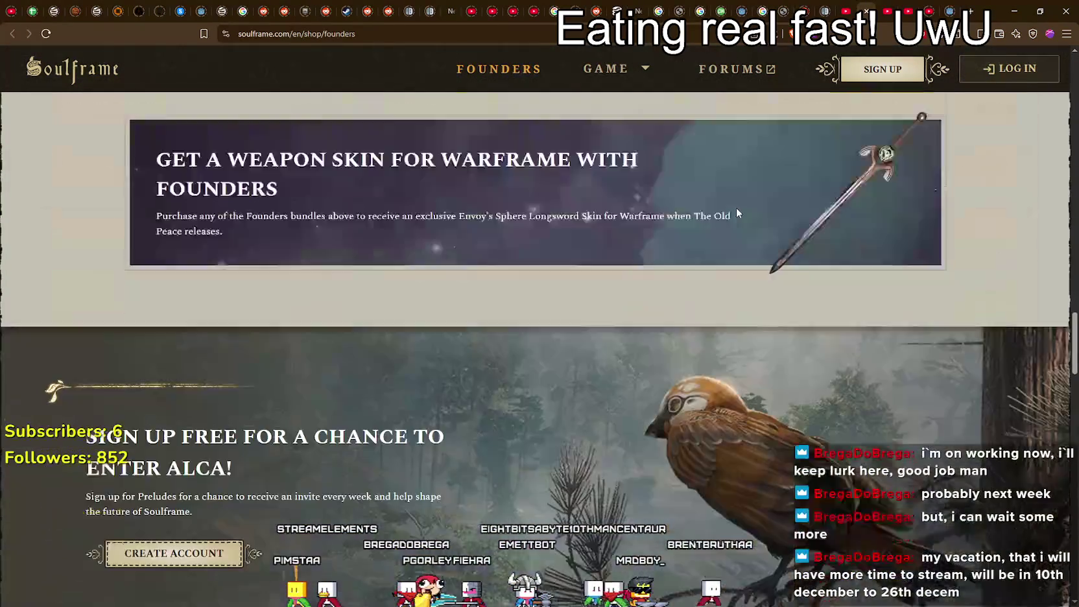
scroll(737, 212, down, 8)
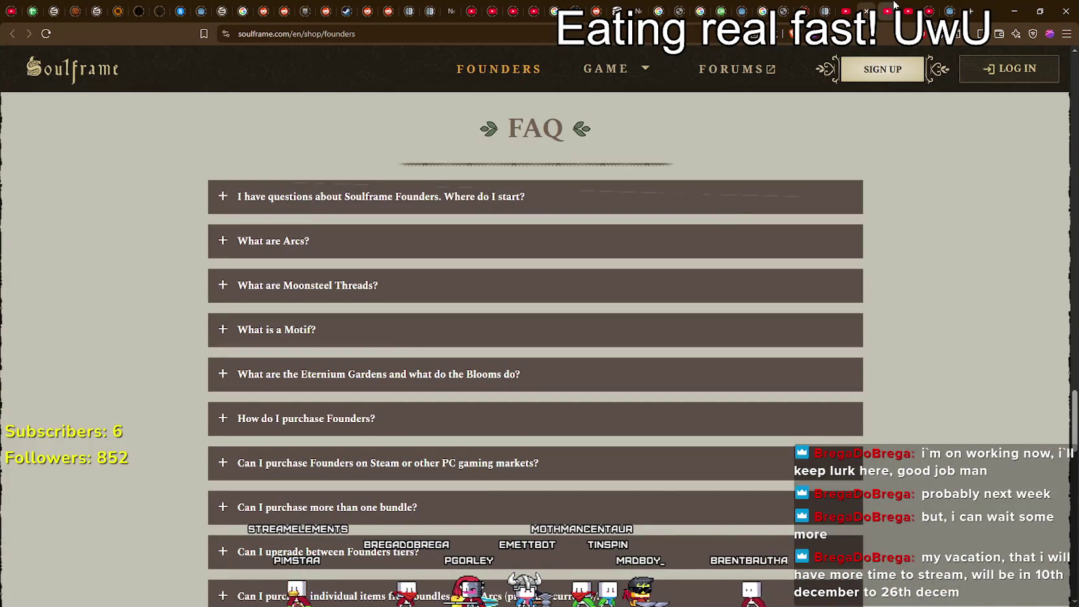
click(895, 4)
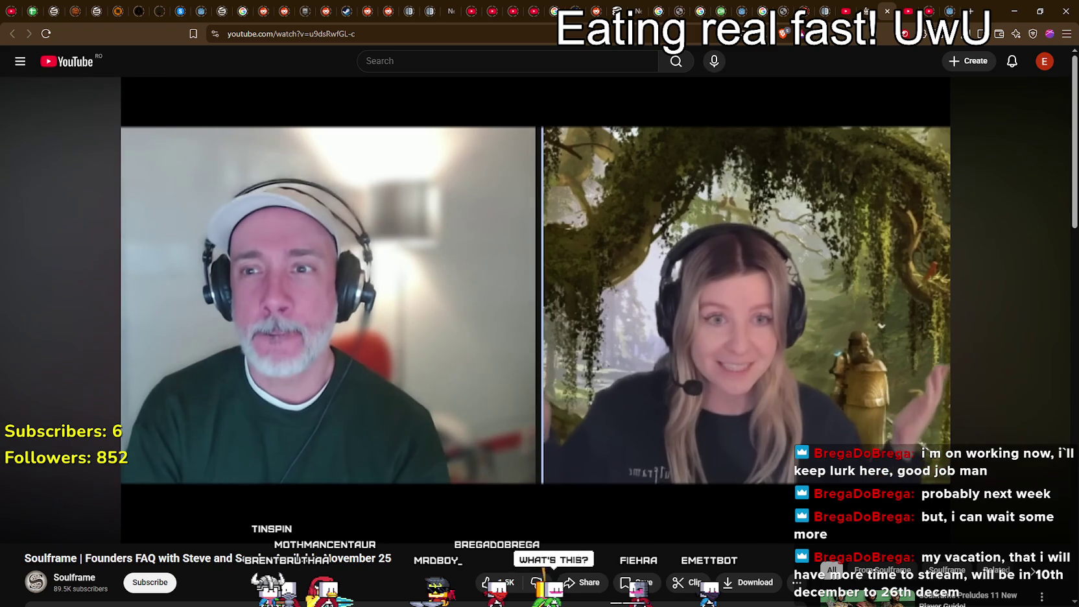
- Pause the Founders FAQ video at 0:19 and start the Devstream 11 video playing
click(480, 236)
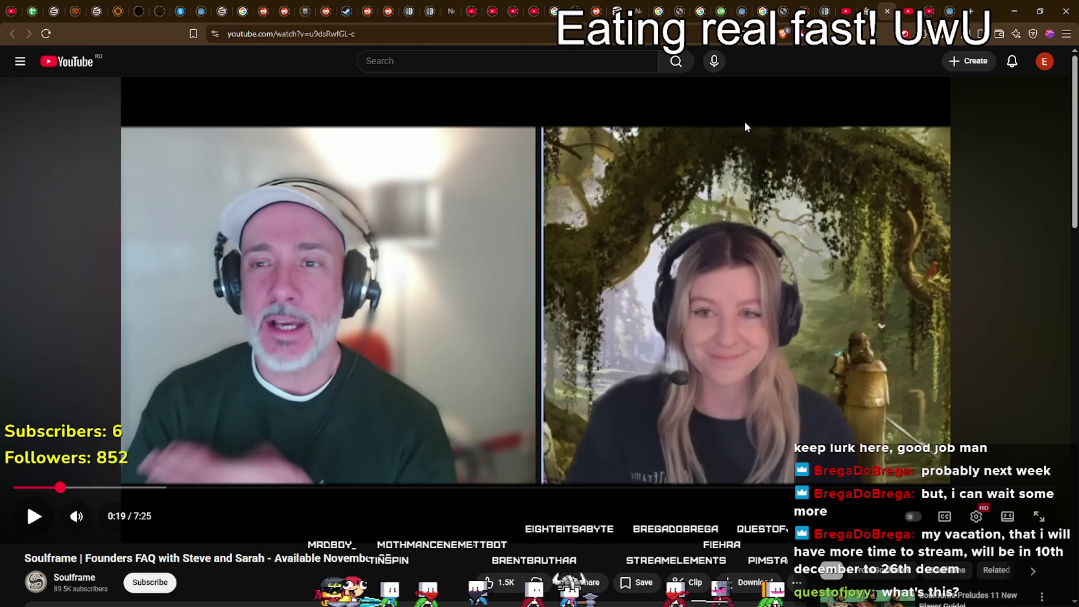
click(876, 7)
click(849, 6)
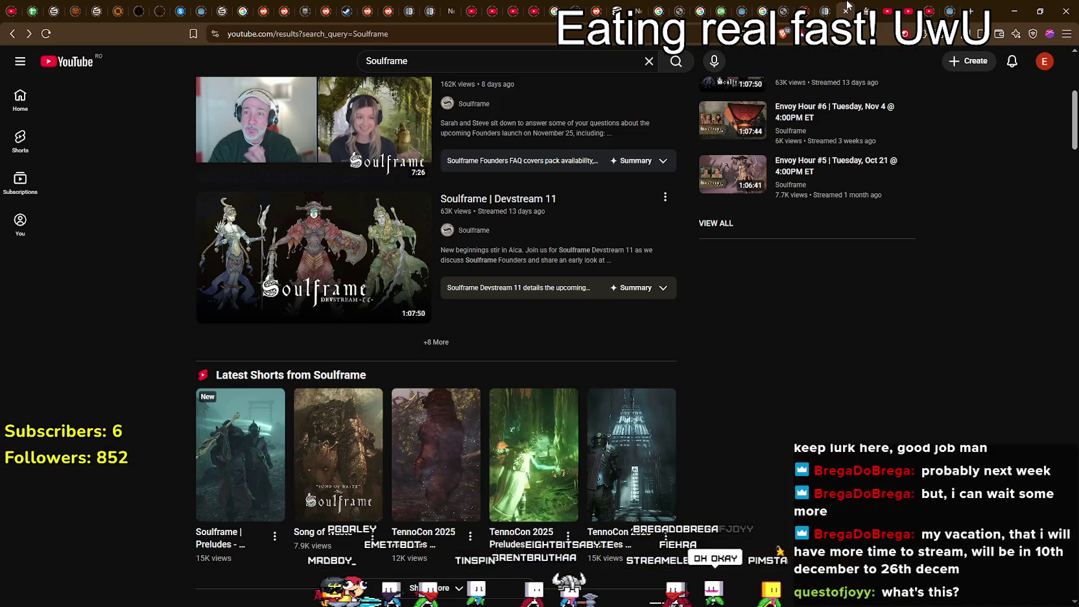
click(913, 5)
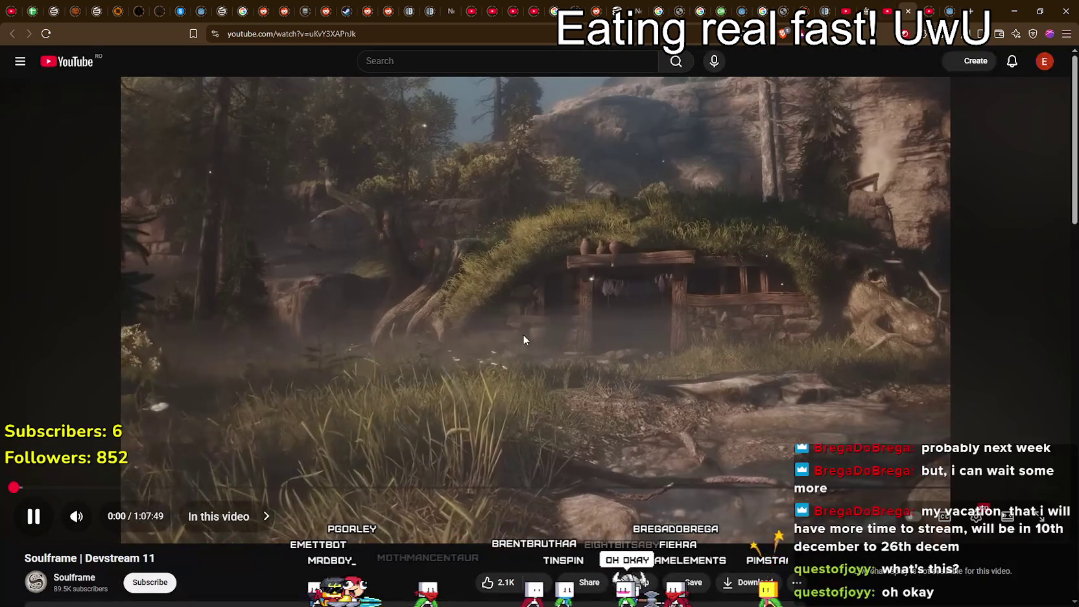
click(598, 350)
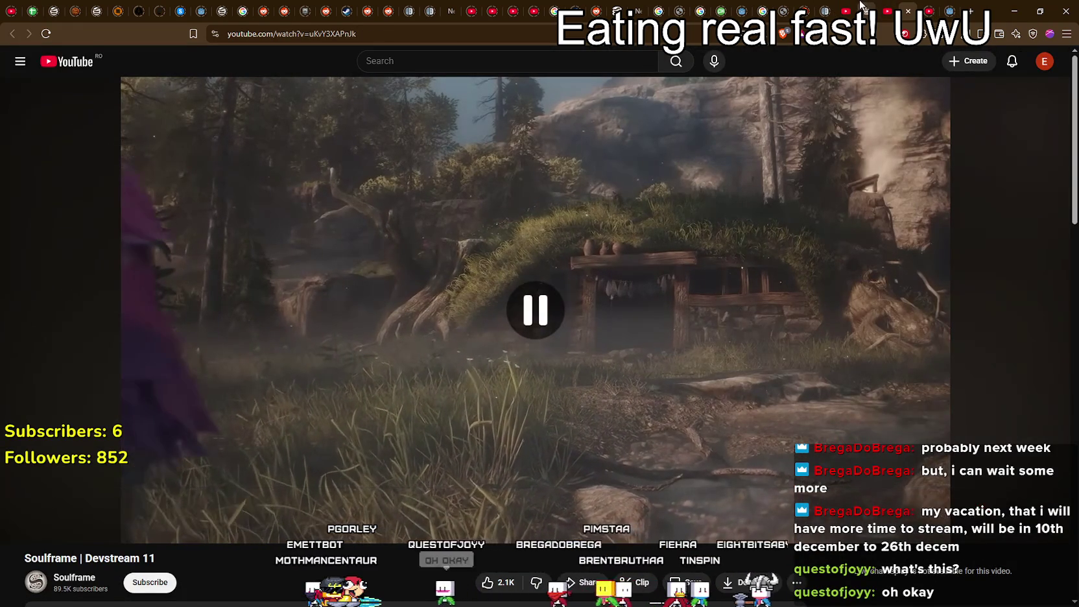
- Open the Soulframe Preludes Founders Showcase trailer in a new tab, watch, and pause it at 0:17
click(863, 6)
click(846, 7)
scroll(807, 522, up, 3)
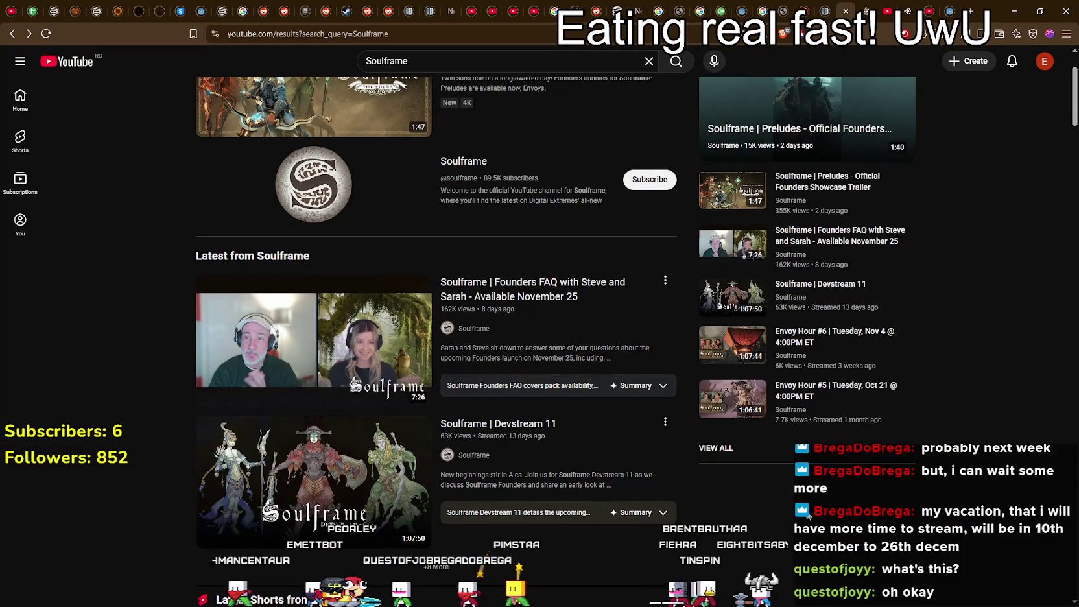
scroll(808, 522, up, 2)
right_click(485, 137)
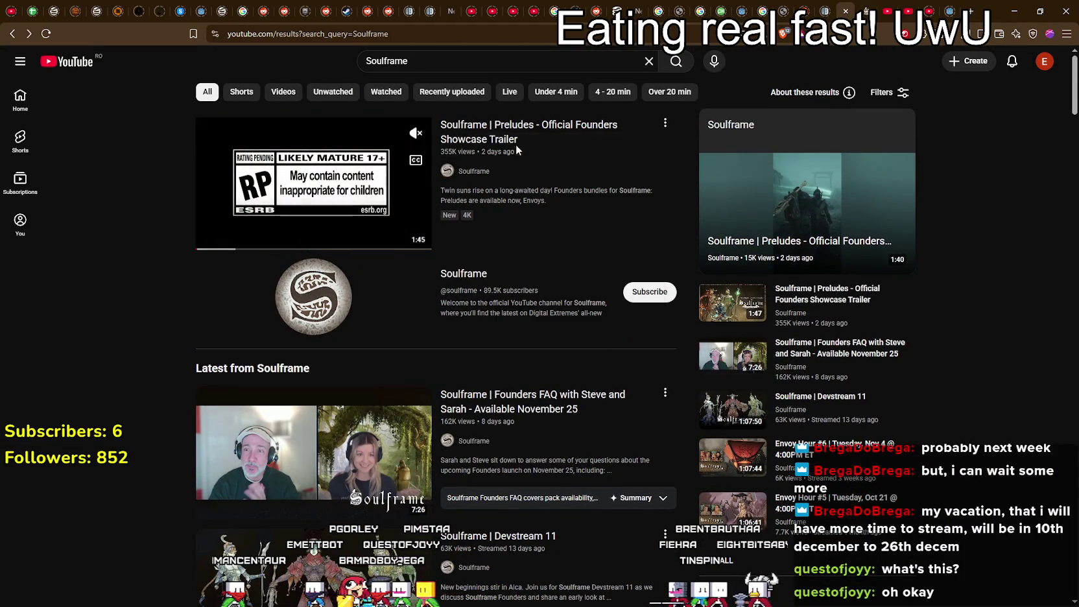
click(517, 146)
click(906, 7)
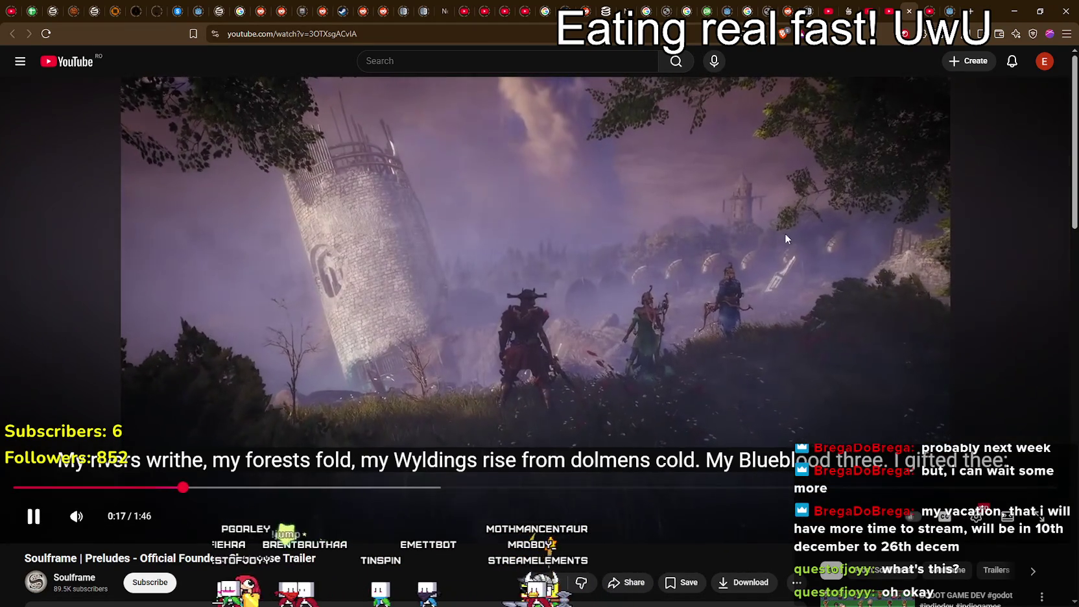
click(786, 236)
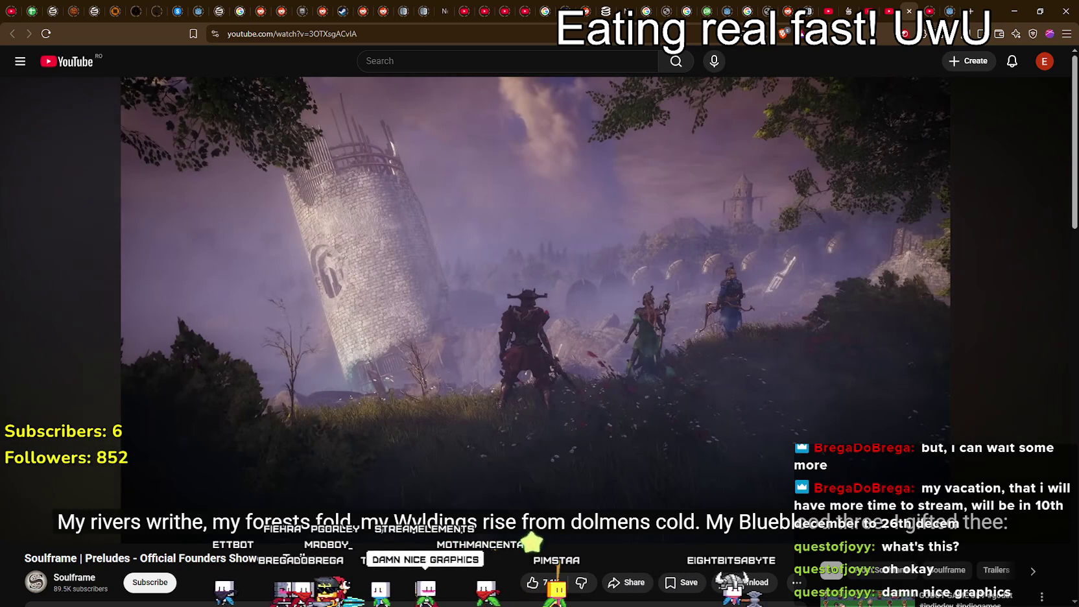
- Maximise the MR FARMBOY game and walk the farmer around the village and farm plots
key(alt+Tab)
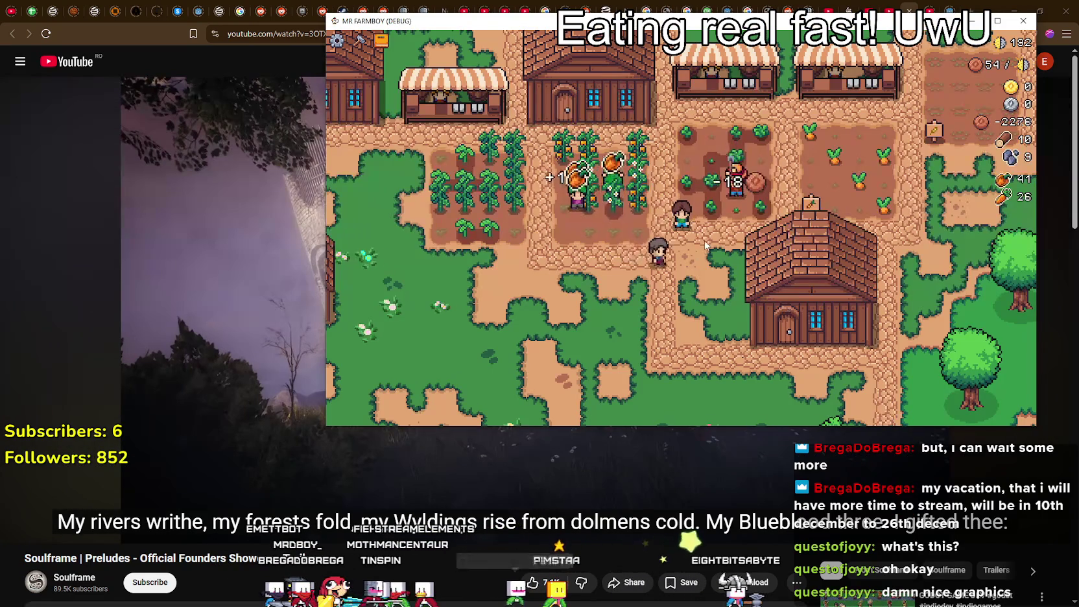
scroll(706, 245, down, 2)
scroll(672, 270, up, 2)
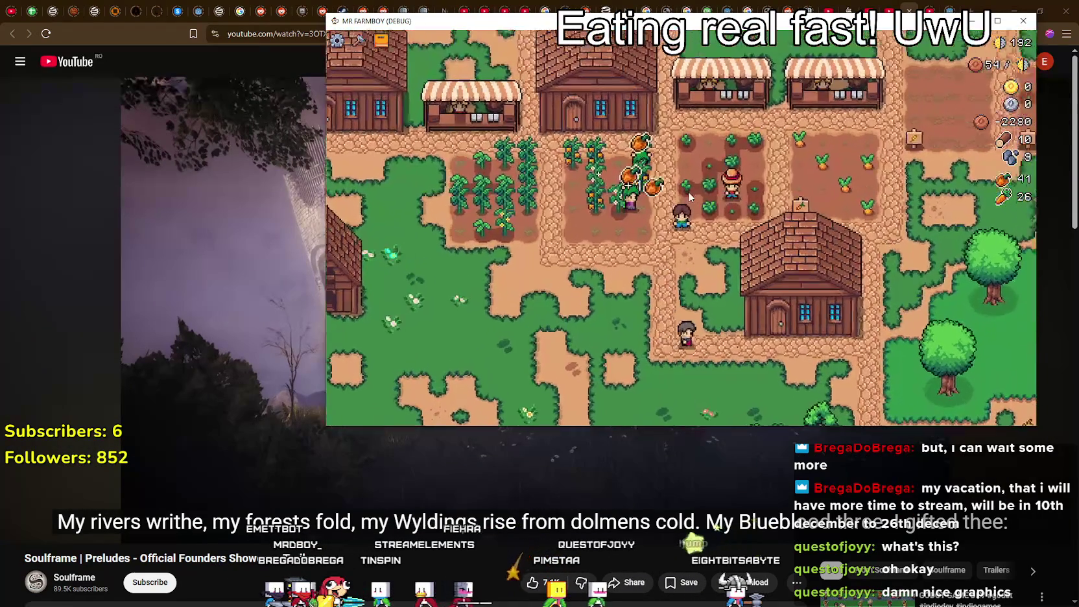
click(1001, 21)
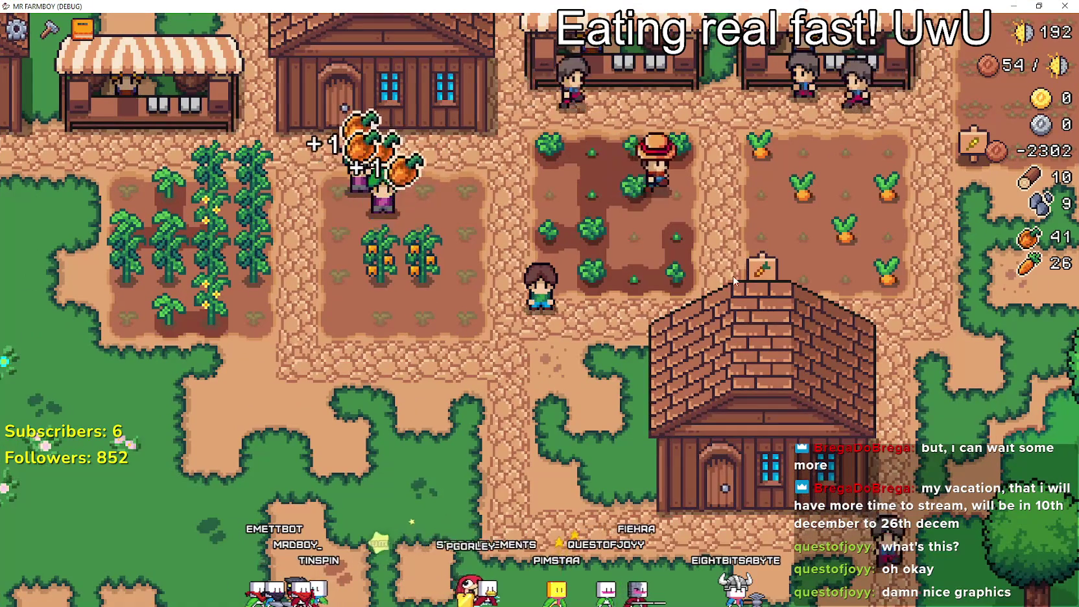
key(w)
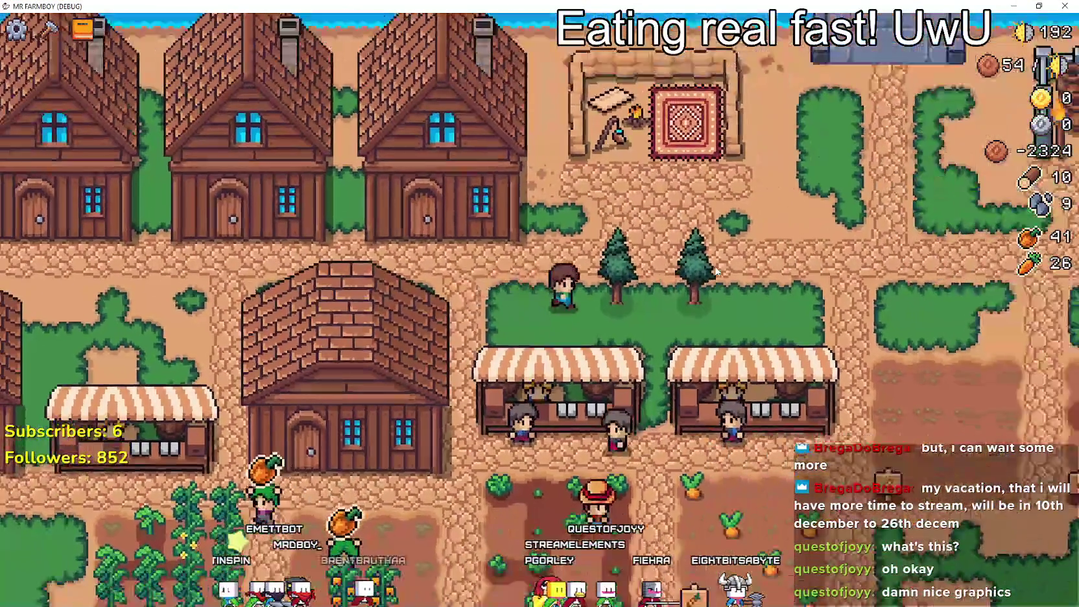
key(d)
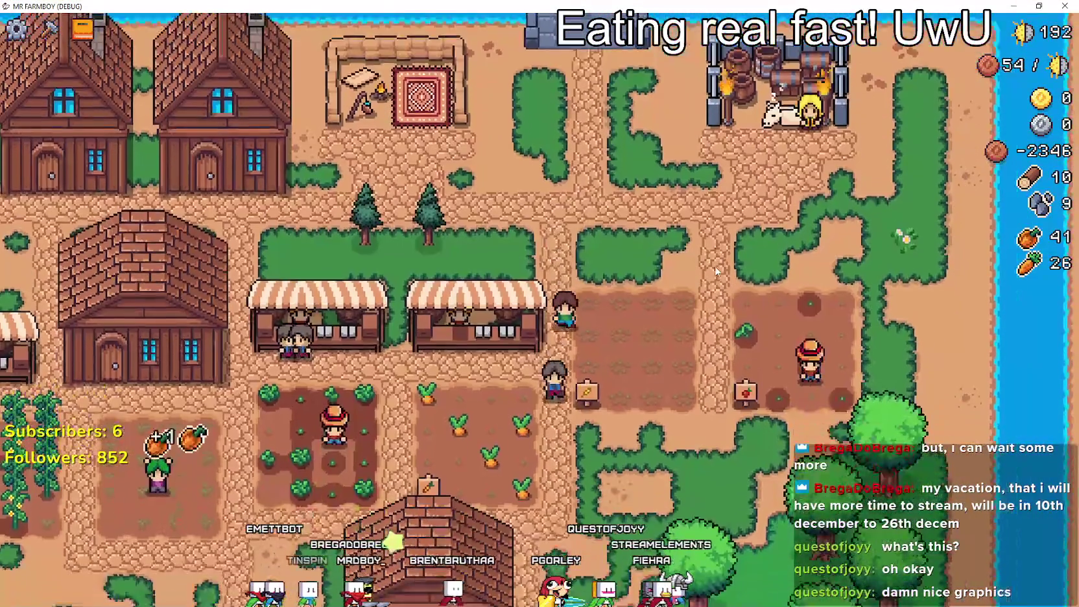
key(a)
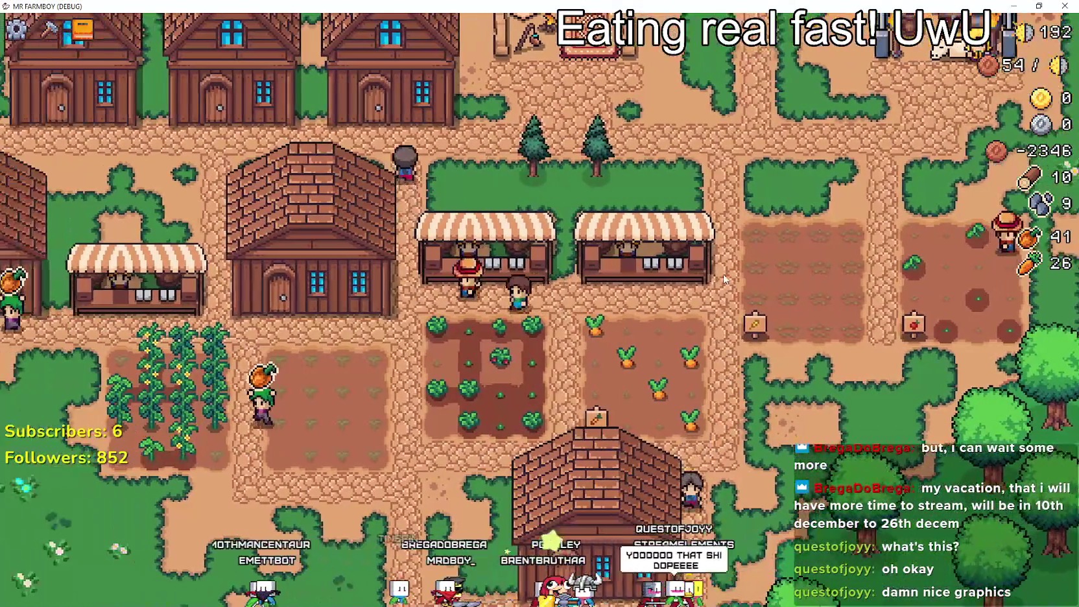
key(a)
key(s)
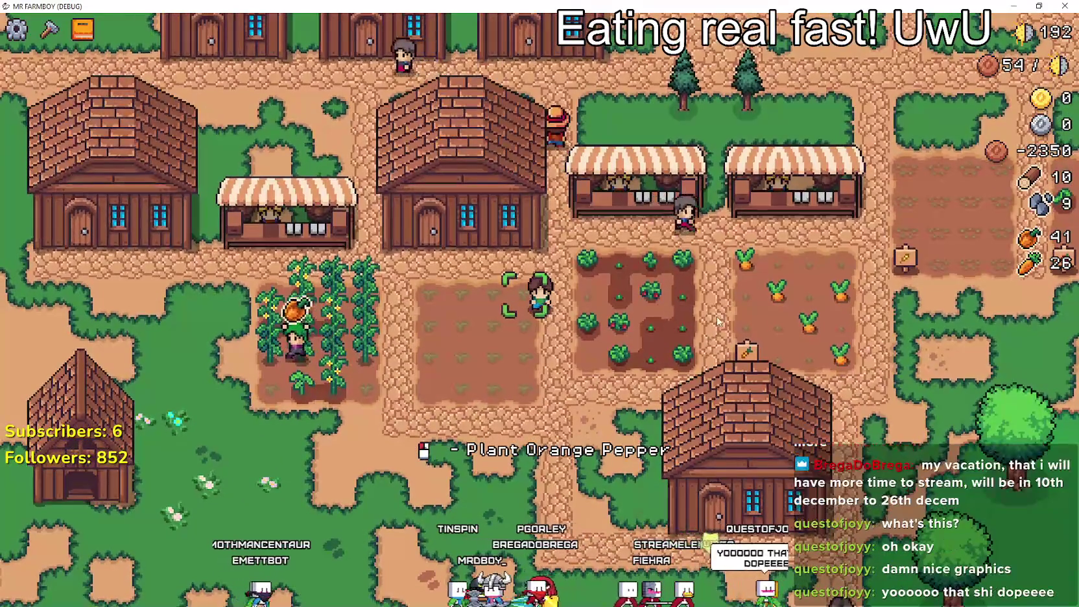
key(d)
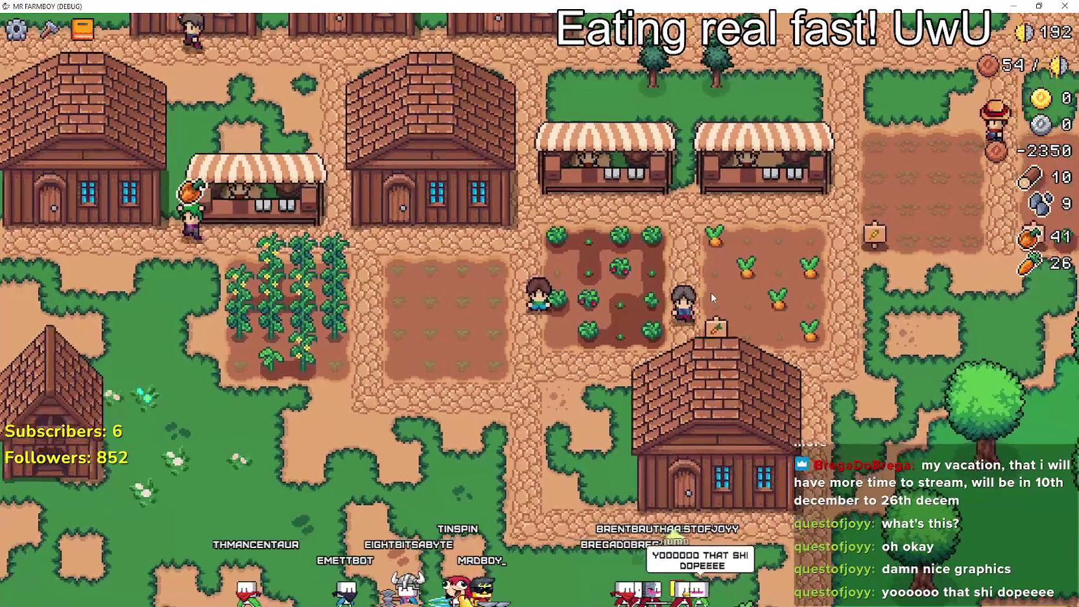
- Return to the Godot editor and enlarge the script area by shrinking the profiler
scroll(711, 291, up, 2)
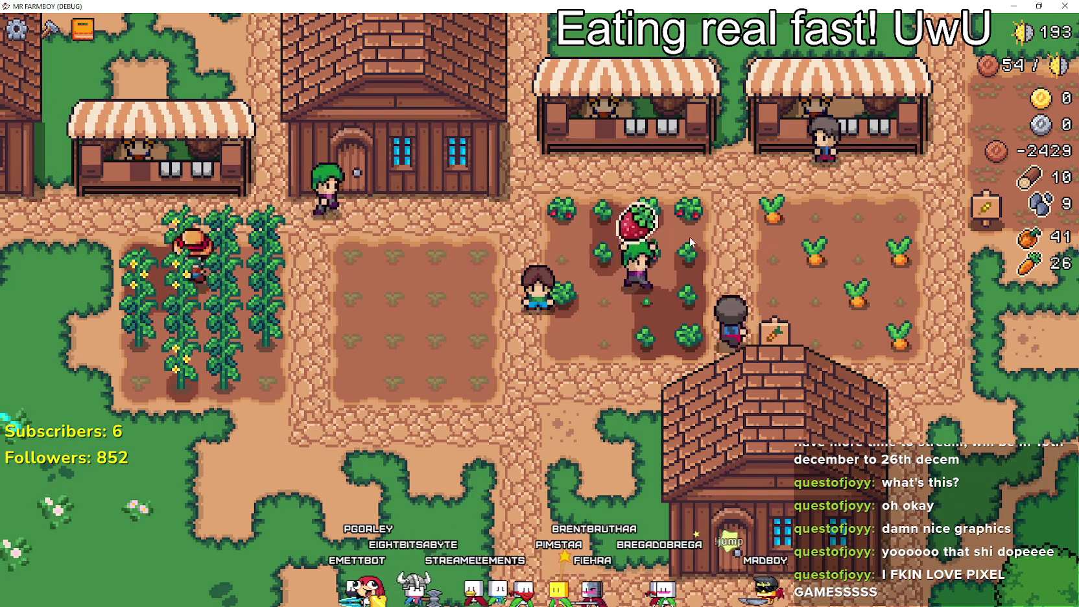
scroll(693, 237, down, 5)
scroll(745, 272, up, 1)
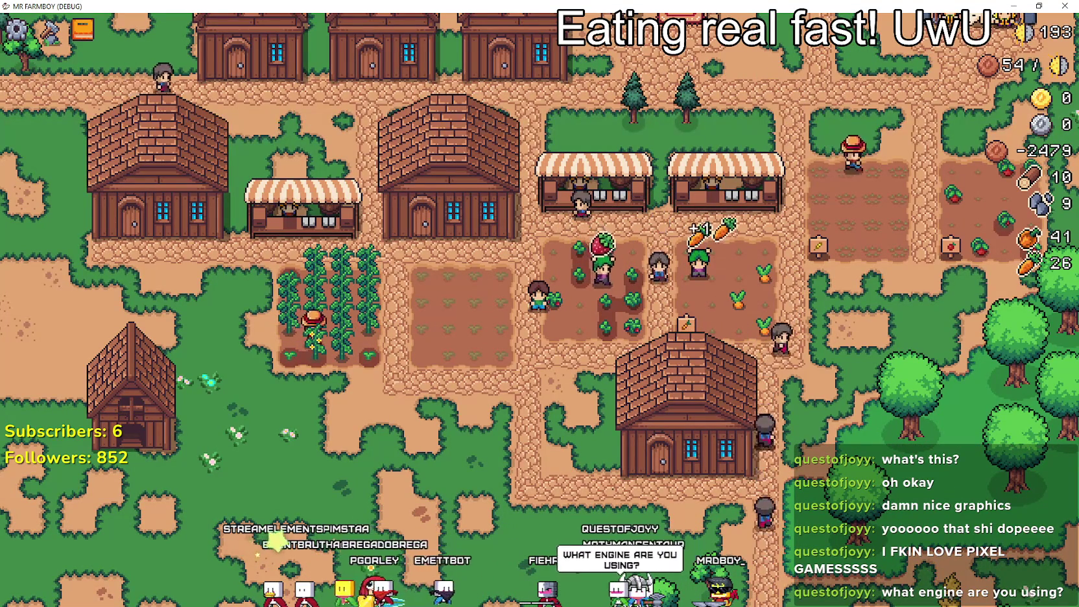
key(alt+Tab)
drag(742, 315, 743, 432)
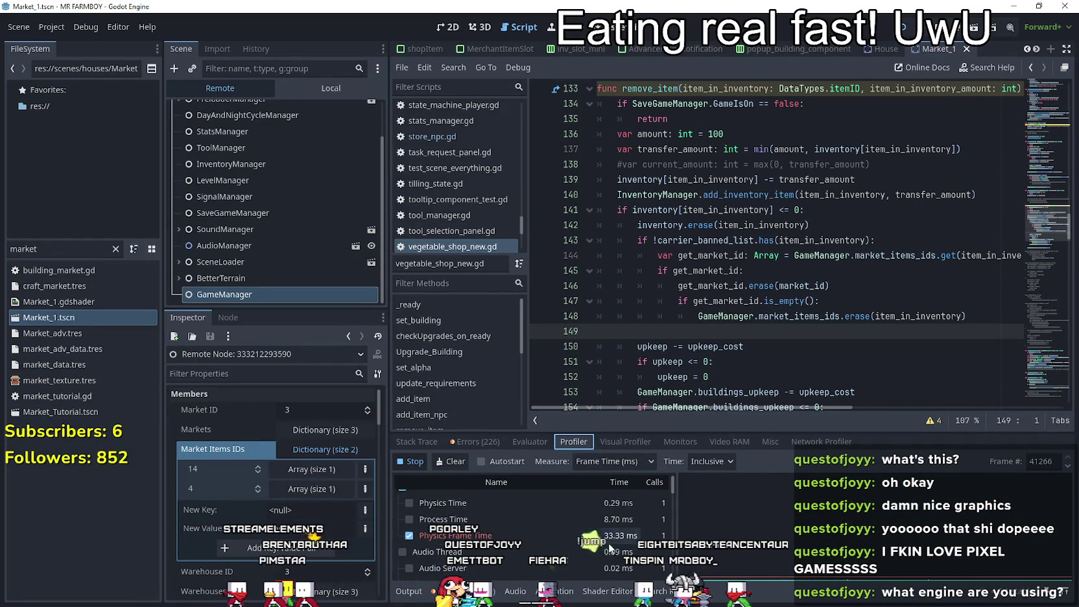
- Check the Visual Profiler graphs and Profiler table, then cycle through the game to the browser
click(624, 441)
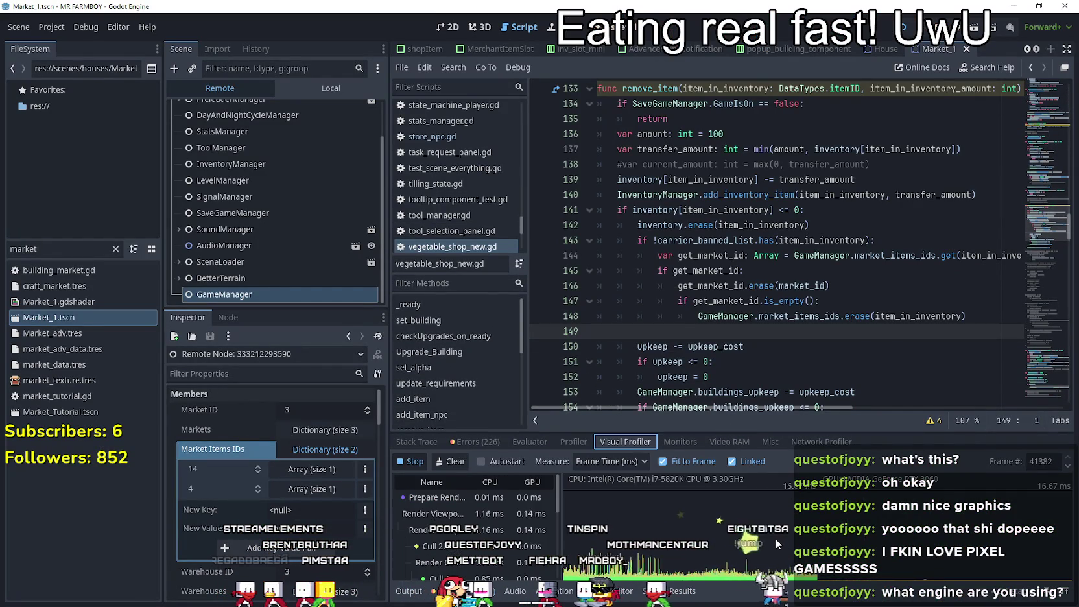
click(573, 442)
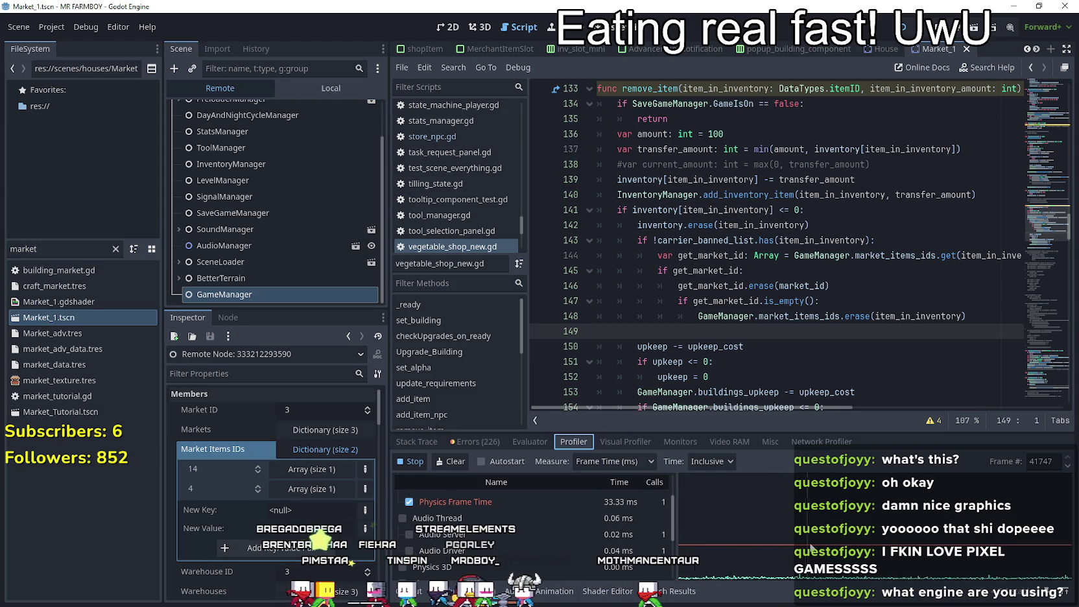
key(alt+Tab)
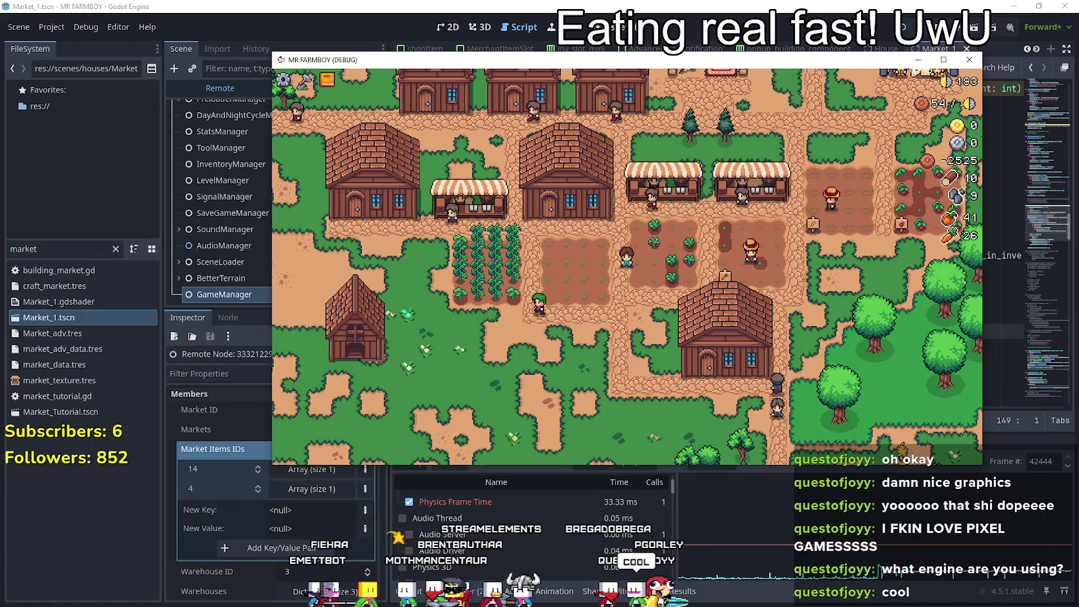
key(alt+Tab)
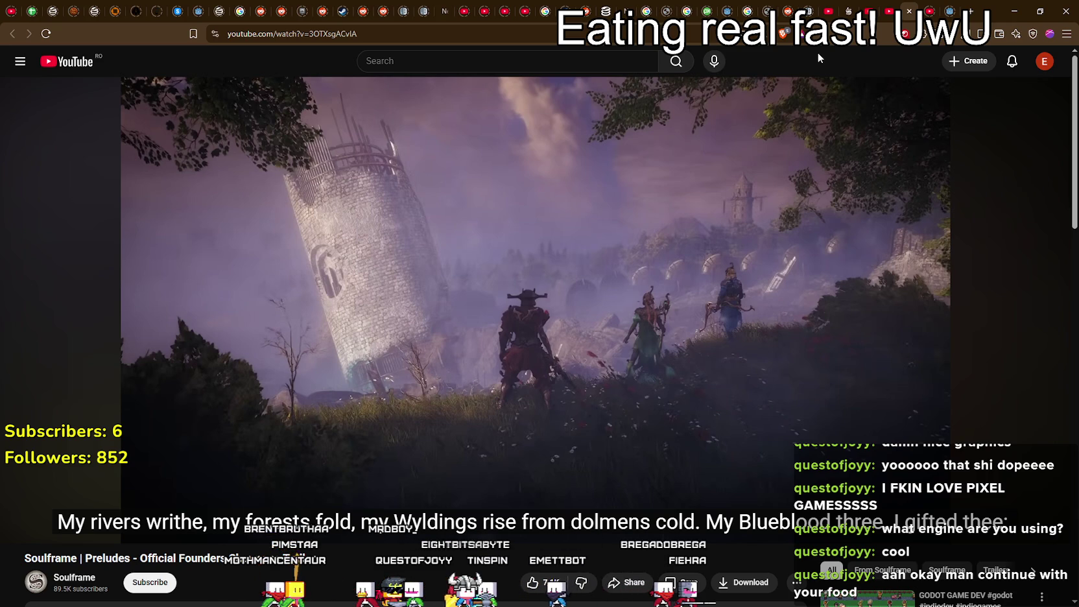
- Briefly play and pause Devstream 11, then resume the Founders FAQ video
click(888, 11)
click(525, 334)
click(532, 337)
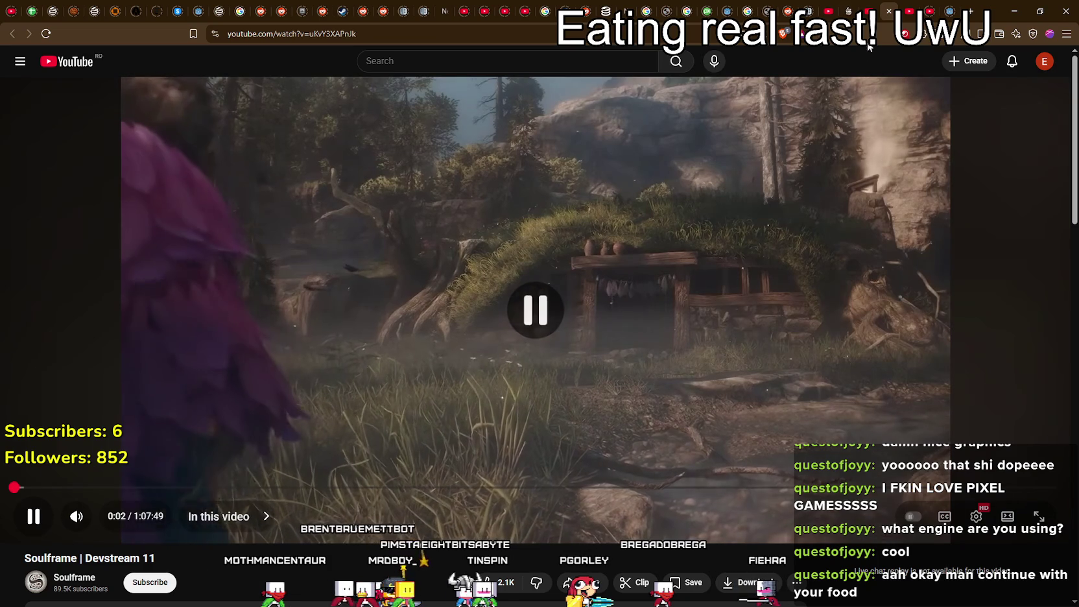
key(ctrl+shift+Tab)
click(534, 353)
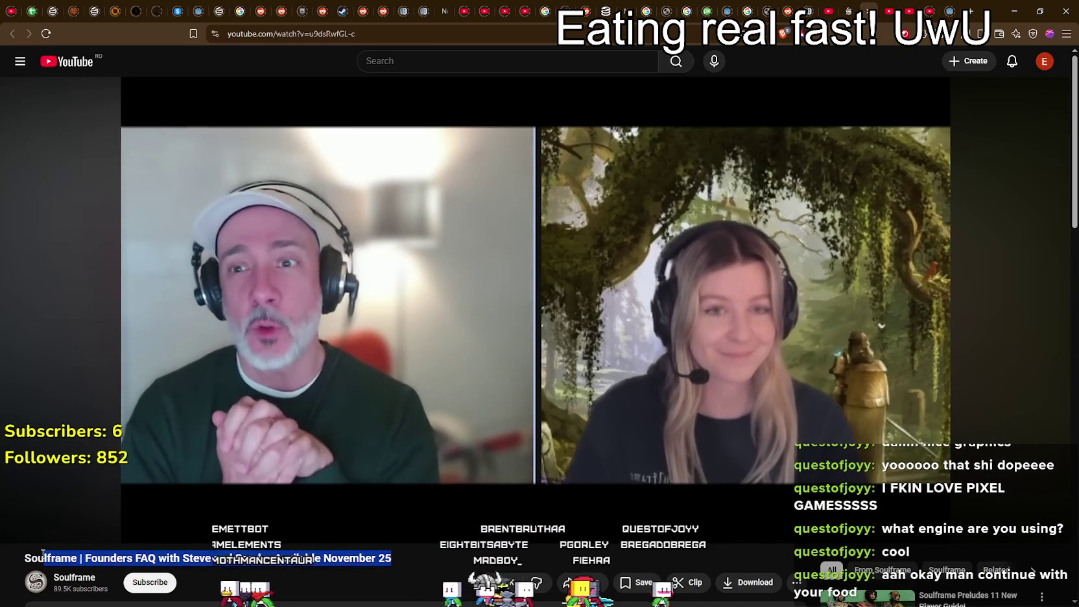
- Highlight the FAQ video's title, then pause the video, leaving it at 0:40
double_click(50, 558)
drag(26, 558, 456, 557)
click(427, 555)
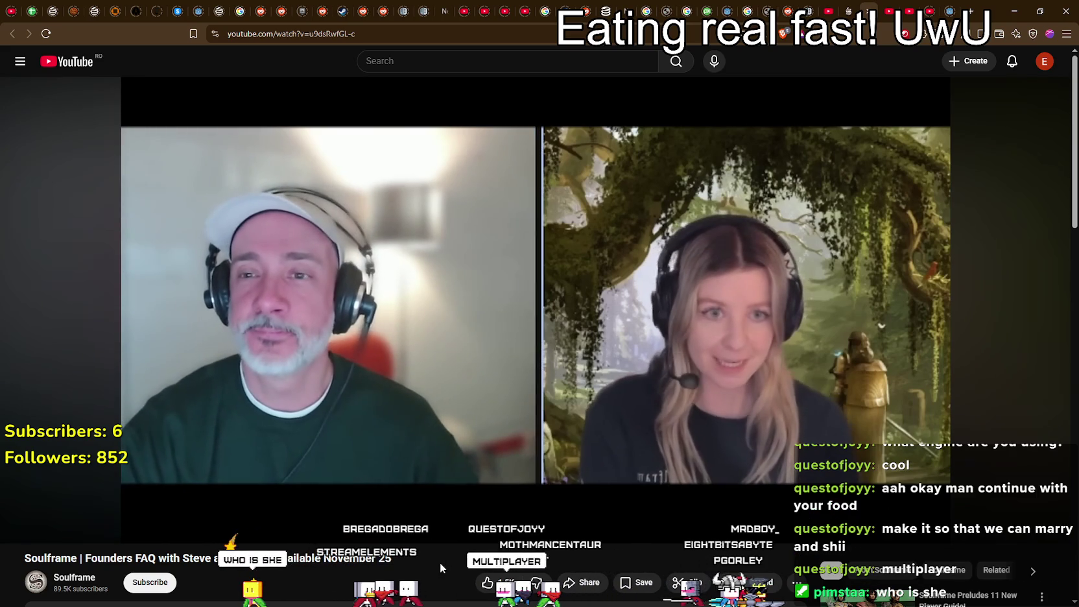
click(534, 384)
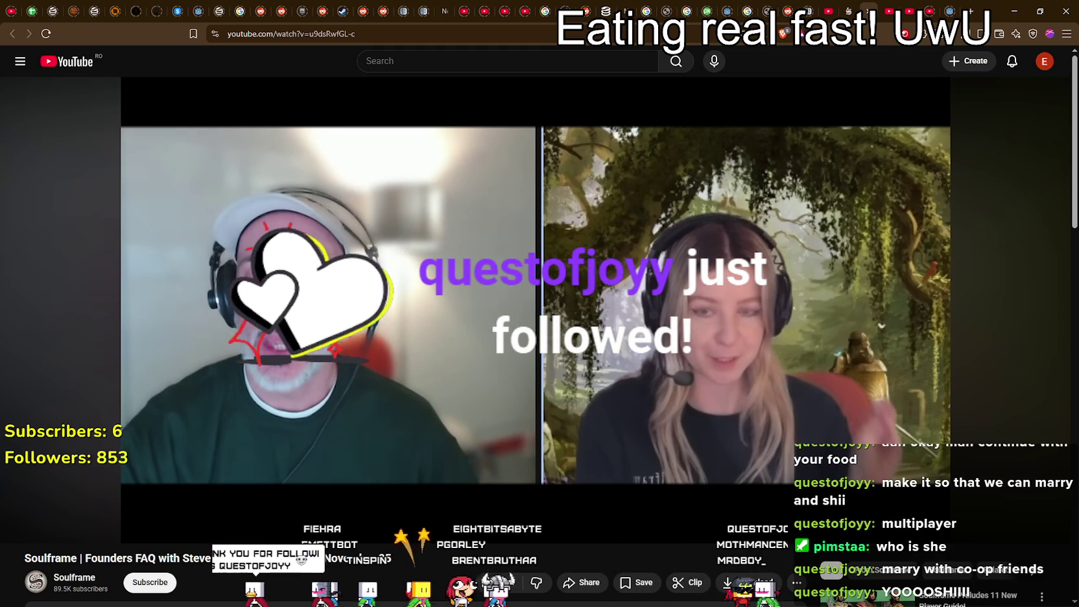
mouse_move(951, 166)
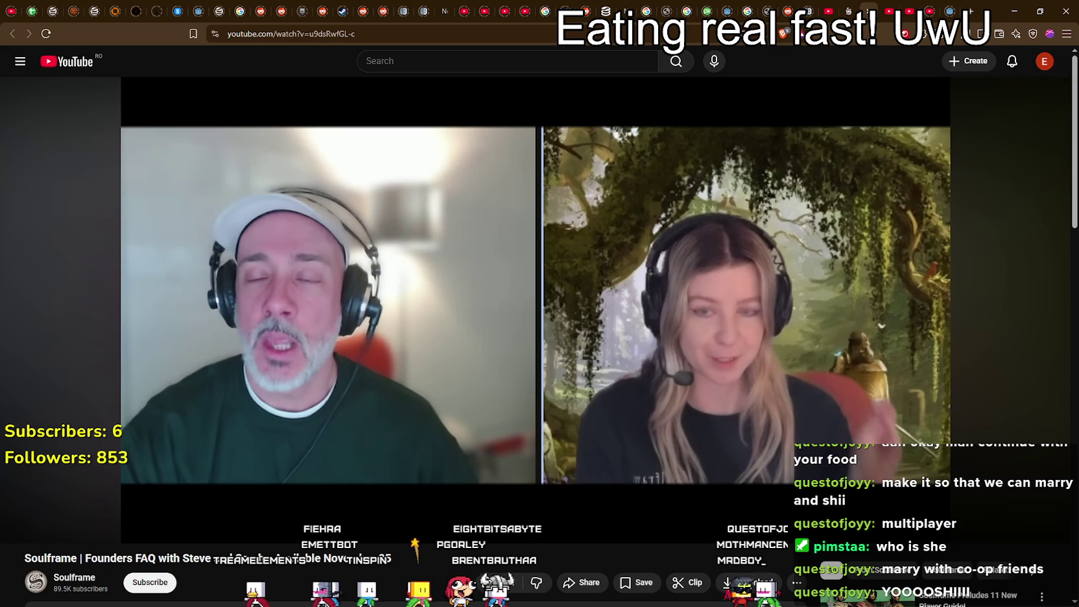
key(space)
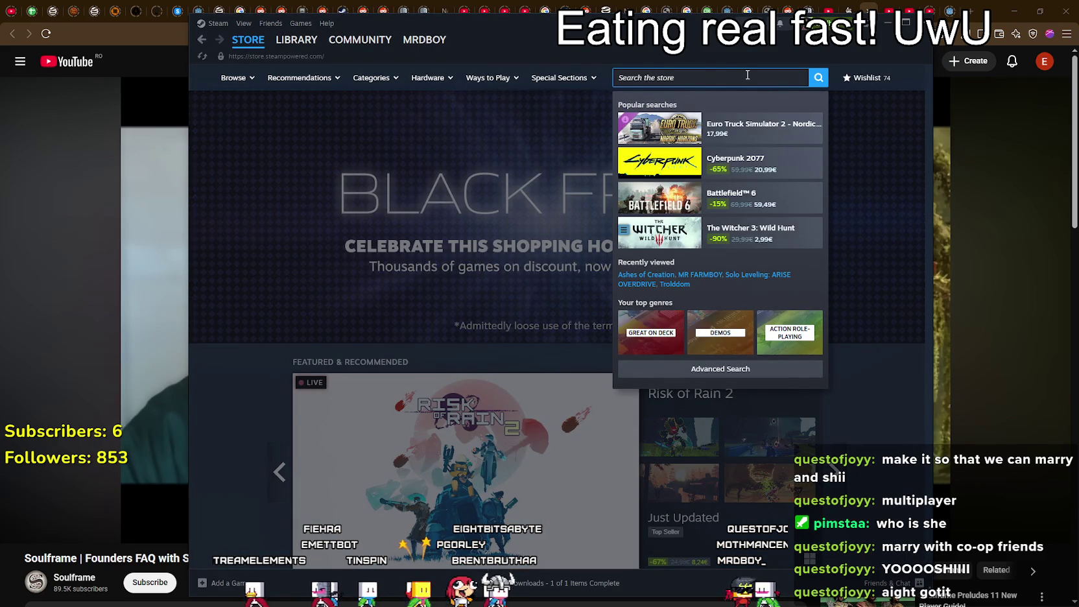
- Search Steam for MR FARMBOY, open its store page and browse its screenshots
text(MR FARM)
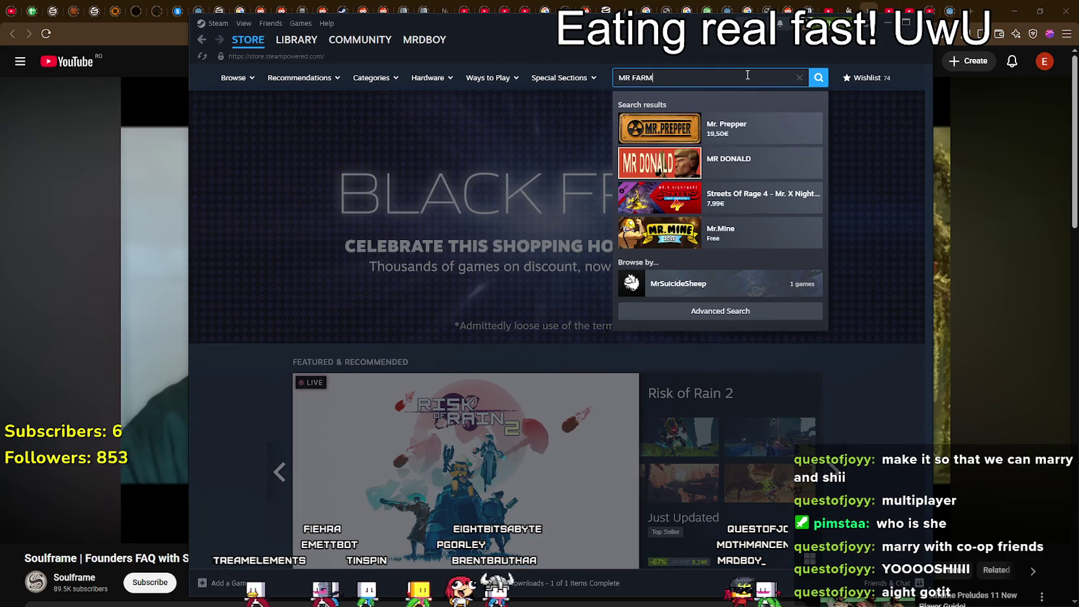
click(730, 128)
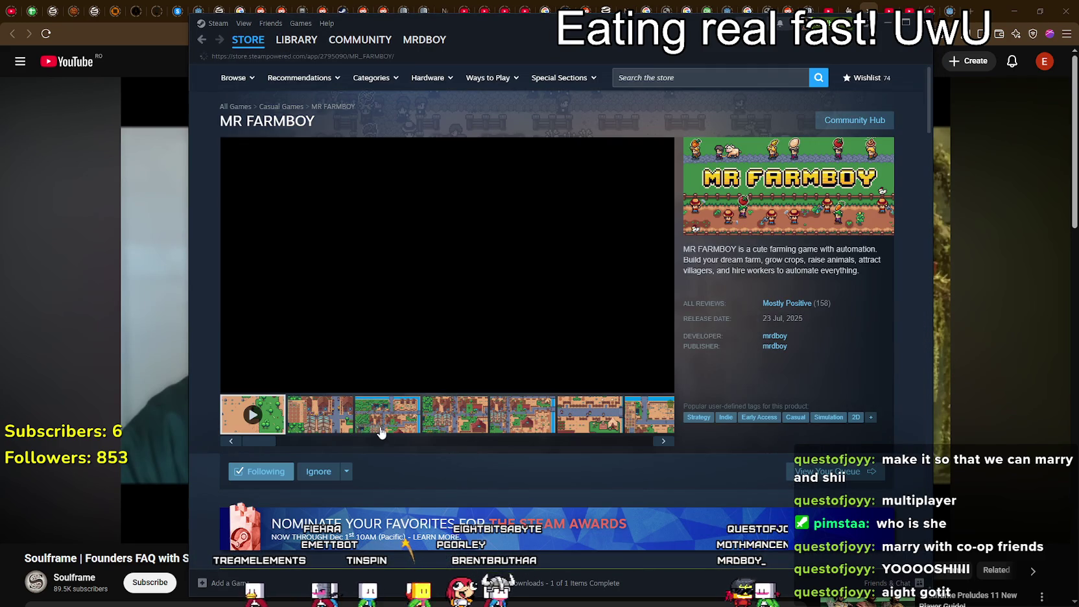
click(335, 425)
click(381, 417)
click(522, 422)
drag(649, 39, 537, 26)
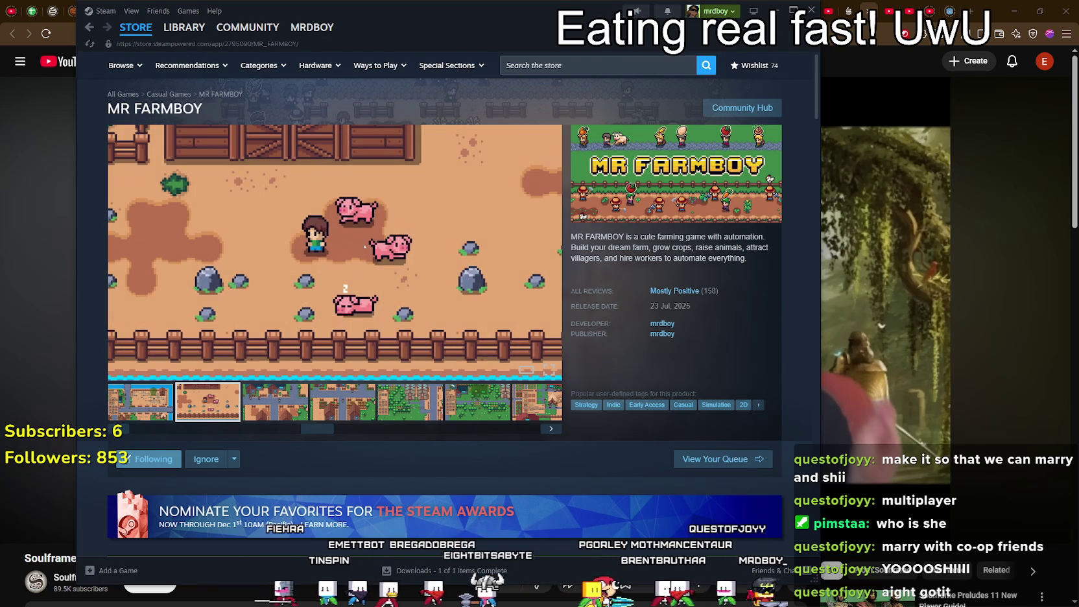
- Open and close File Explorer, then bring FARMBOYMASTERPLAN.txt to the front
key(super+e)
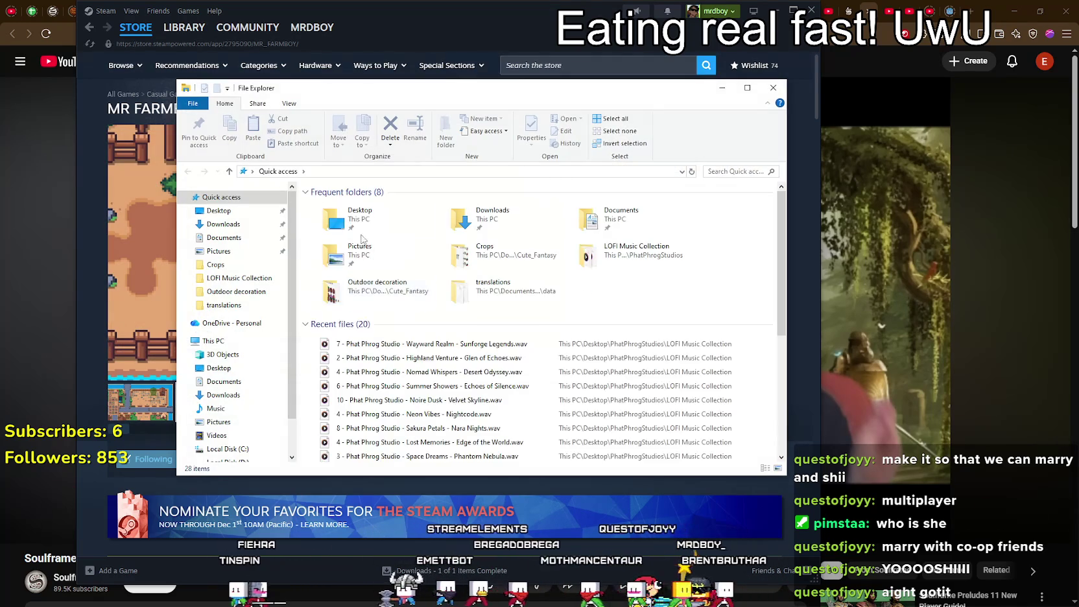
key(alt+F4)
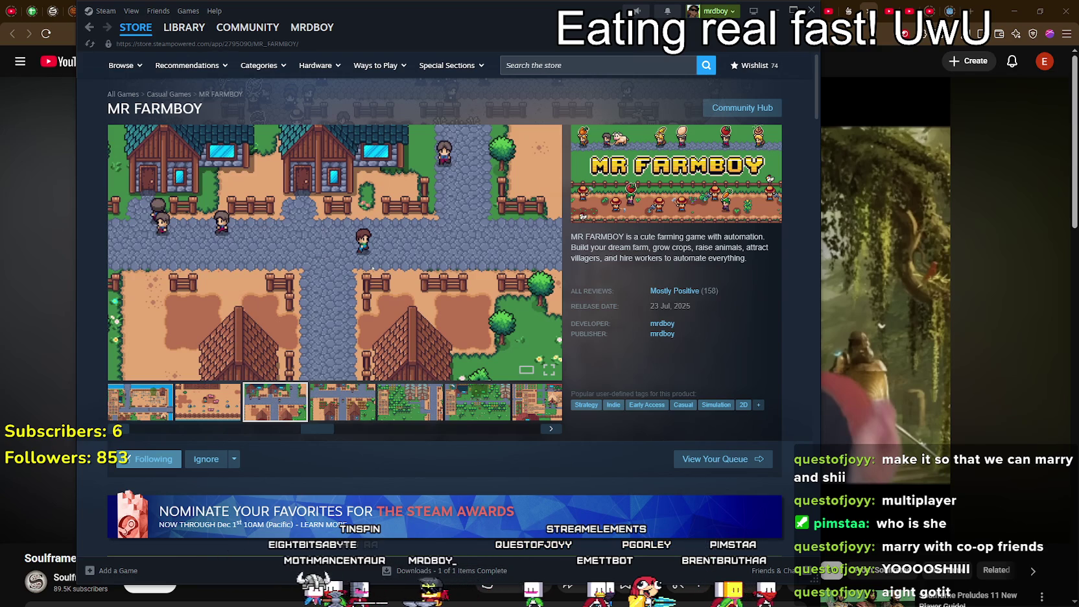
key(alt+Tab)
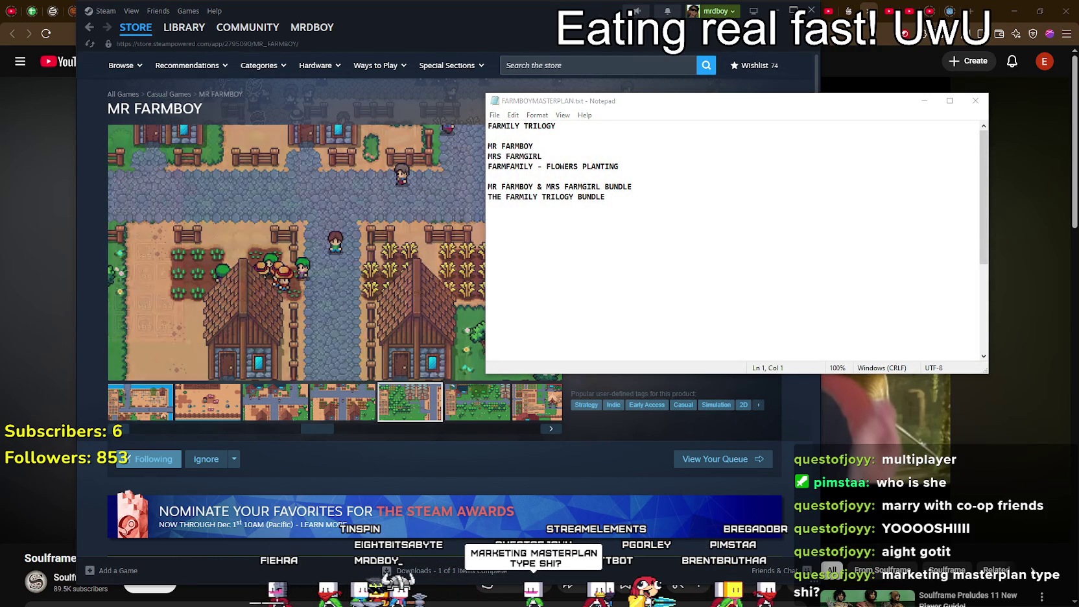
- Zoom the notes and read through the MR FARMBOY, MRS FARMGIRL, FLOWERS PLANTING and bundle lines
click(712, 220)
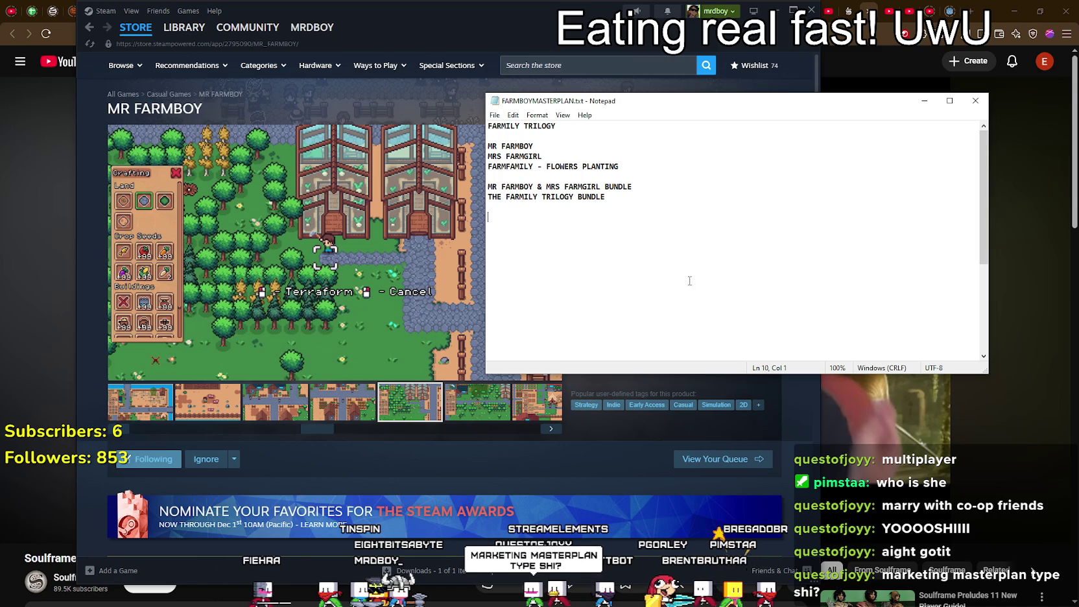
scroll(659, 223, up, 11)
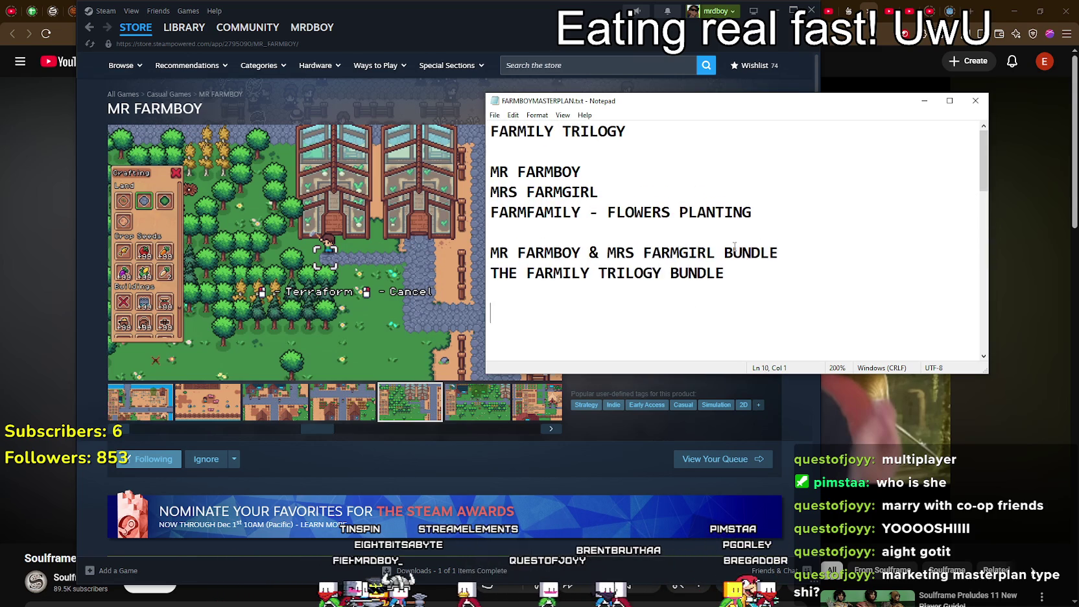
click(841, 179)
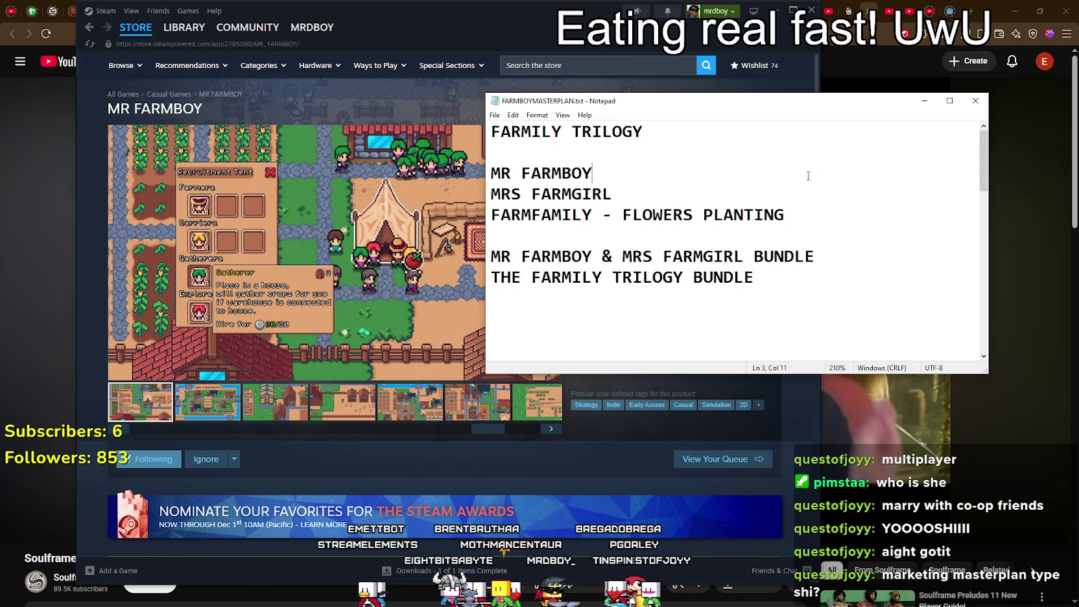
drag(630, 173, 390, 169)
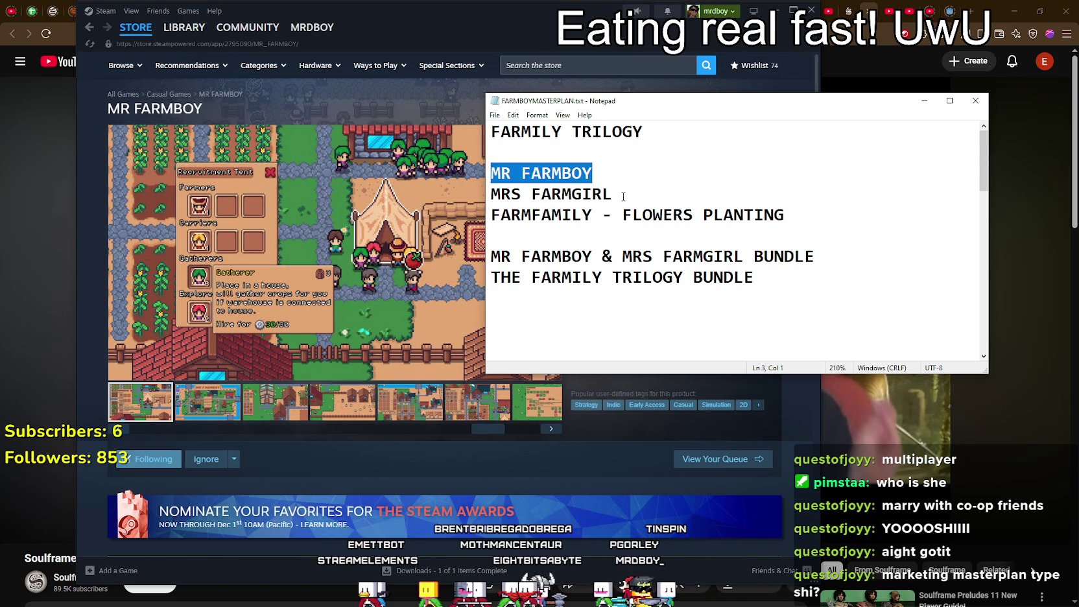
drag(616, 194, 447, 191)
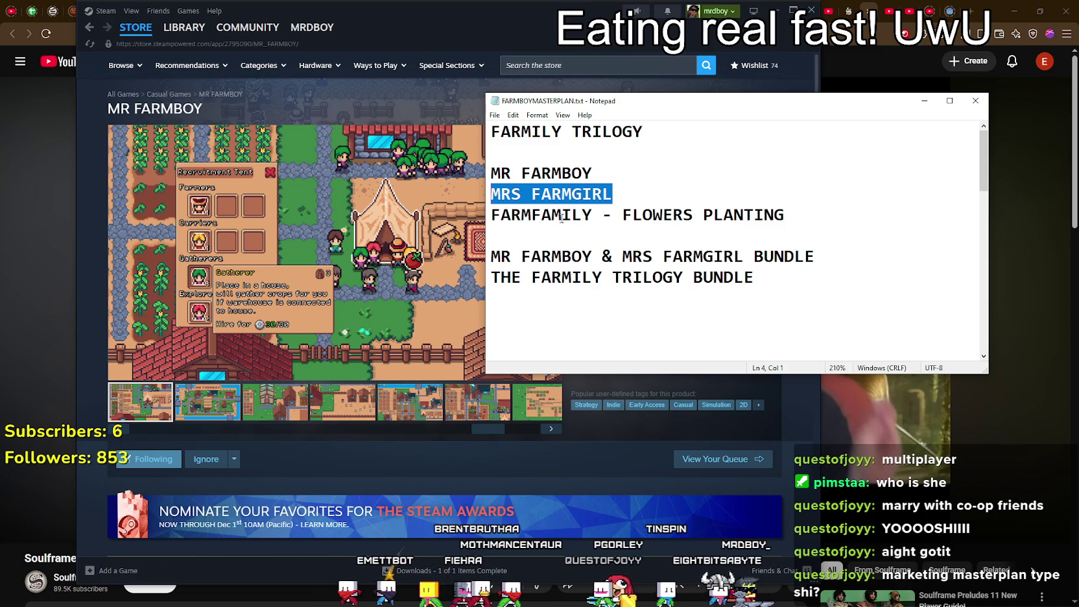
double_click(588, 216)
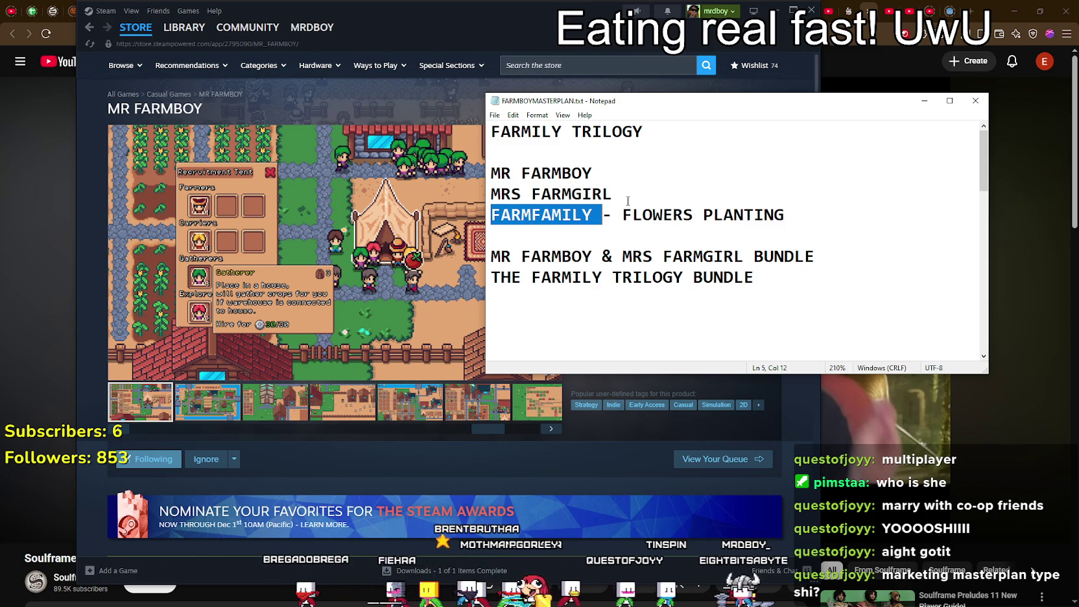
drag(628, 201, 454, 194)
click(676, 207)
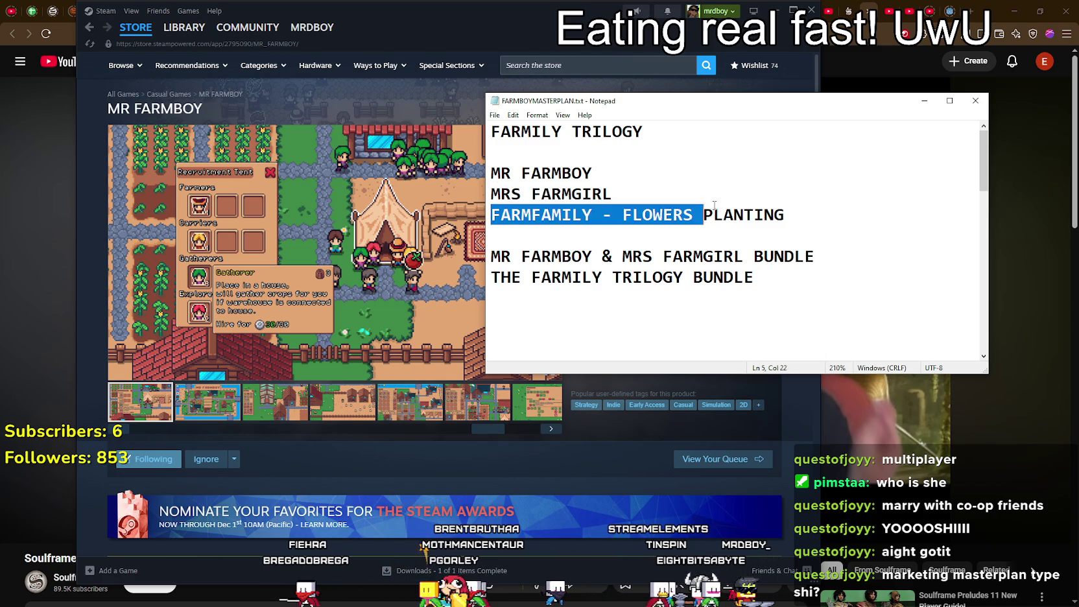
drag(491, 215, 703, 215)
click(794, 219)
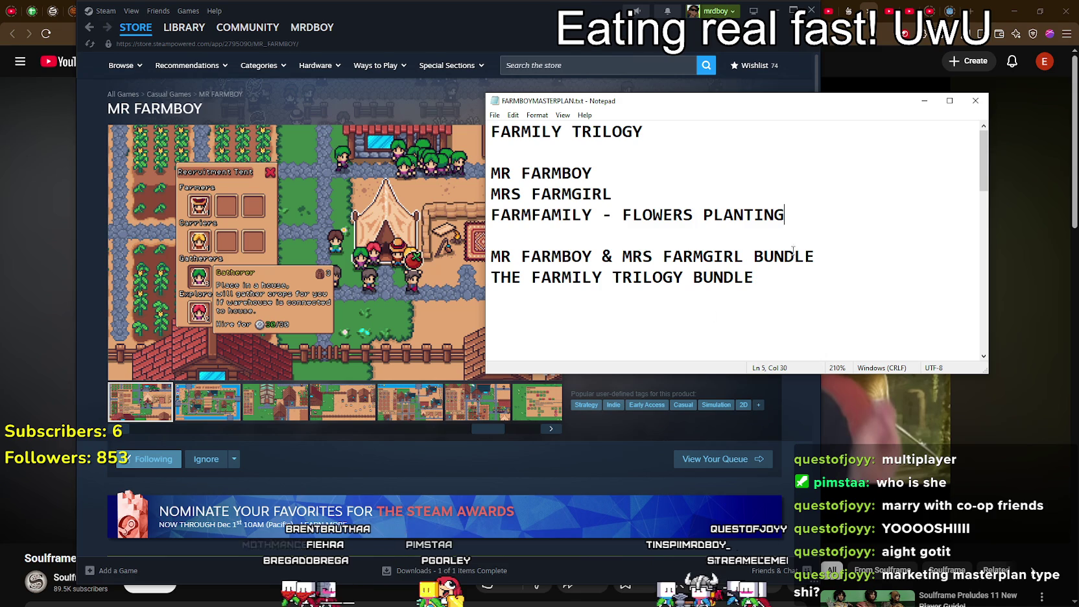
drag(777, 285, 491, 235)
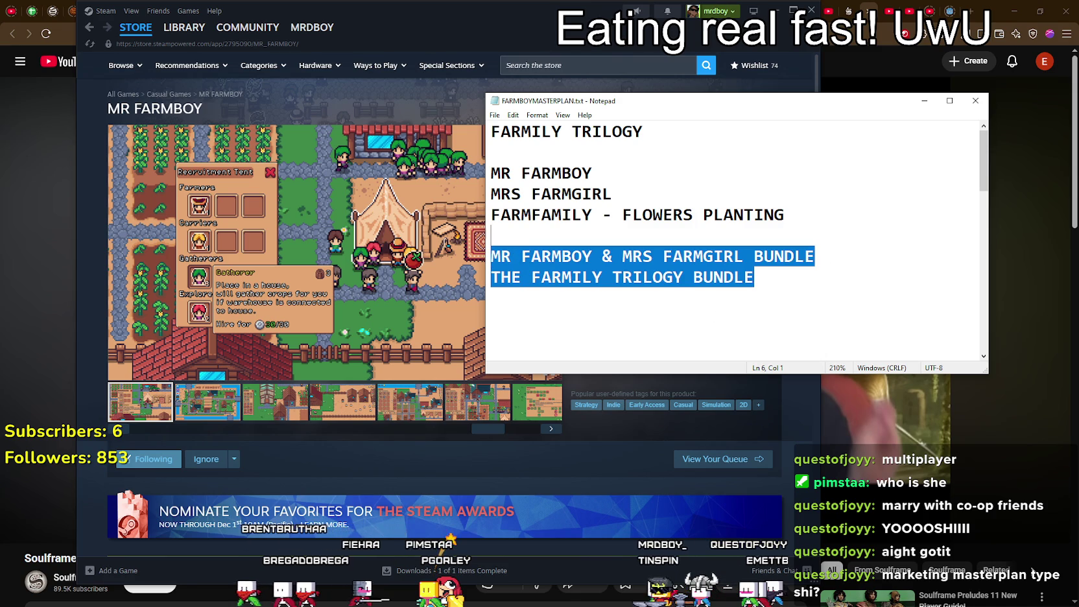
click(555, 335)
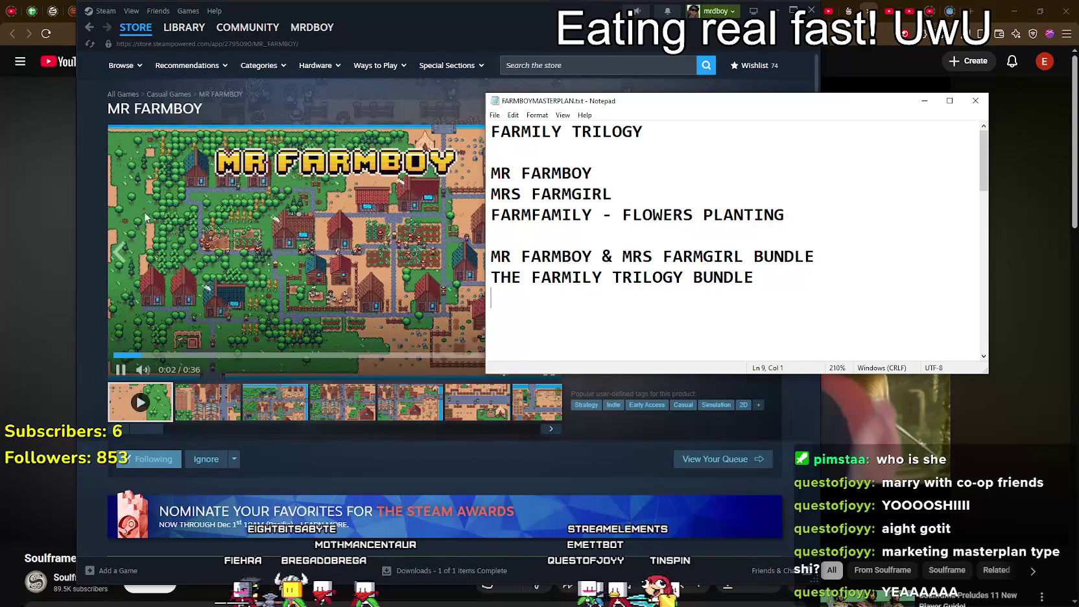
- Move and shrink the notes window, then minimize the Steam window
drag(519, 100, 561, 77)
mouse_move(527, 353)
mouse_down()
mouse_move(543, 330)
mouse_move(634, 305)
mouse_move(548, 310)
mouse_up()
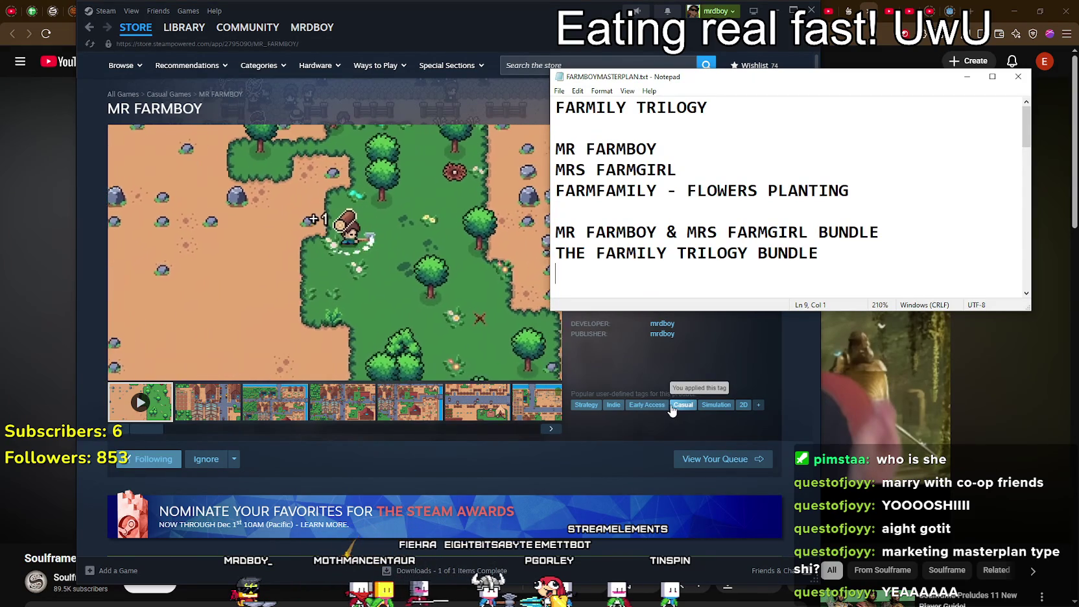
click(404, 274)
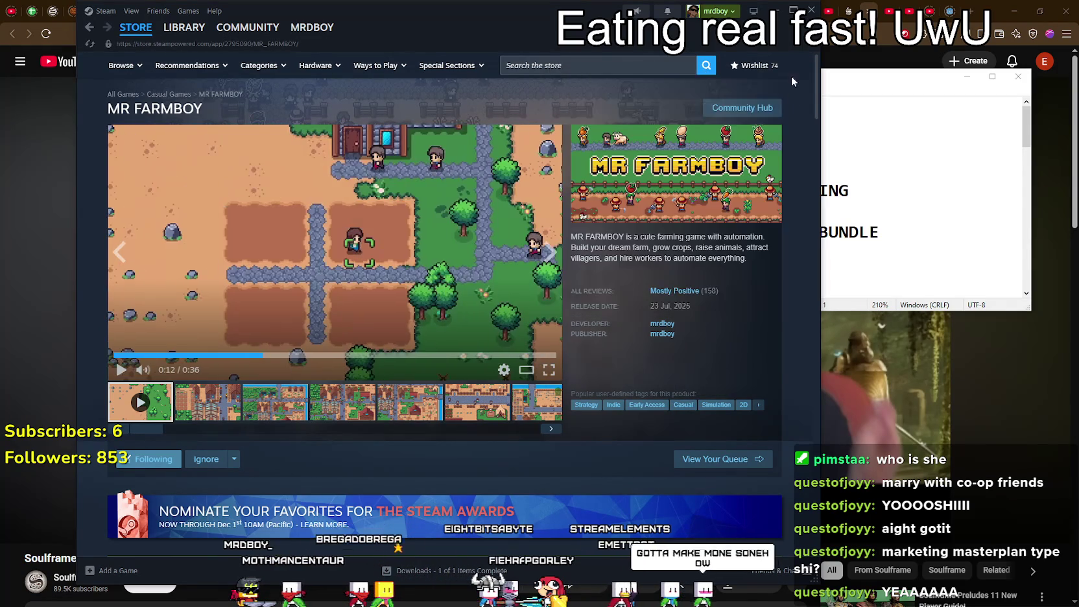
click(776, 11)
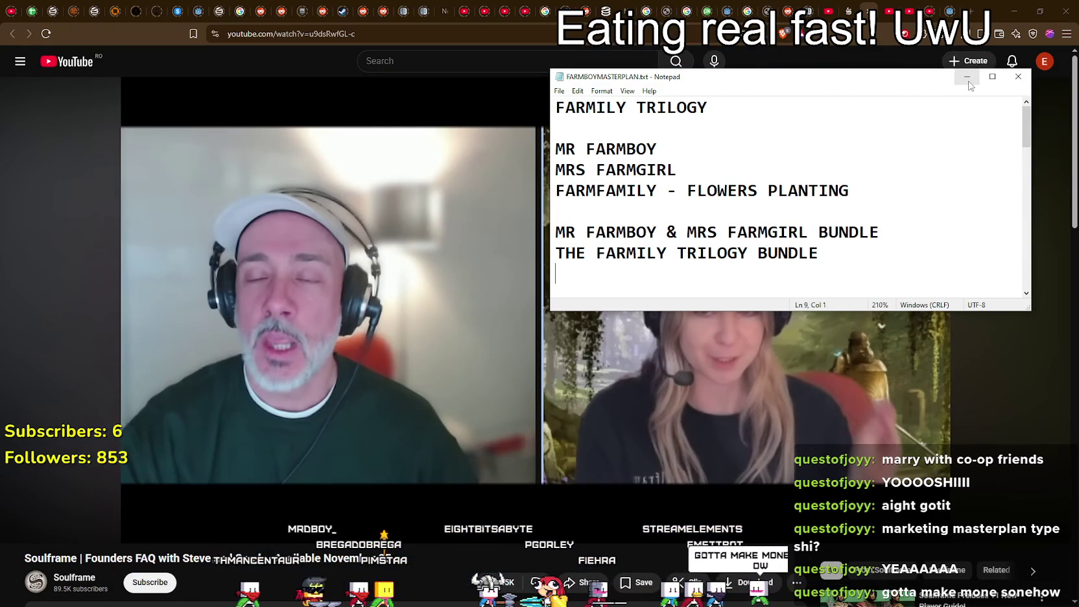
- Minimize Notepad, watch the Founders FAQ until pausing at 3:20, then return to Steam's front page
click(968, 79)
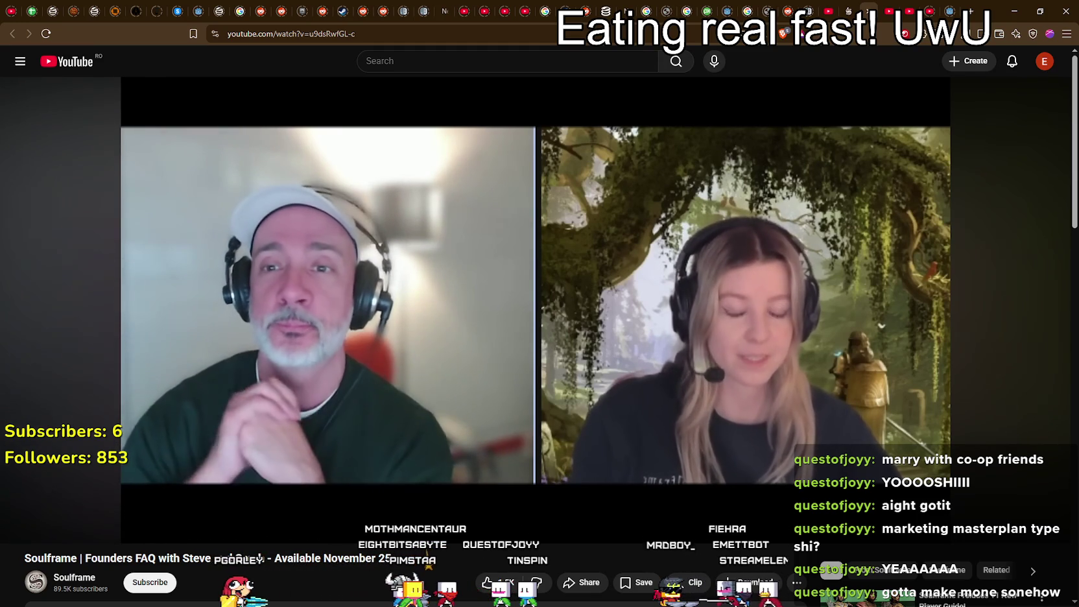
mouse_move(773, 225)
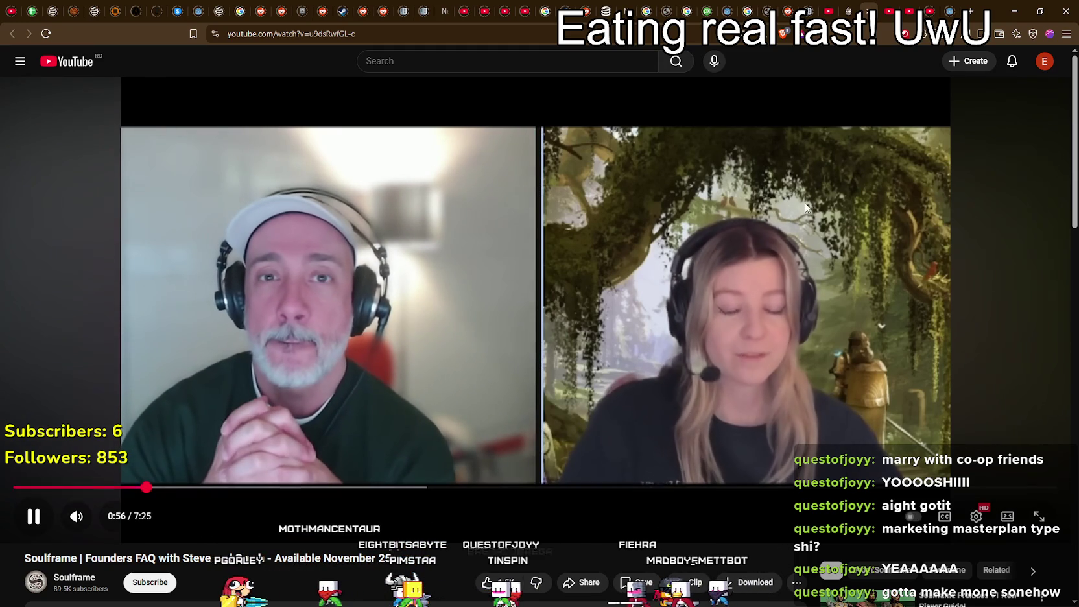
click(609, 294)
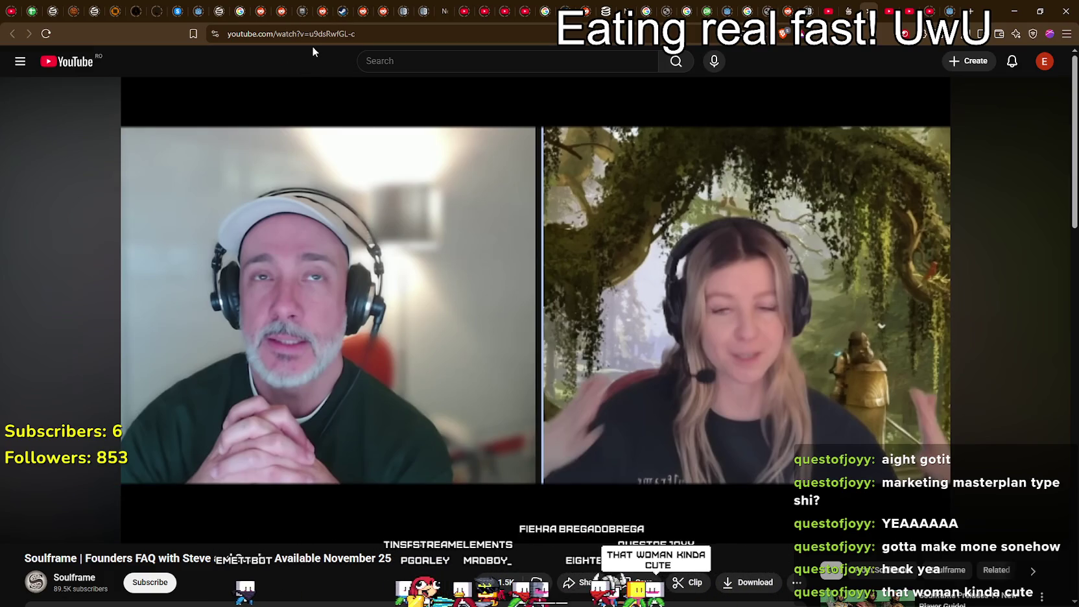
click(405, 173)
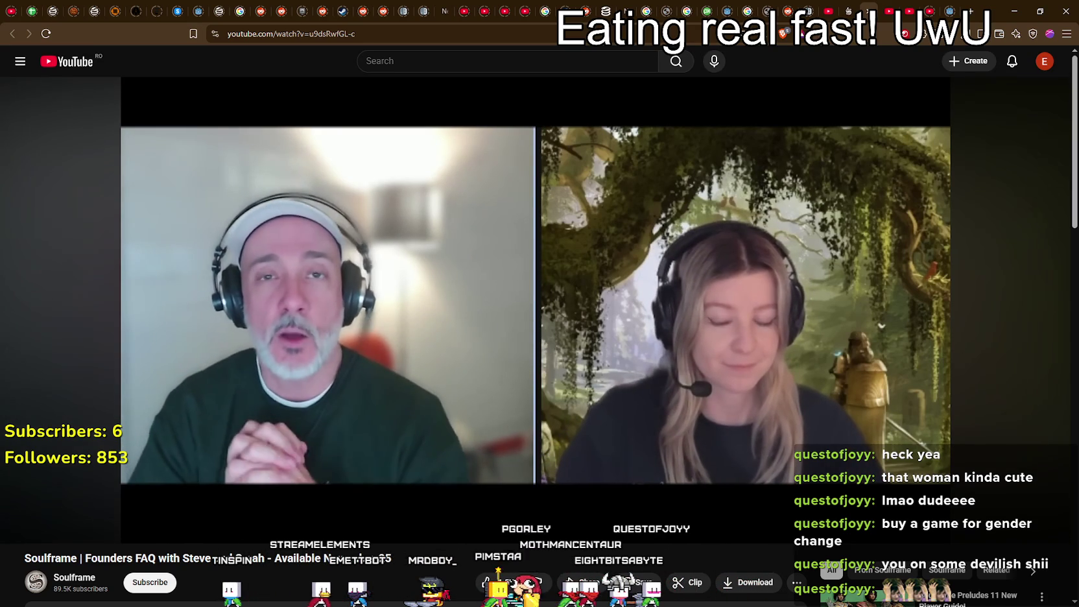
mouse_move(390, 123)
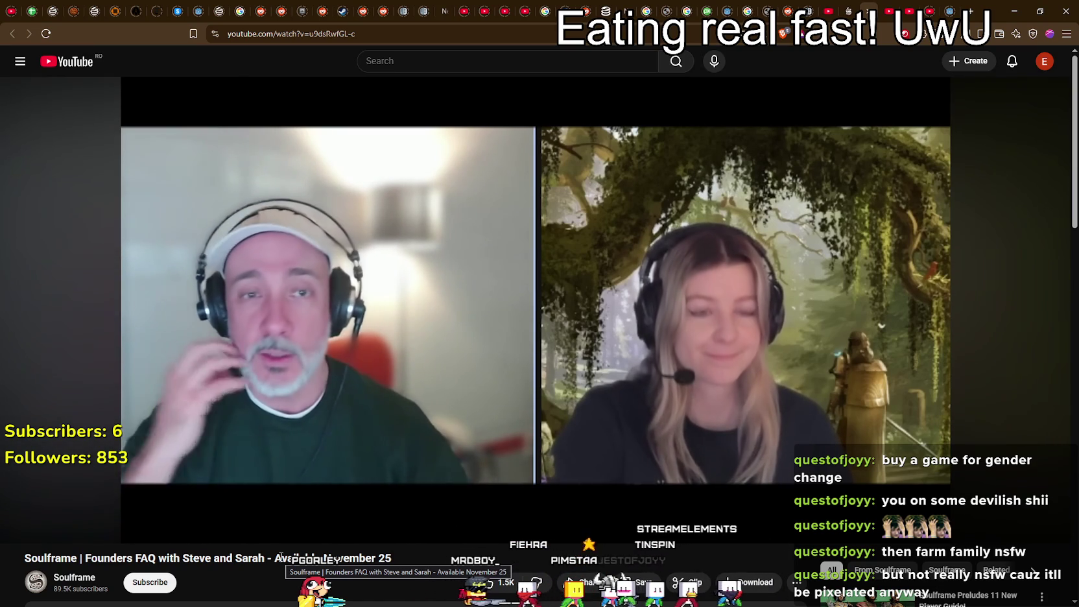
click(565, 273)
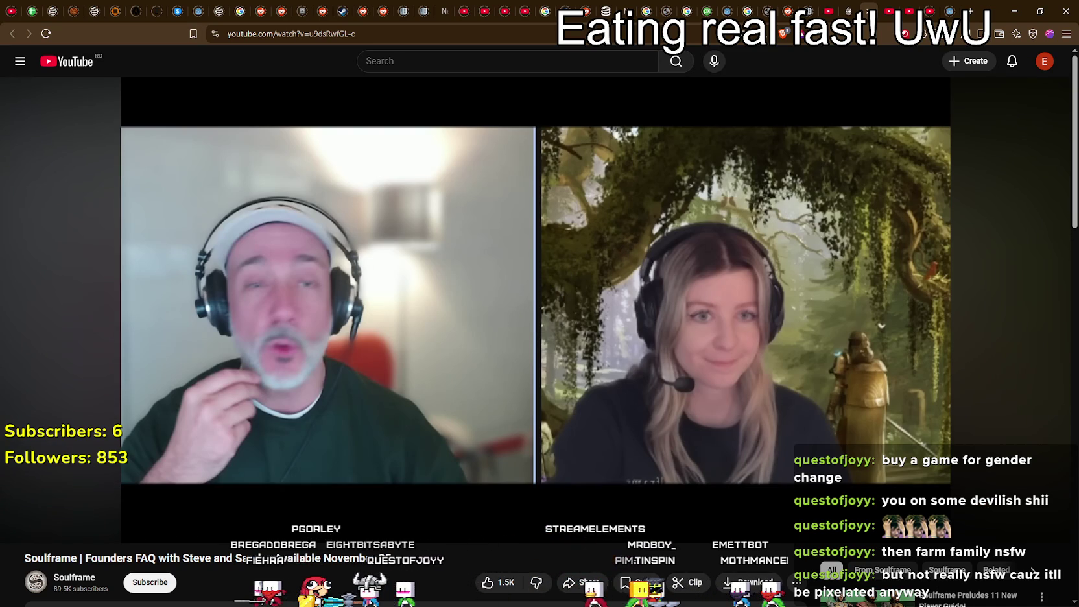
key(alt+Tab)
key(alt+Left)
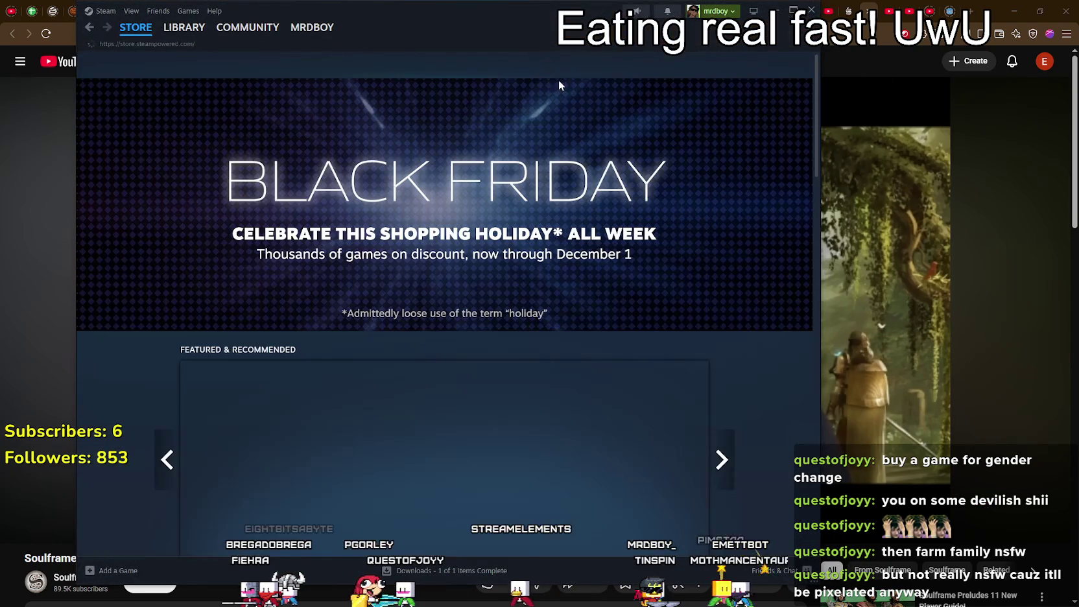
- Search Steam for Warframe, pass the age check, and browse its store page and screenshots
click(574, 67)
text(wrame)
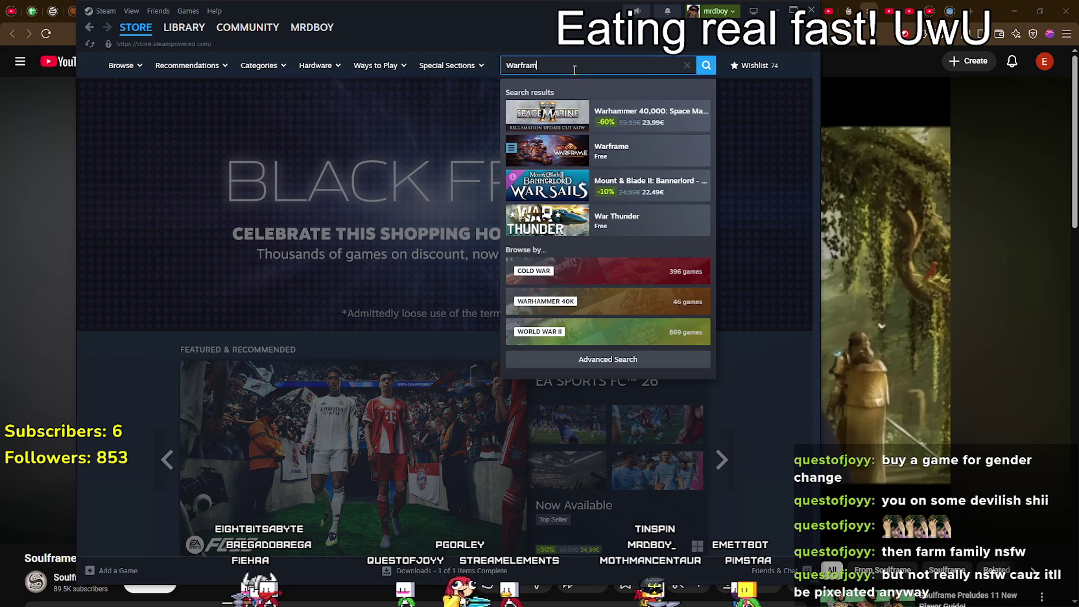
click(602, 135)
click(419, 338)
scroll(411, 393, down, 3)
click(292, 344)
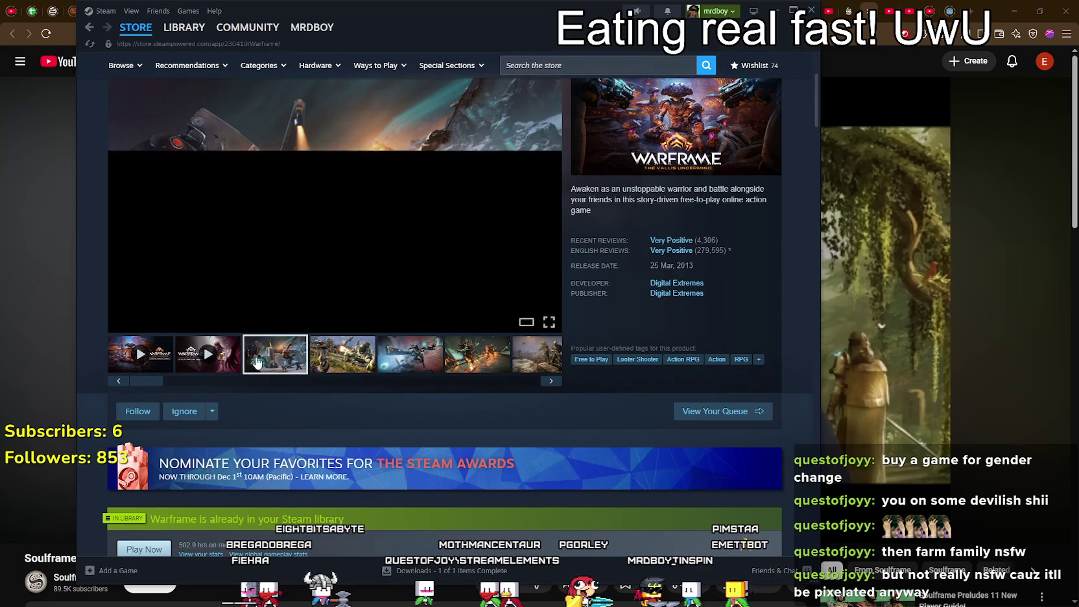
scroll(593, 295, down, 10)
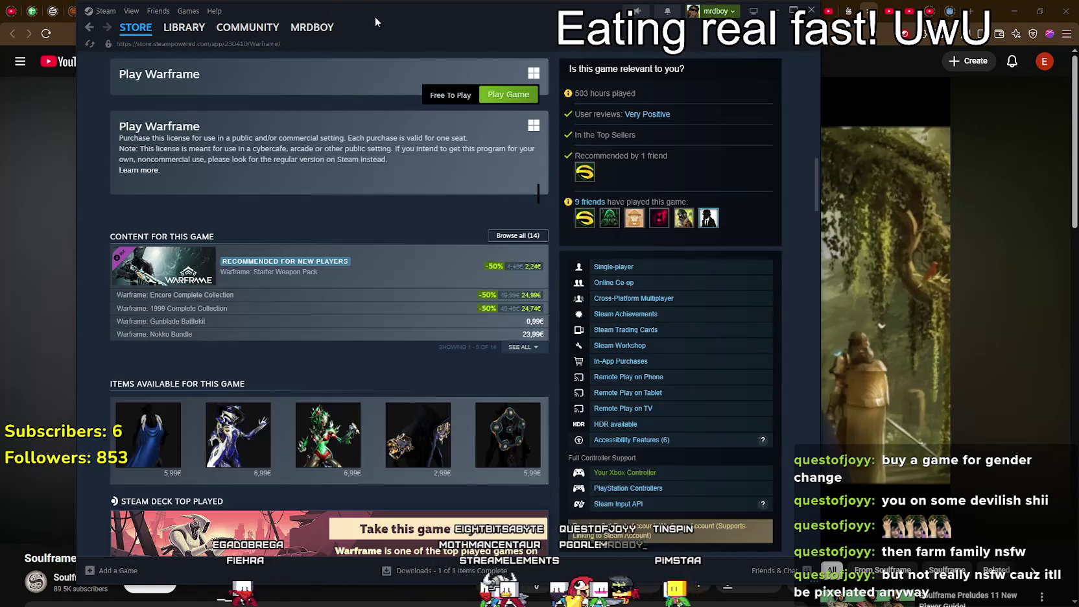
drag(374, 16, 500, 16)
scroll(420, 477, down, 3)
scroll(562, 448, down, 5)
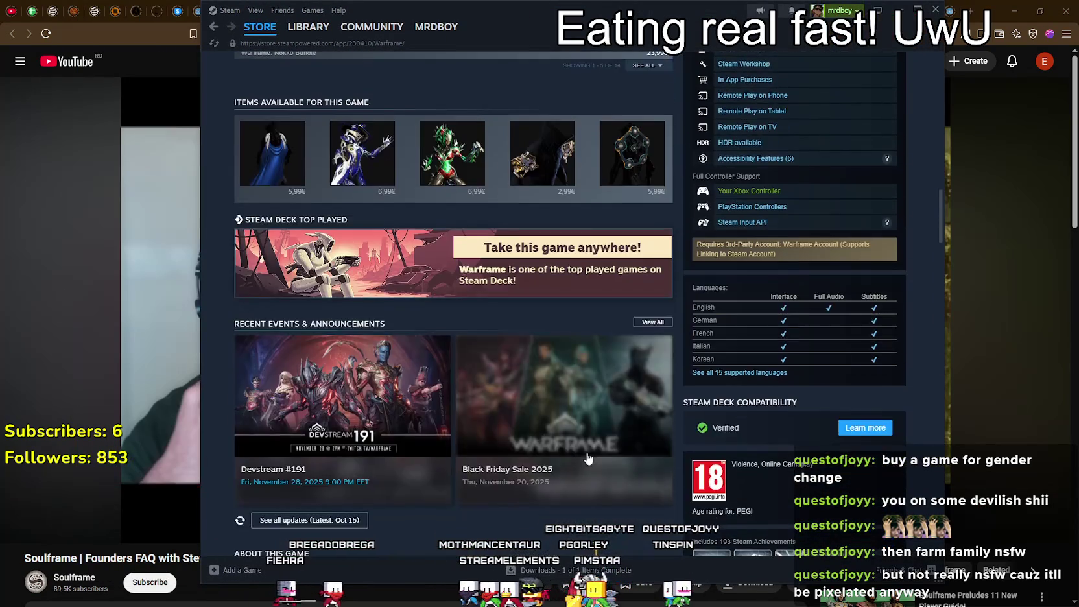
scroll(562, 447, up, 5)
scroll(562, 448, up, 3)
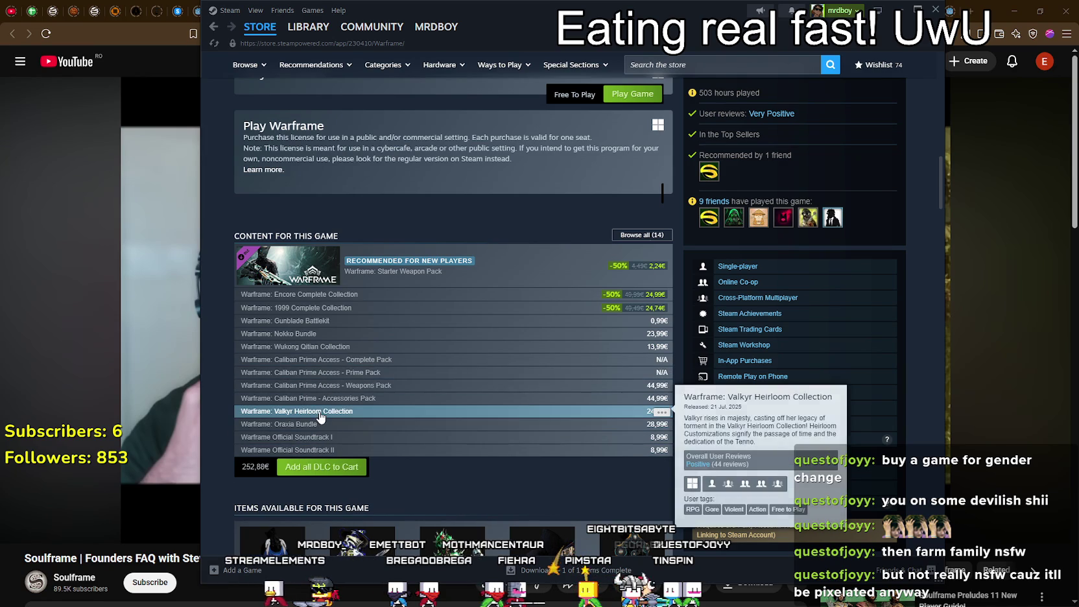
mouse_move(324, 409)
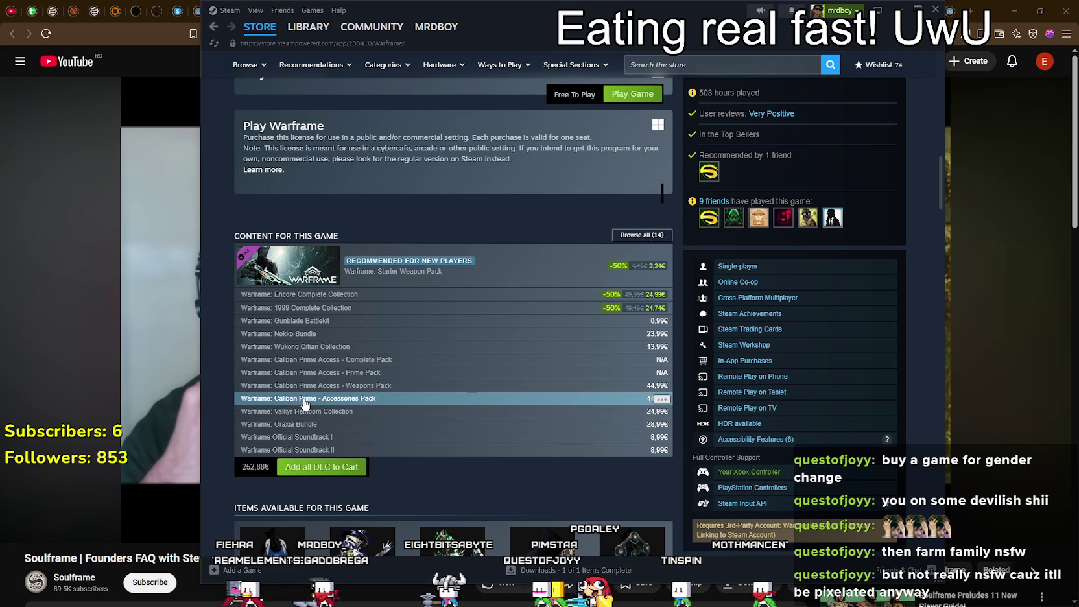
- Look over the Caliban Prime - Accessories Pack page and its enlarged screenshot, then return to YouTube
click(304, 399)
scroll(370, 392, down, 2)
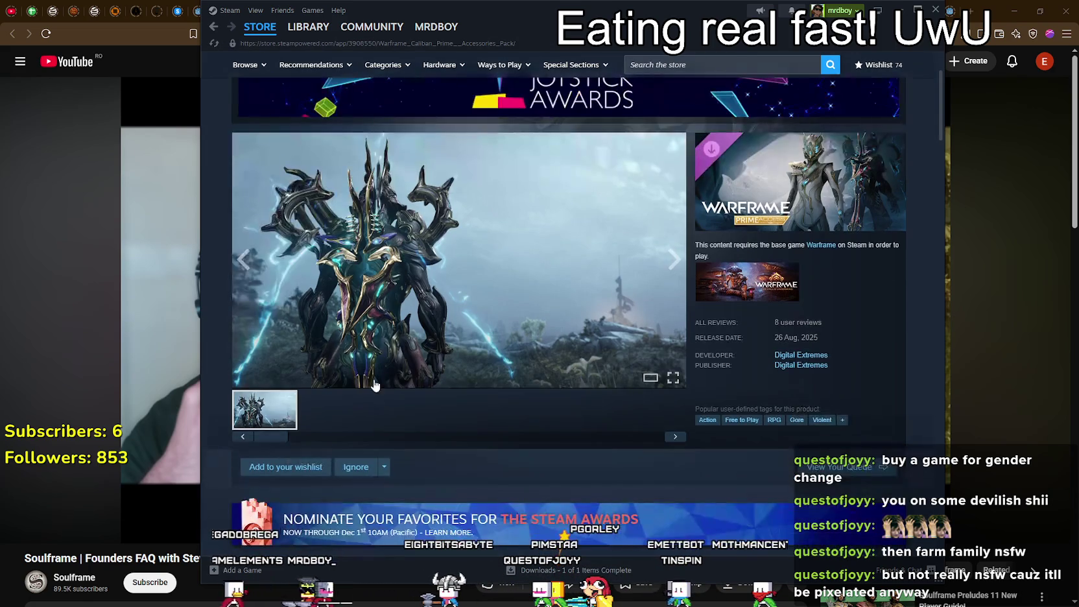
scroll(390, 398, down, 10)
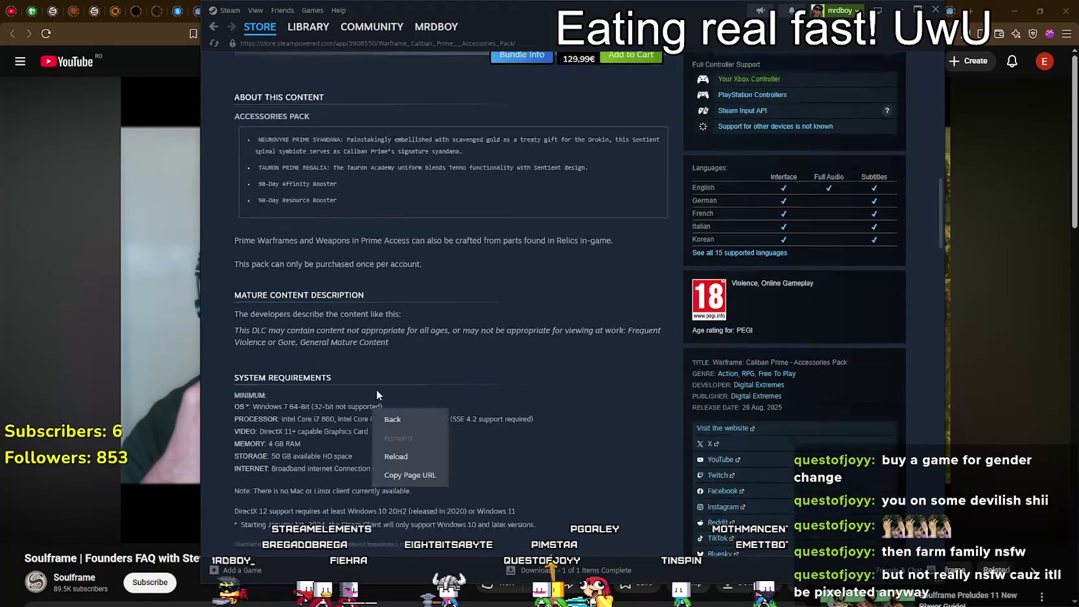
scroll(334, 250, down, 4)
scroll(425, 362, up, 4)
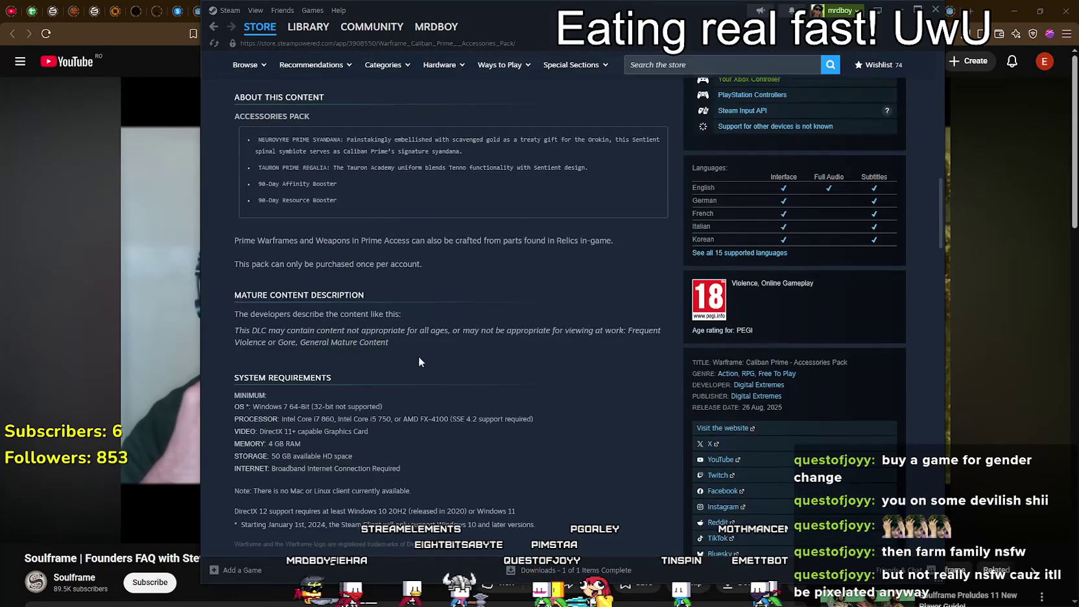
drag(320, 149, 441, 253)
click(496, 314)
scroll(408, 195, up, 7)
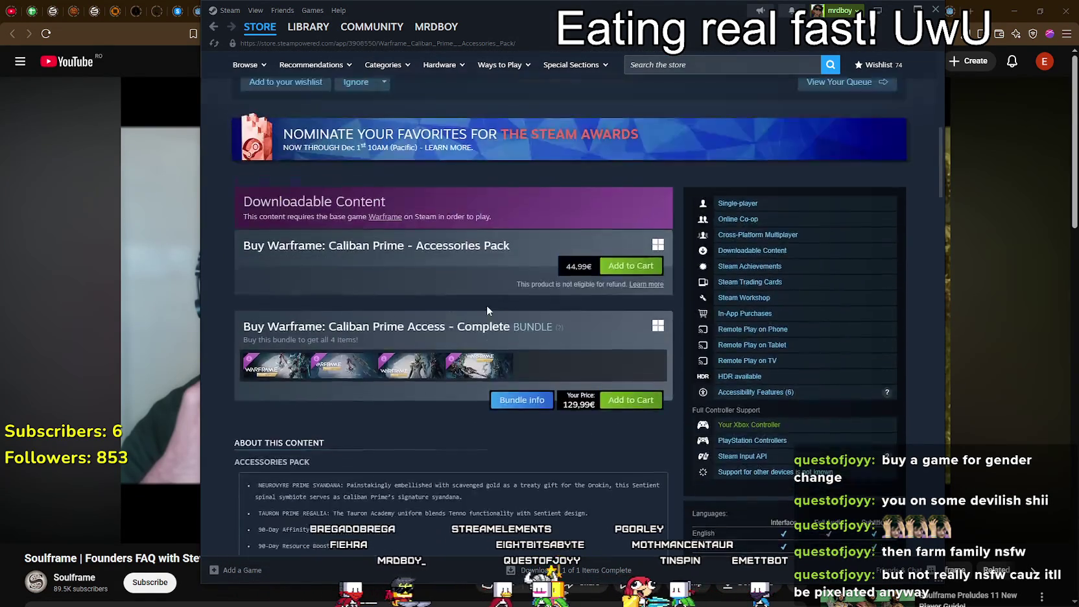
scroll(410, 196, up, 3)
click(415, 200)
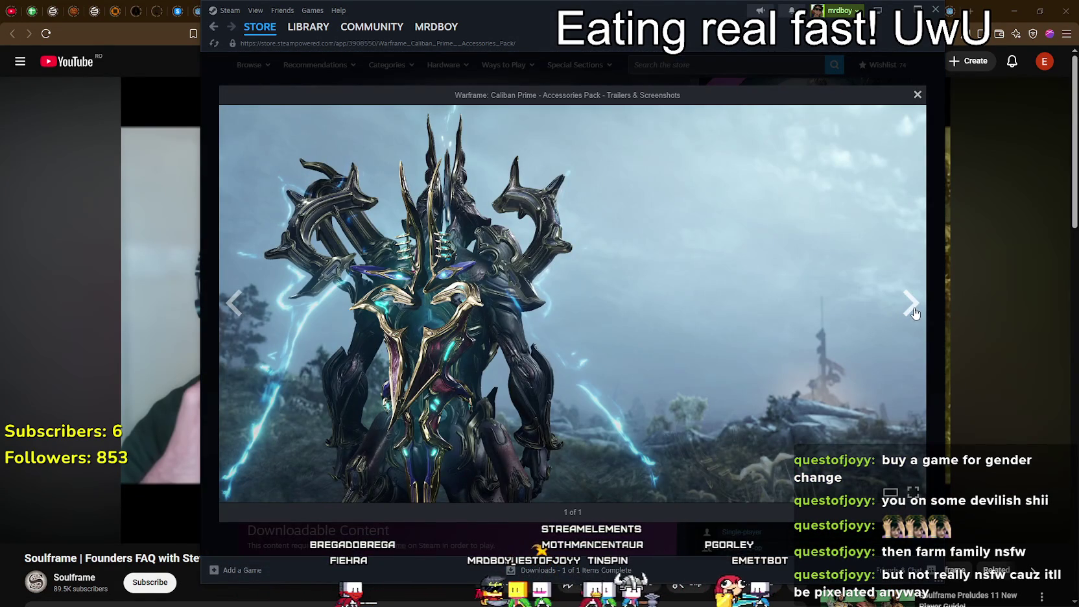
key(Escape)
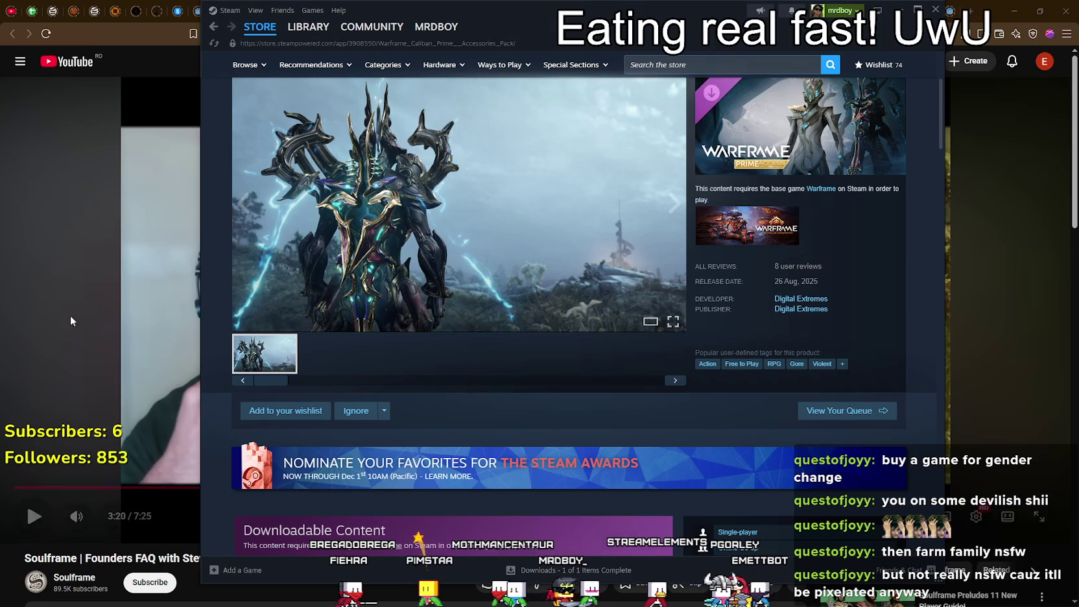
click(161, 72)
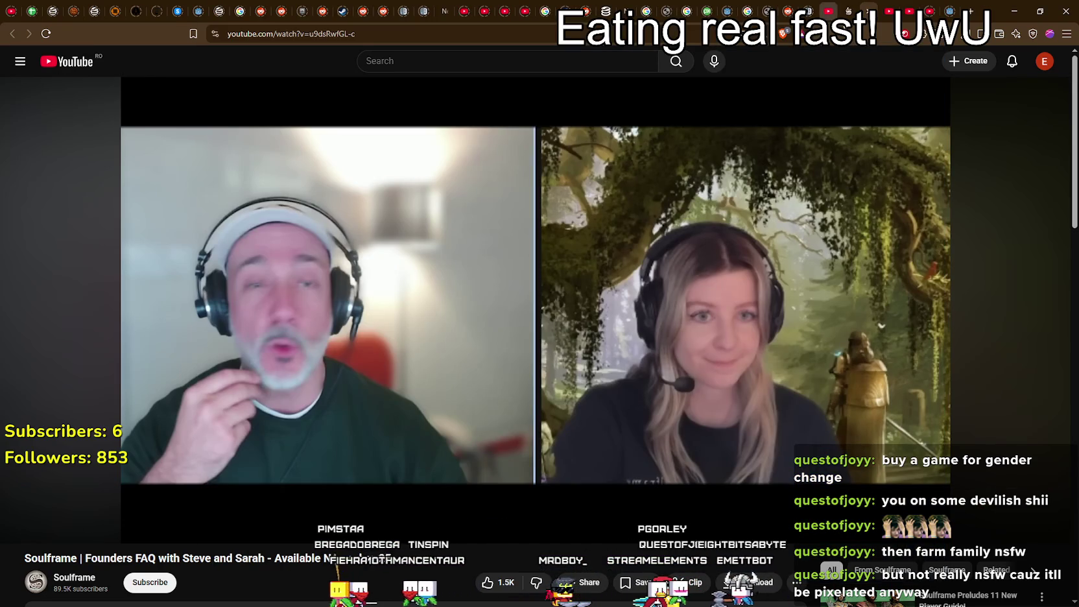
- Switch to the soulframe.com founders page and look over the three €28.99 Wyld pack cards
click(849, 5)
scroll(945, 438, up, 10)
scroll(952, 438, up, 8)
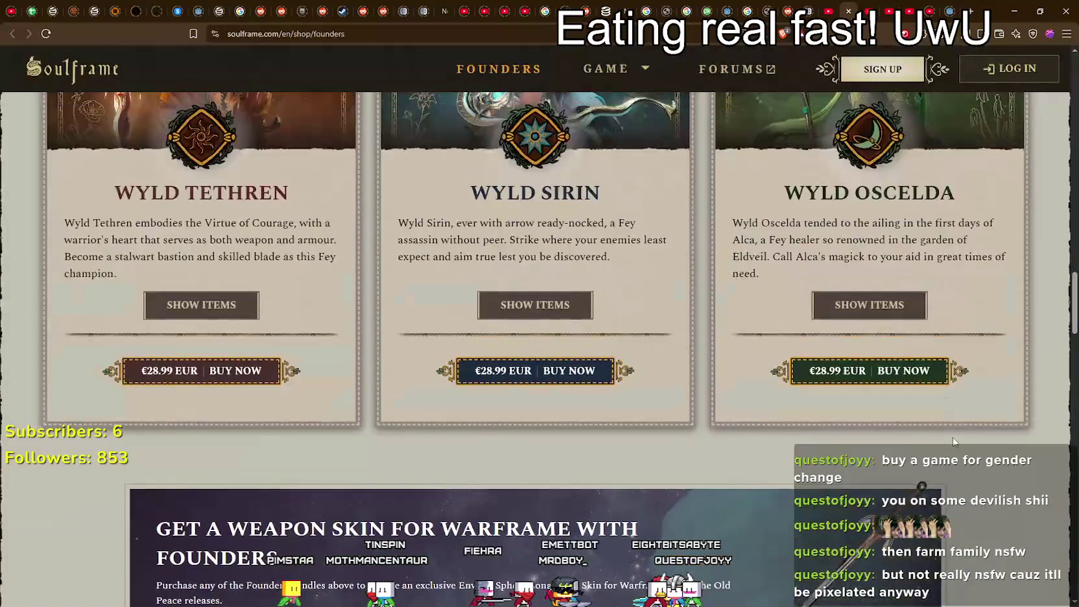
scroll(670, 344, down, 2)
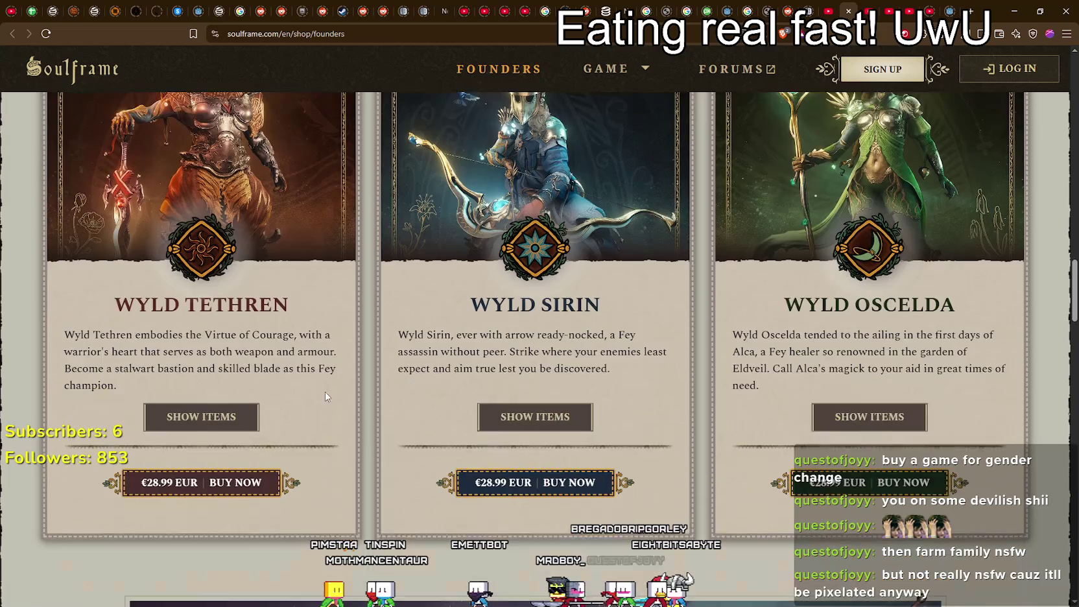
mouse_move(114, 302)
mouse_down()
mouse_move(961, 305)
mouse_move(1033, 461)
mouse_up()
click(1001, 522)
scroll(649, 339, up, 8)
scroll(649, 339, up, 4)
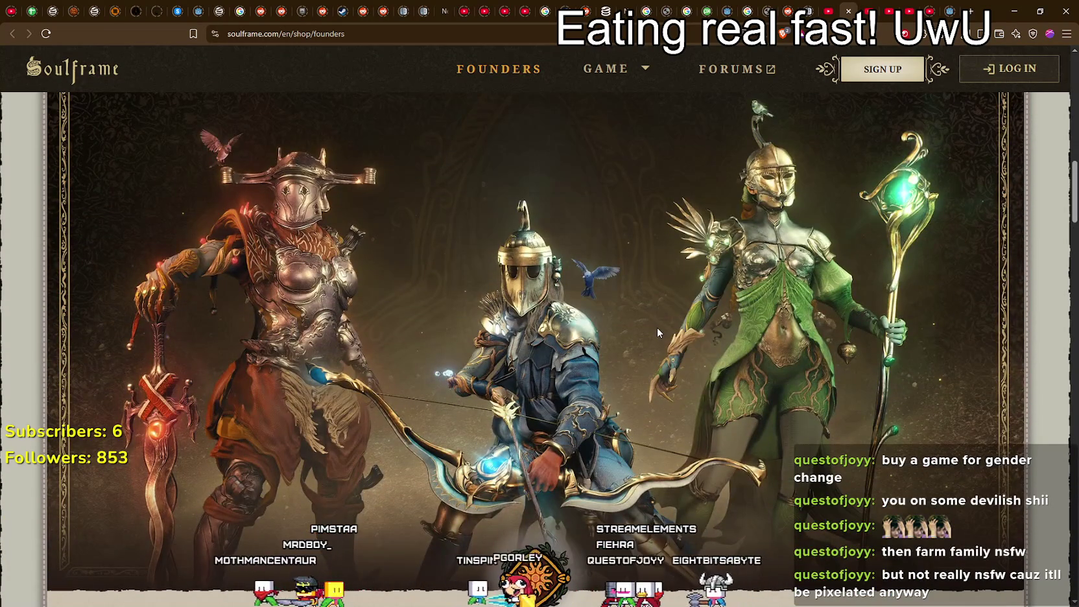
scroll(657, 327, down, 5)
scroll(657, 327, up, 3)
scroll(657, 327, up, 1)
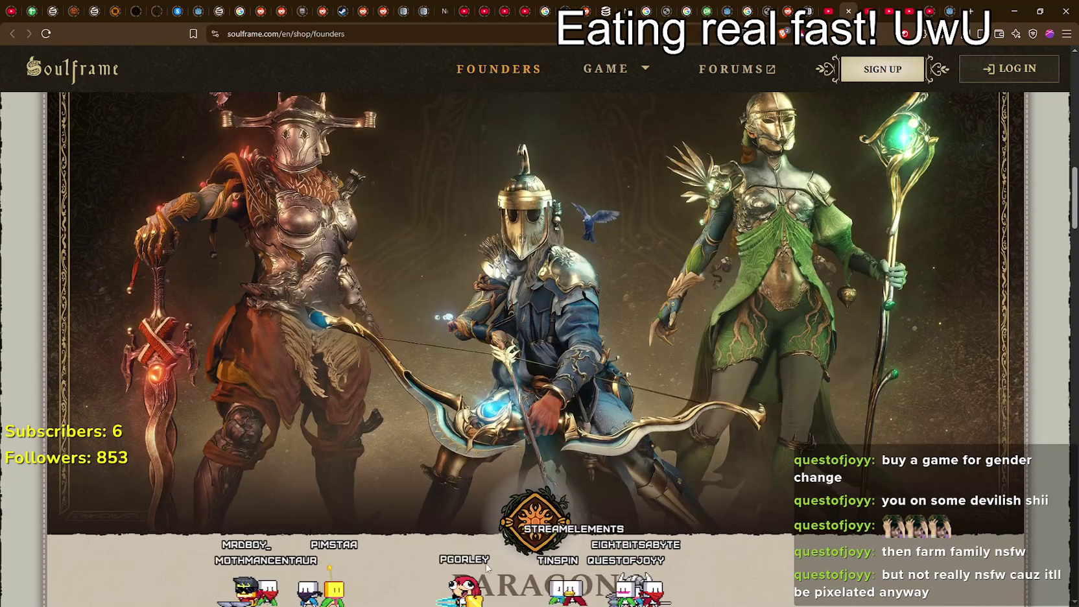
scroll(646, 441, down, 2)
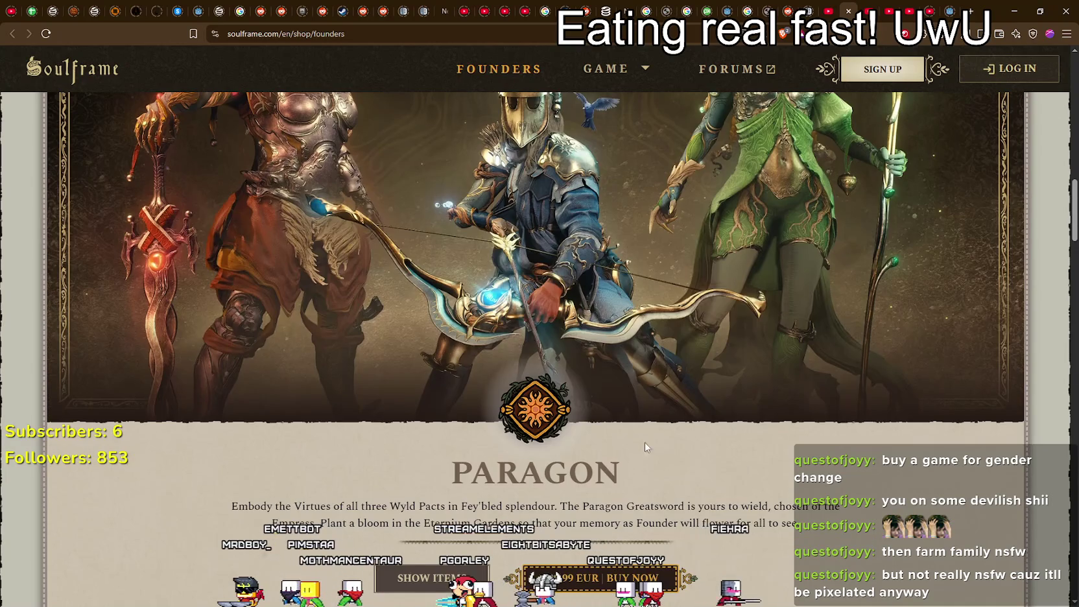
- Read the €99.99 Paragon pack and Wyld Tethren details, then return to the FAQ video
double_click(535, 472)
click(682, 495)
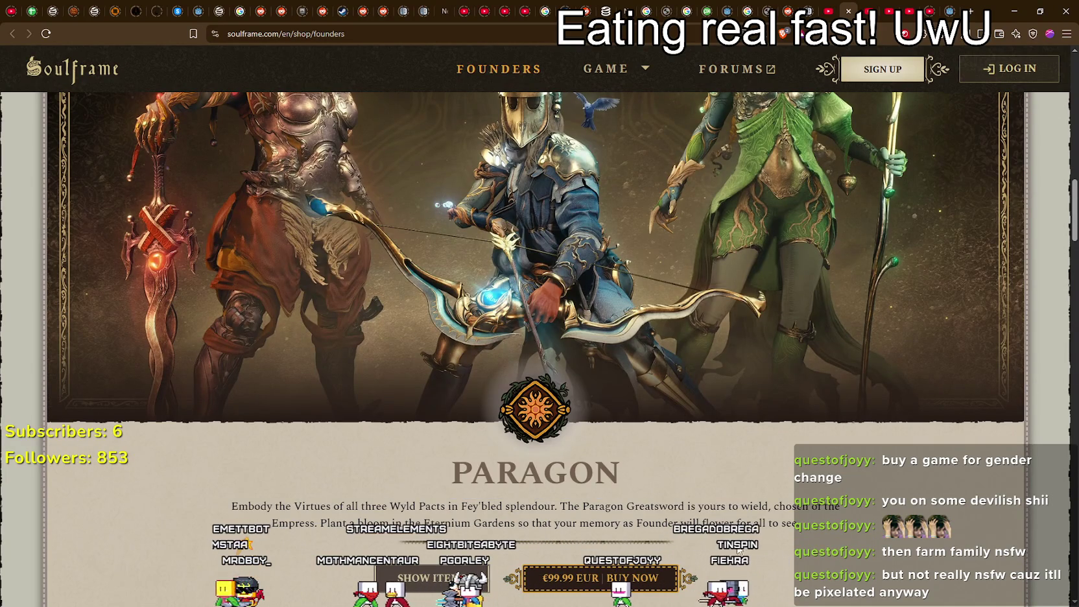
mouse_move(588, 481)
mouse_down()
mouse_move(470, 485)
mouse_move(747, 478)
mouse_up()
click(344, 493)
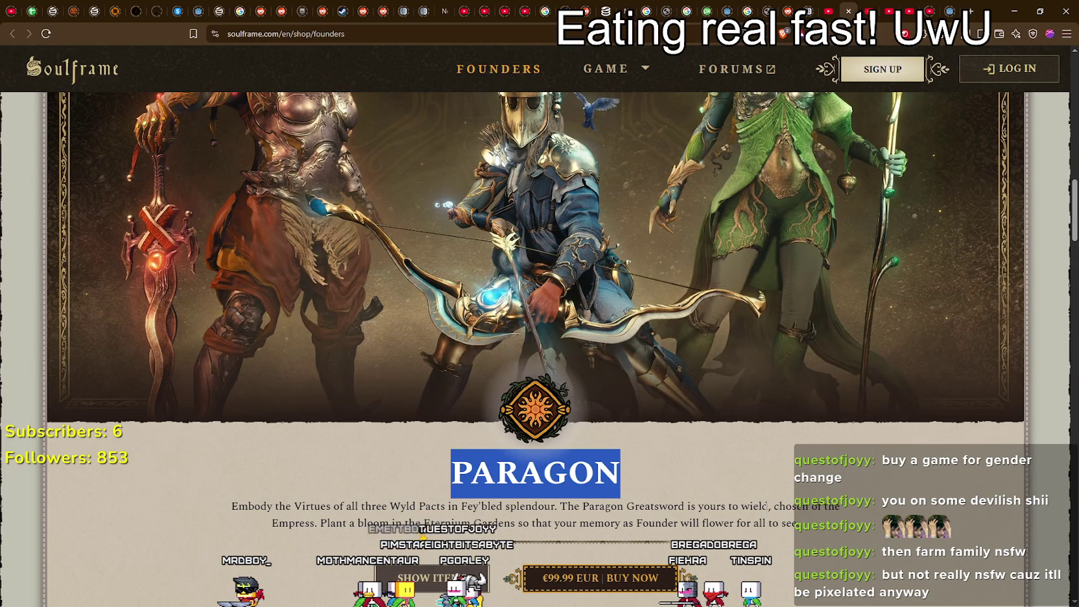
click(754, 494)
scroll(753, 493, down, 3)
scroll(753, 494, down, 6)
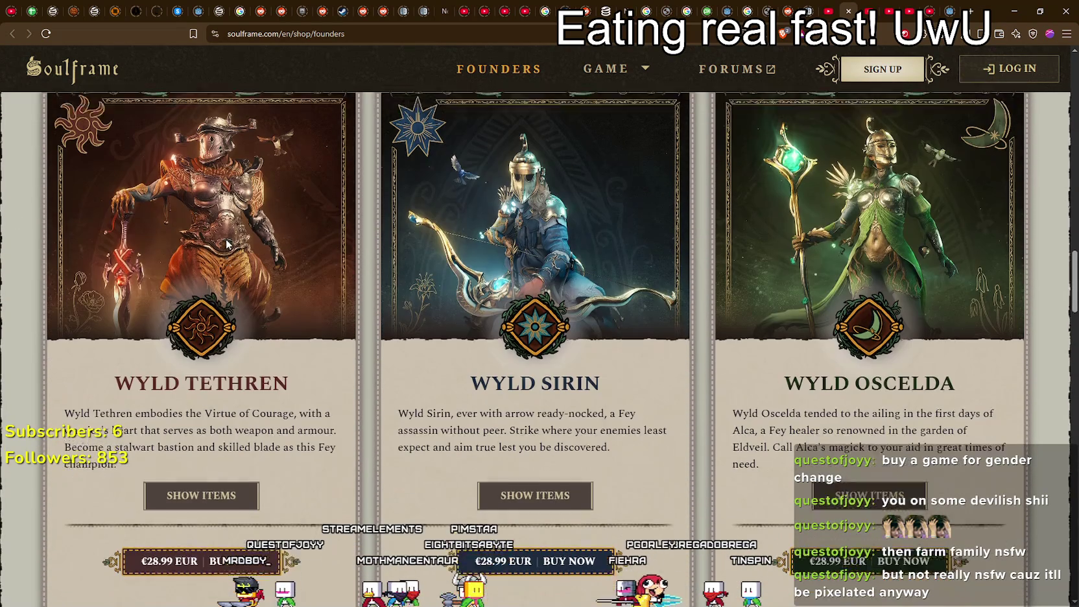
scroll(227, 238, down, 1)
mouse_move(258, 355)
mouse_down()
mouse_move(120, 344)
mouse_move(298, 370)
mouse_up()
click(656, 399)
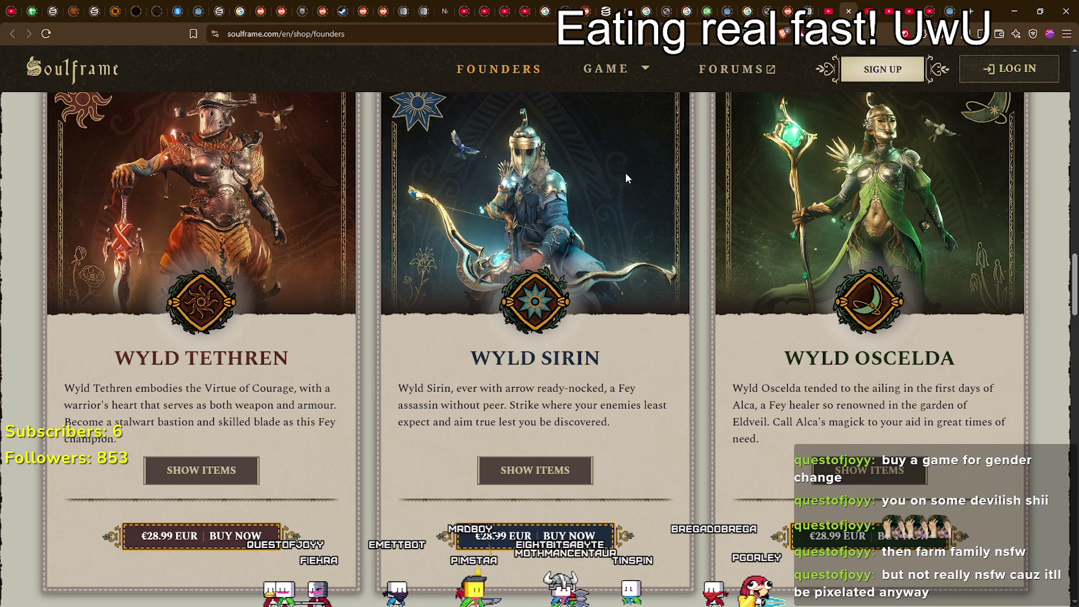
click(877, 7)
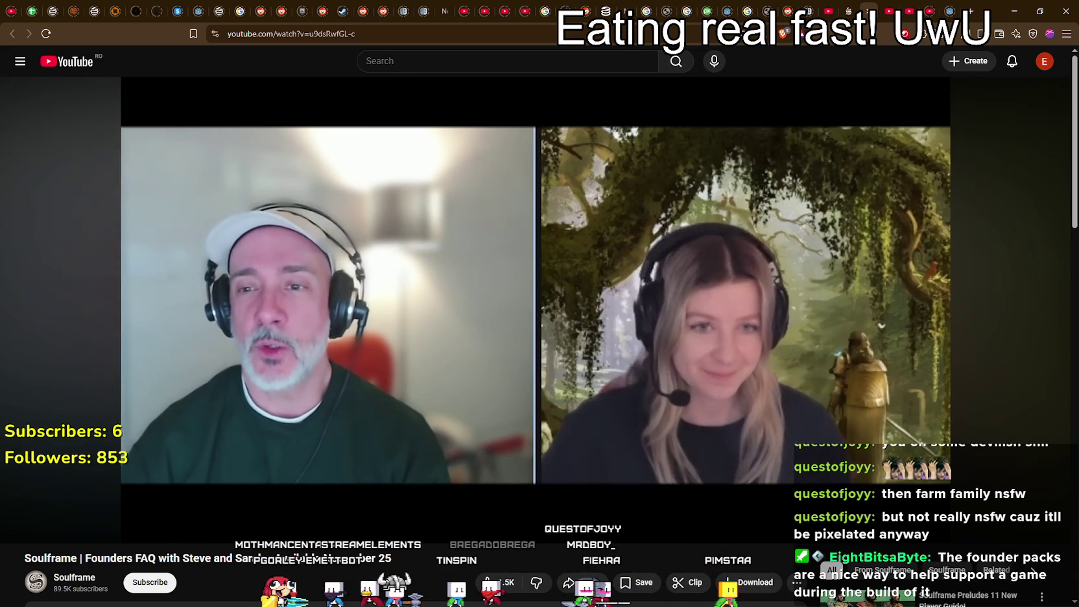
mouse_move(88, 108)
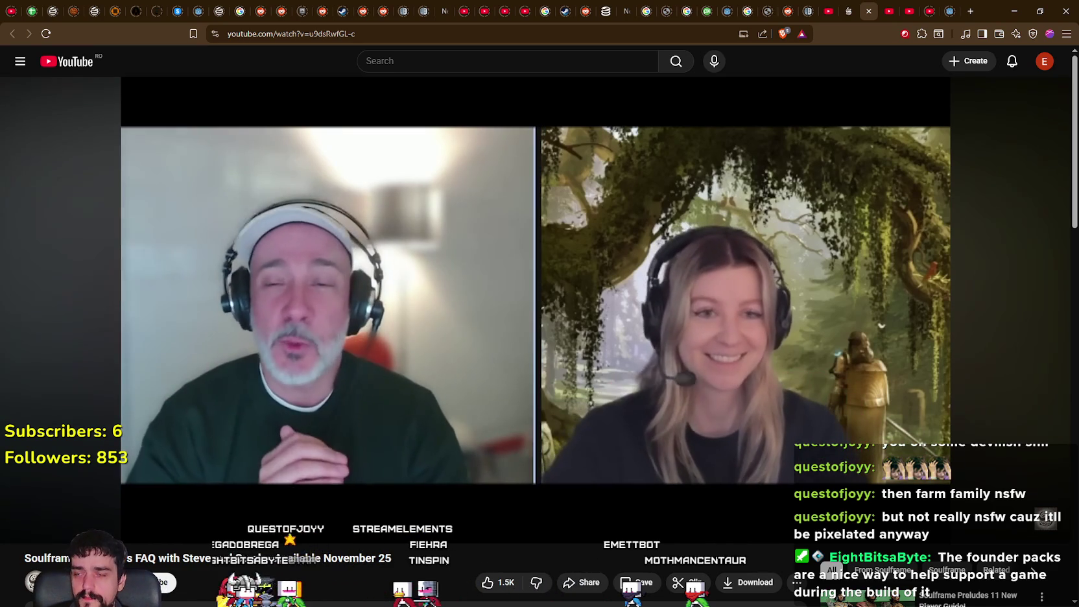
mouse_move(350, 520)
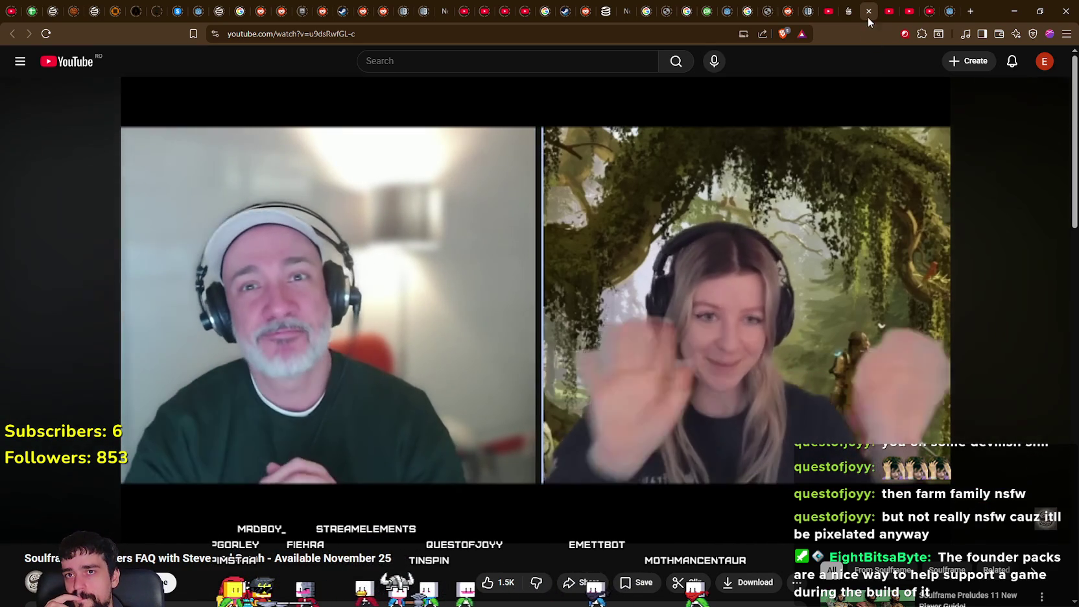
- Close the Founders FAQ video and open the Soulframe Preludes trailer in a background tab
click(868, 17)
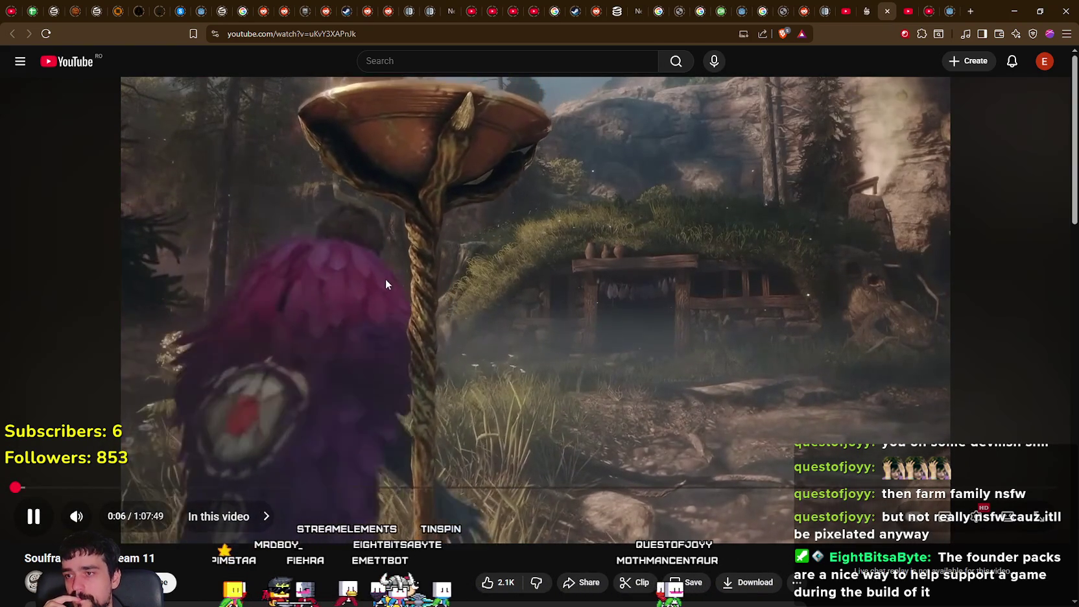
click(571, 326)
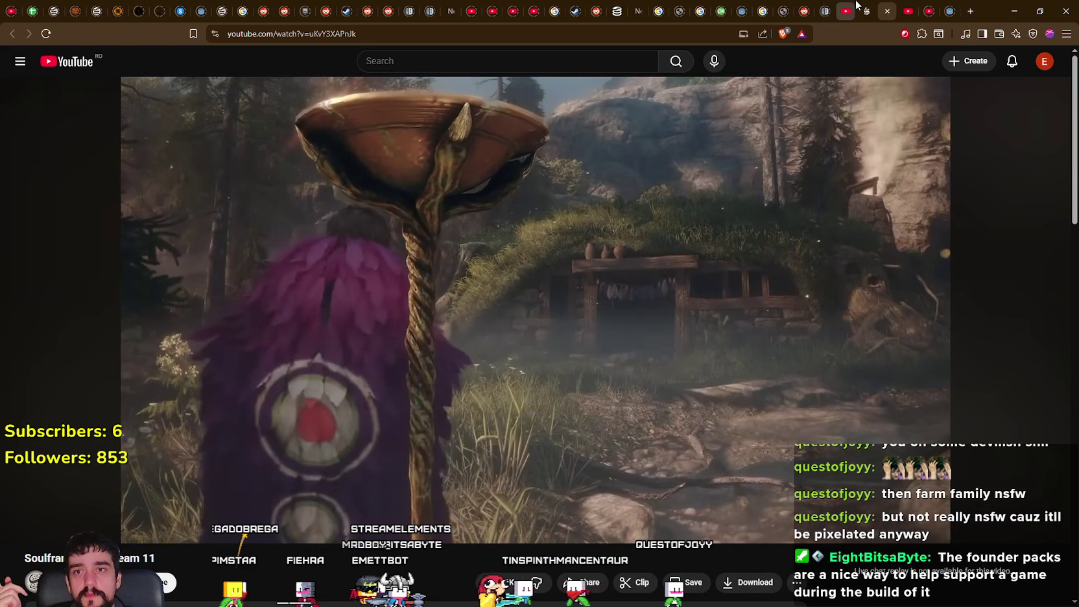
click(846, 6)
right_click(499, 129)
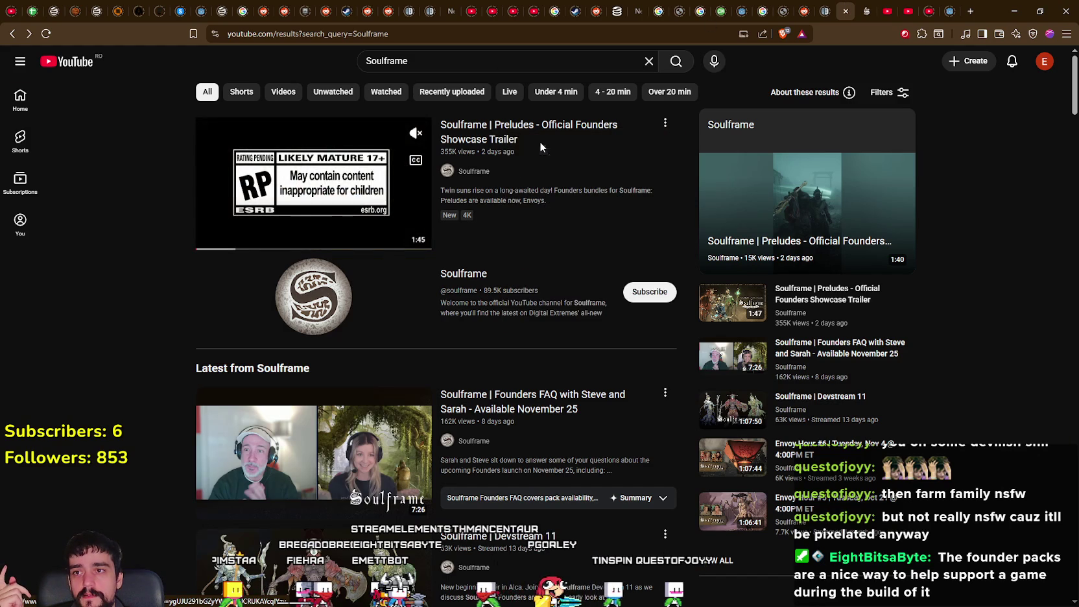
click(540, 142)
- Skim the Founders Showcase Trailer through 0:33, 0:51 and 0:59, pausing at 1:00
click(906, 6)
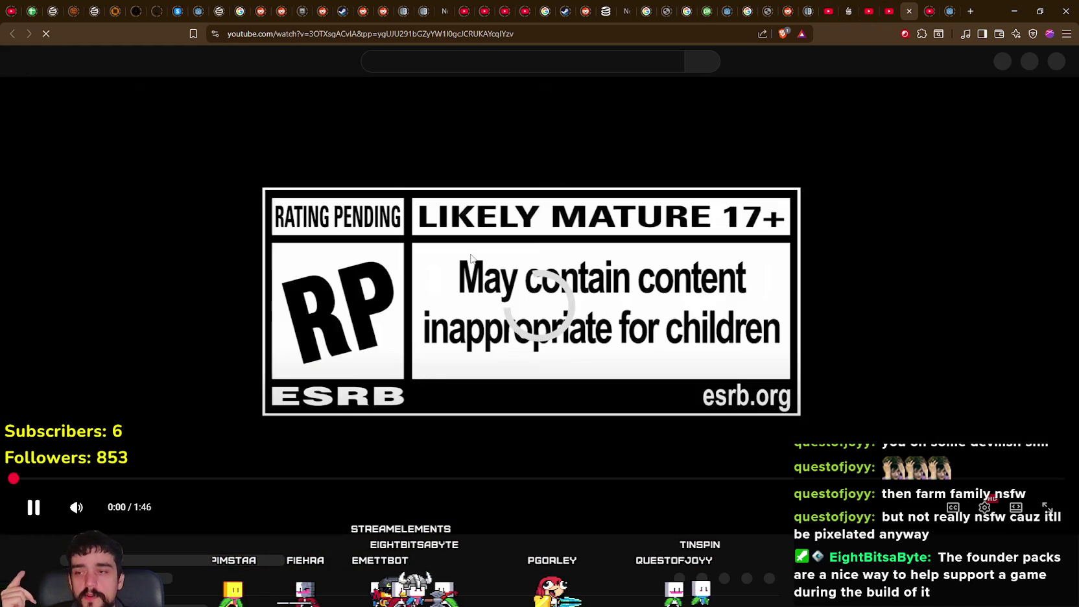
click(342, 479)
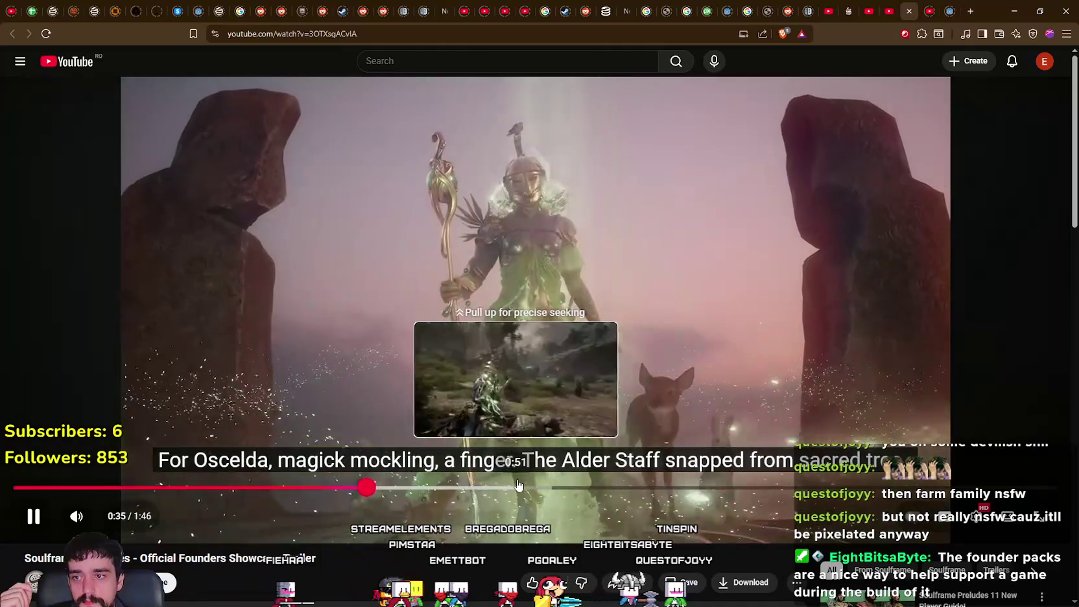
click(517, 487)
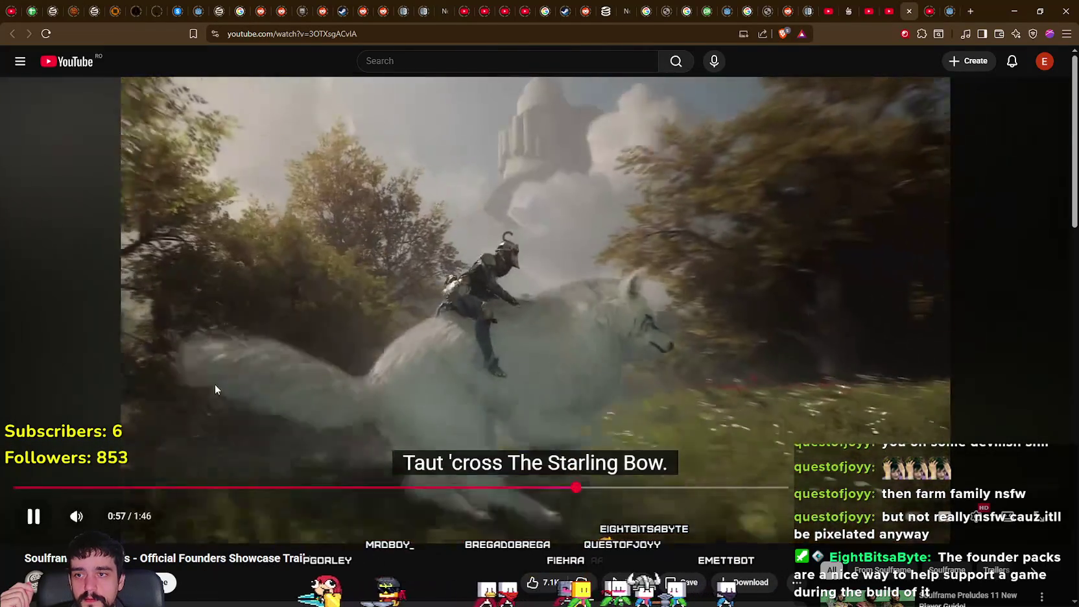
click(202, 440)
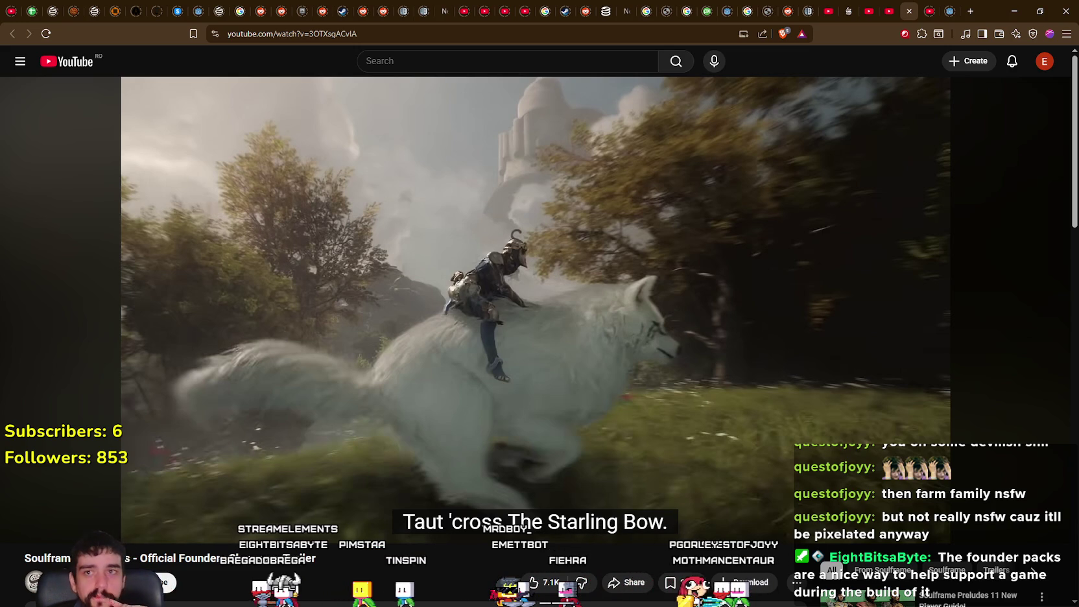
mouse_move(535, 390)
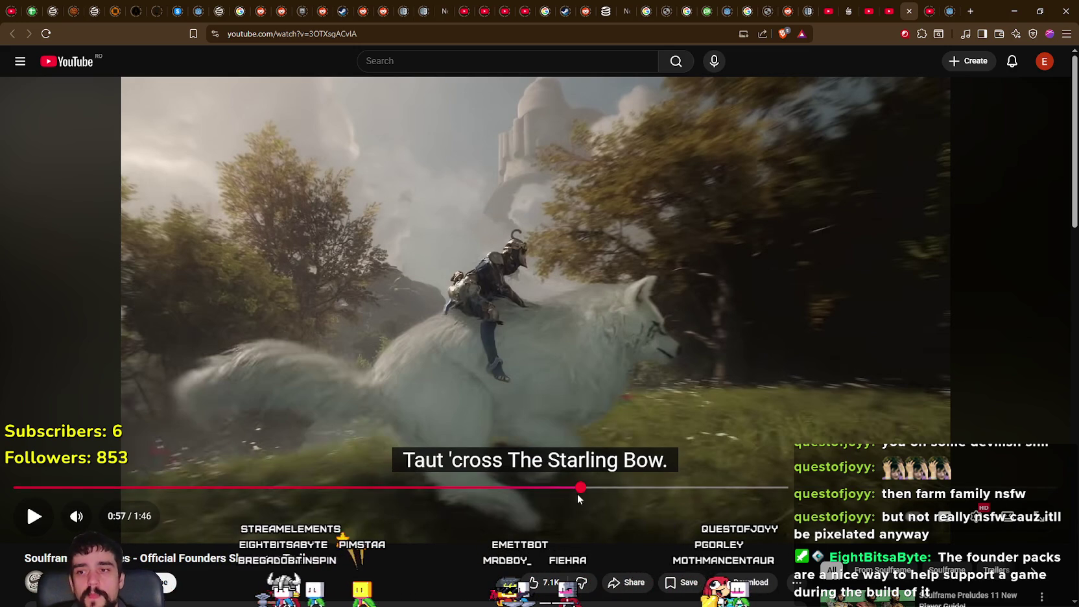
click(596, 487)
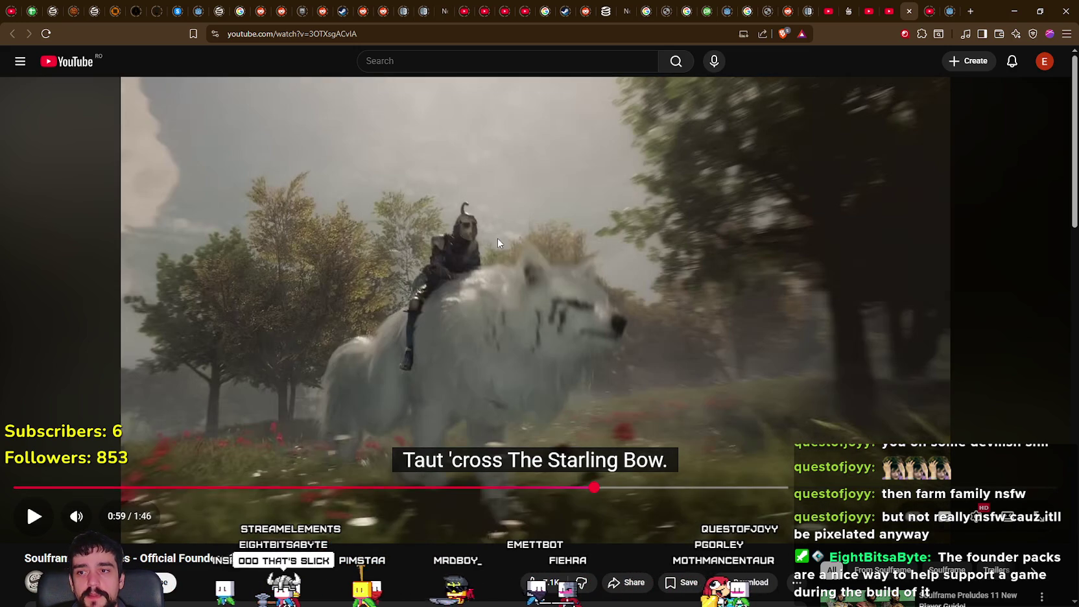
click(502, 246)
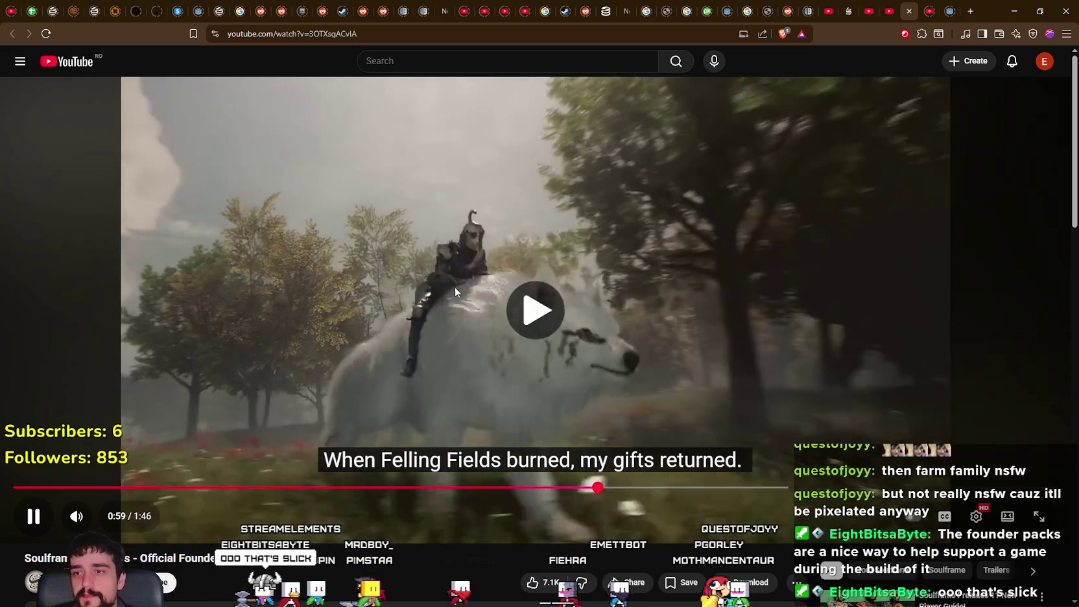
click(445, 289)
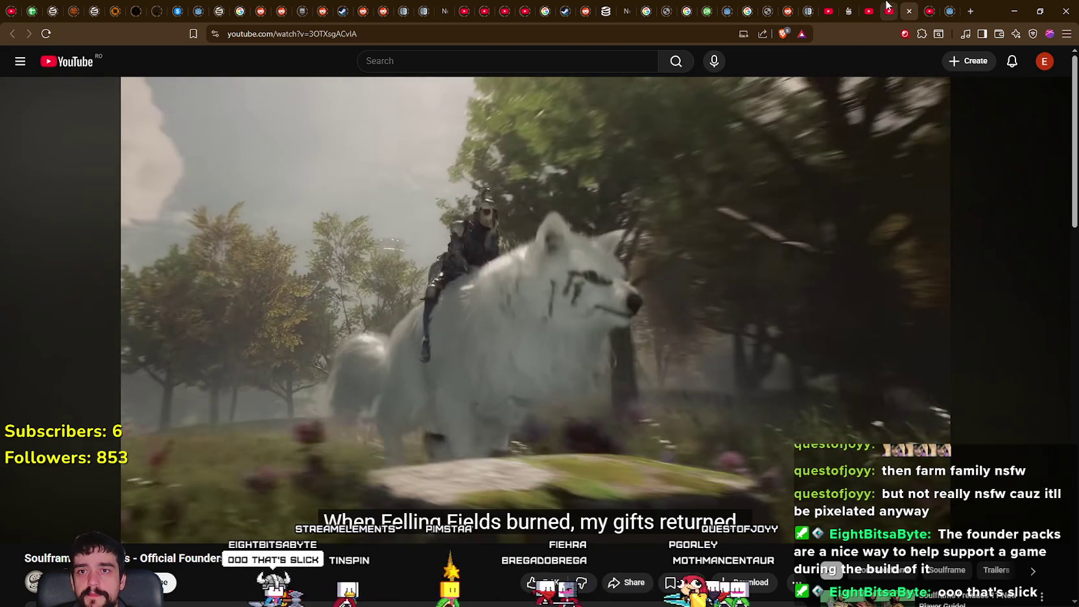
- Play the neighbouring trailer from 0:17 to past 0:19, then load the next video tab
click(890, 9)
click(576, 223)
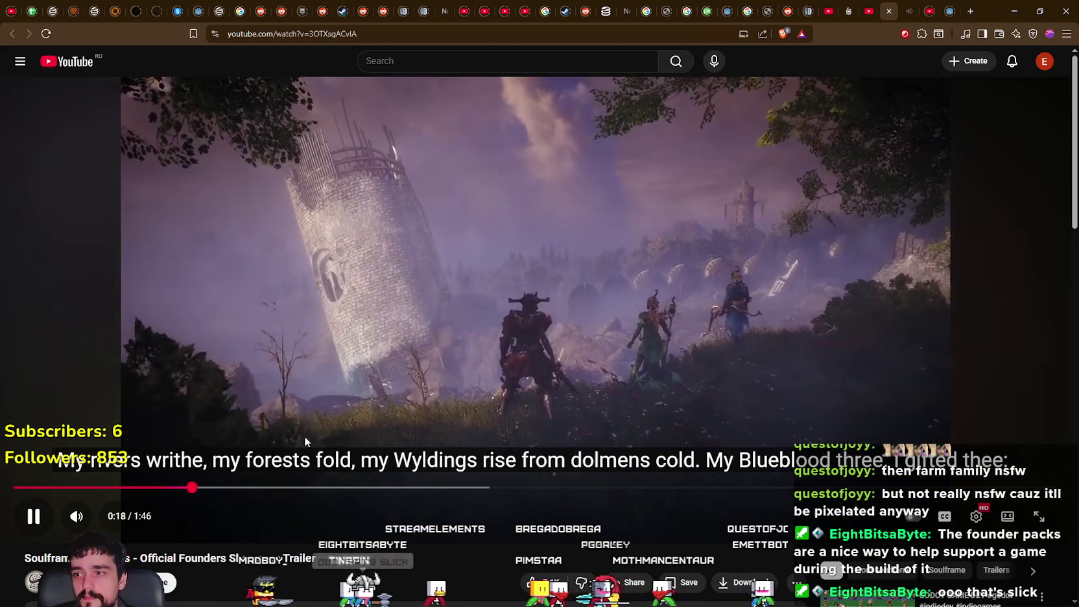
click(910, 11)
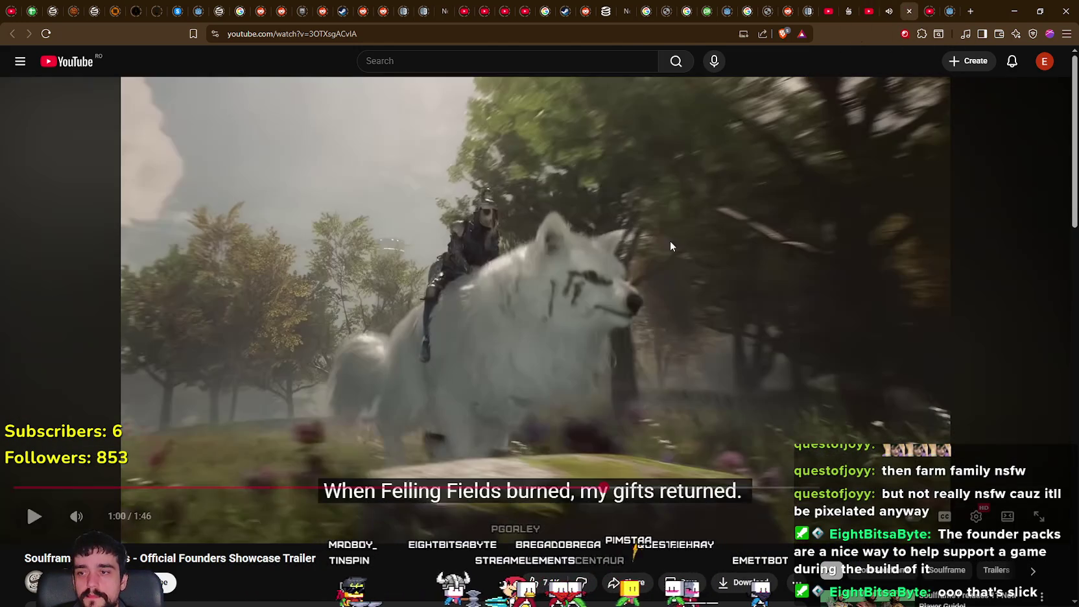
click(889, 11)
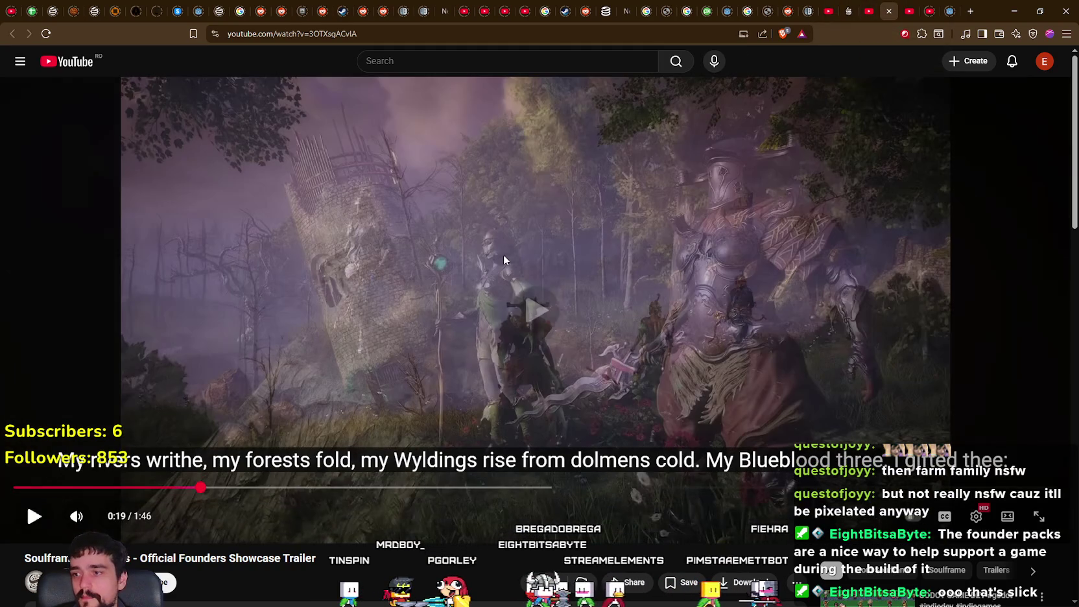
click(507, 258)
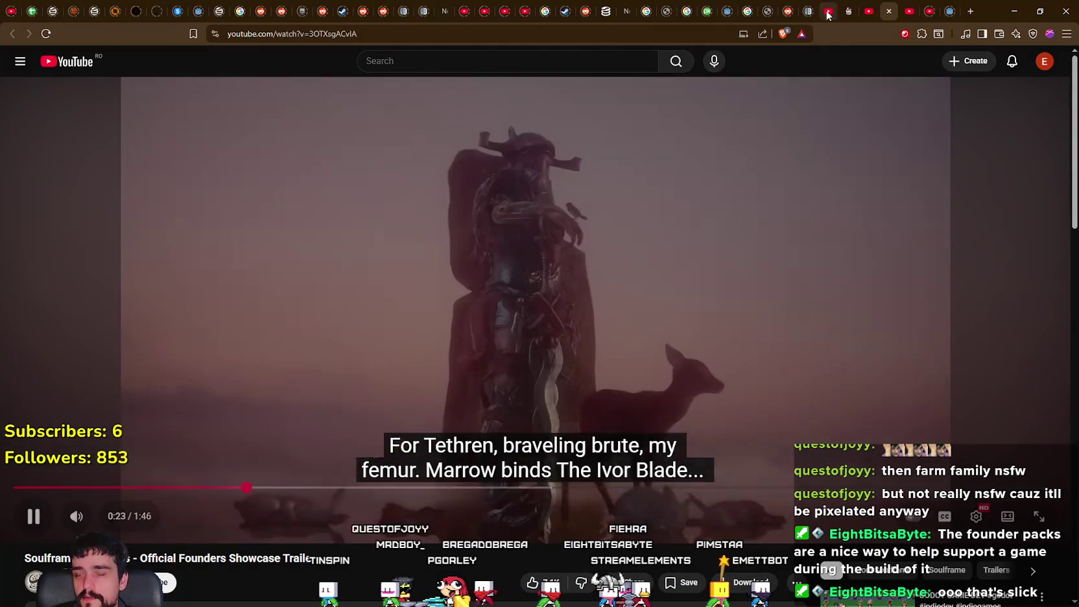
click(536, 303)
click(910, 7)
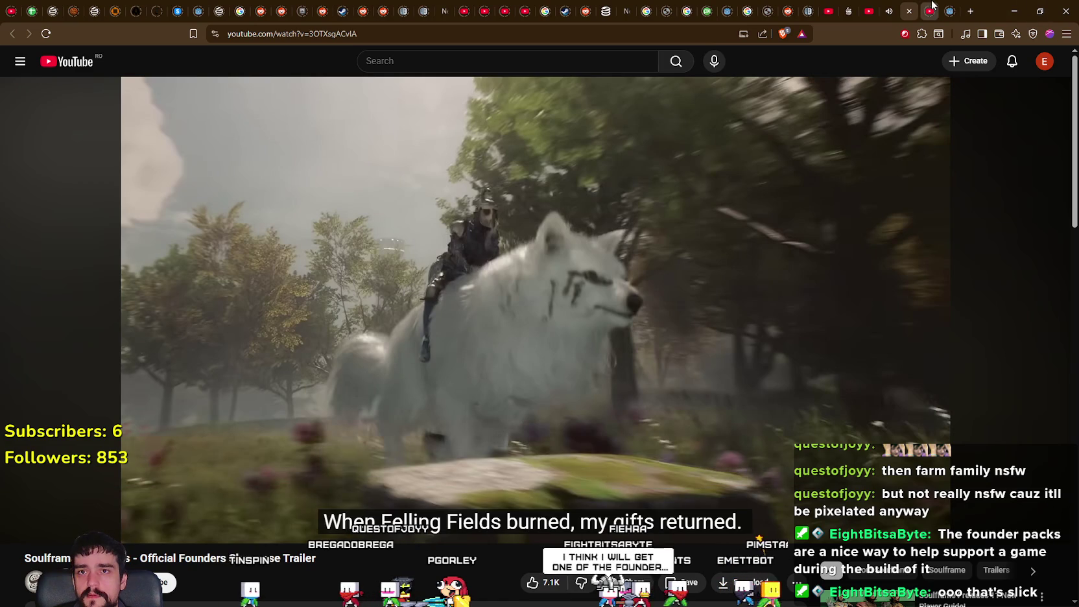
click(932, 5)
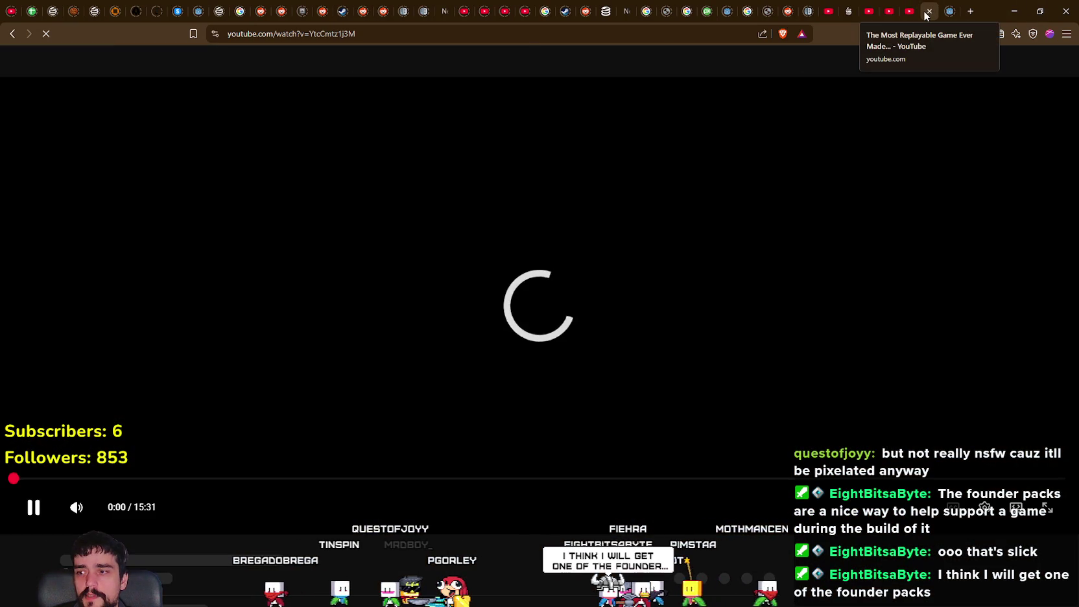
- Play the Soulframe devstream and skip ahead through 0:47 and 4:07 to 5:48
click(871, 5)
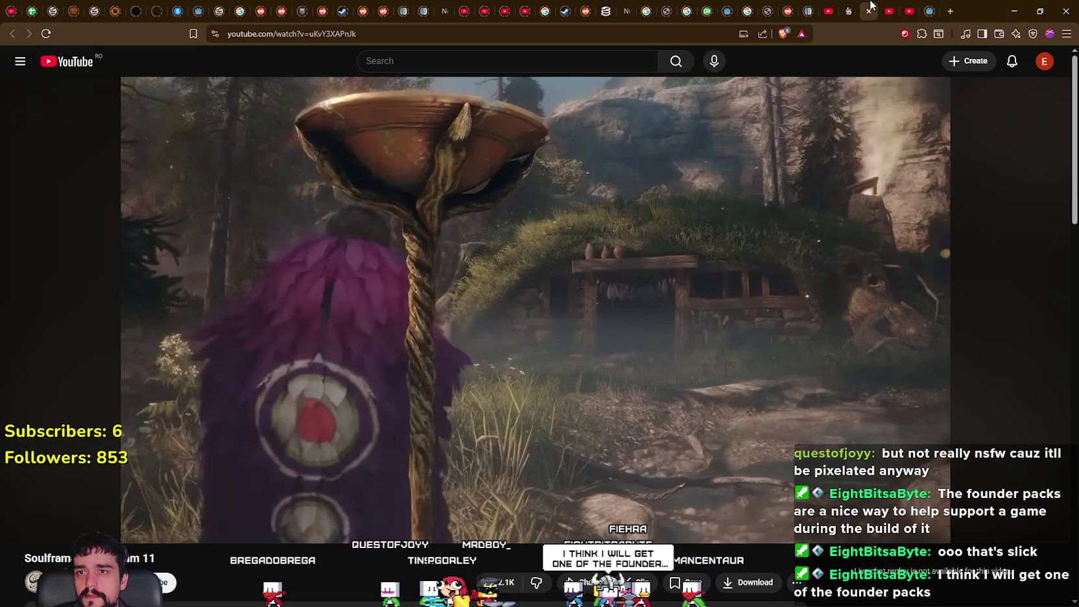
click(306, 289)
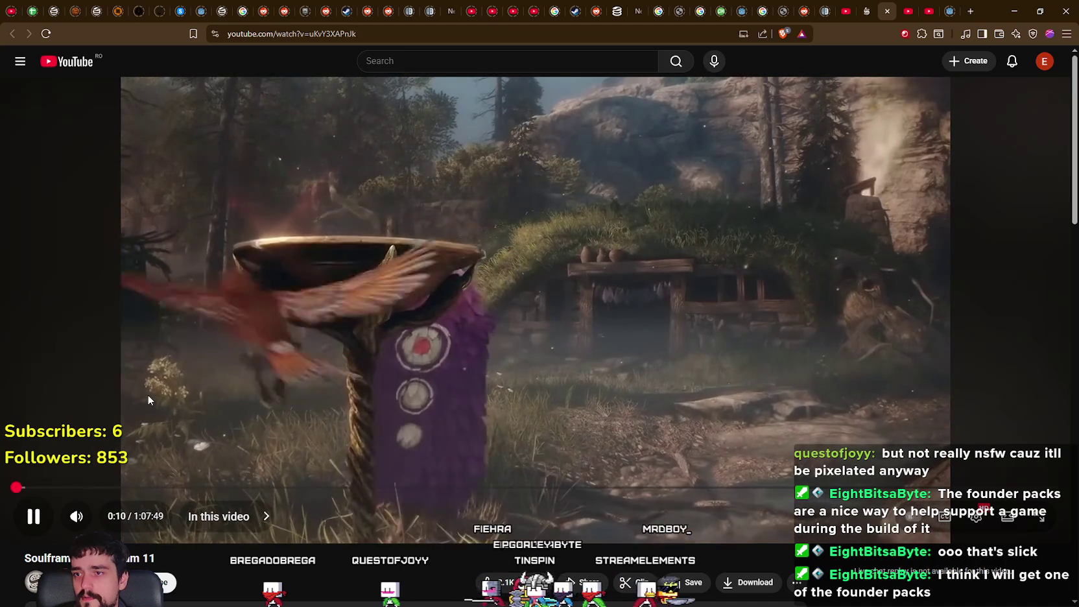
key(Right)
key(Right)
key(Right)
key(Right)
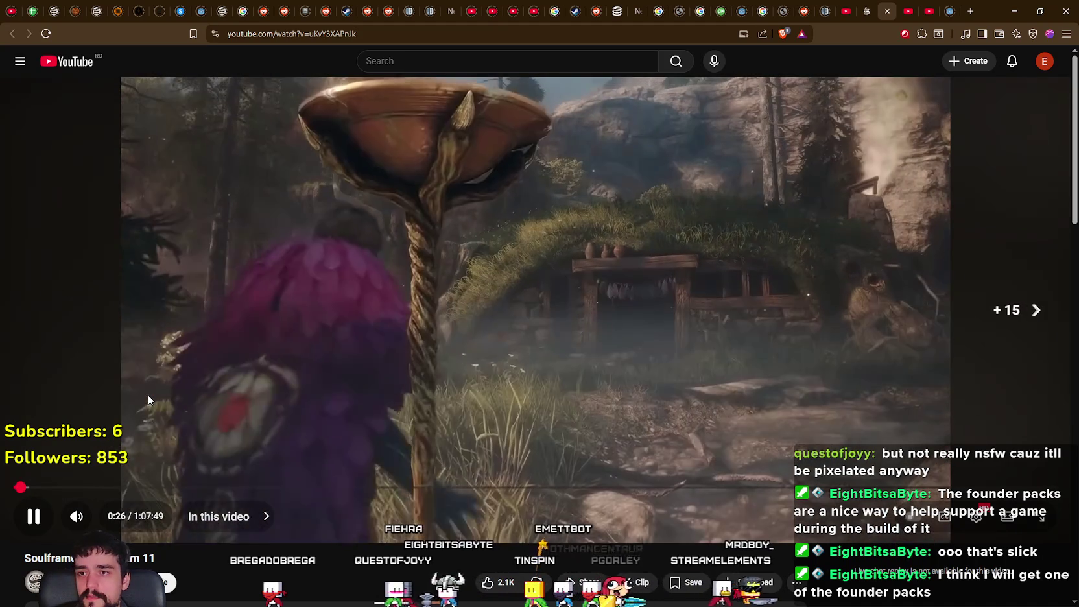
key(Right)
key(Right)
key(Right)
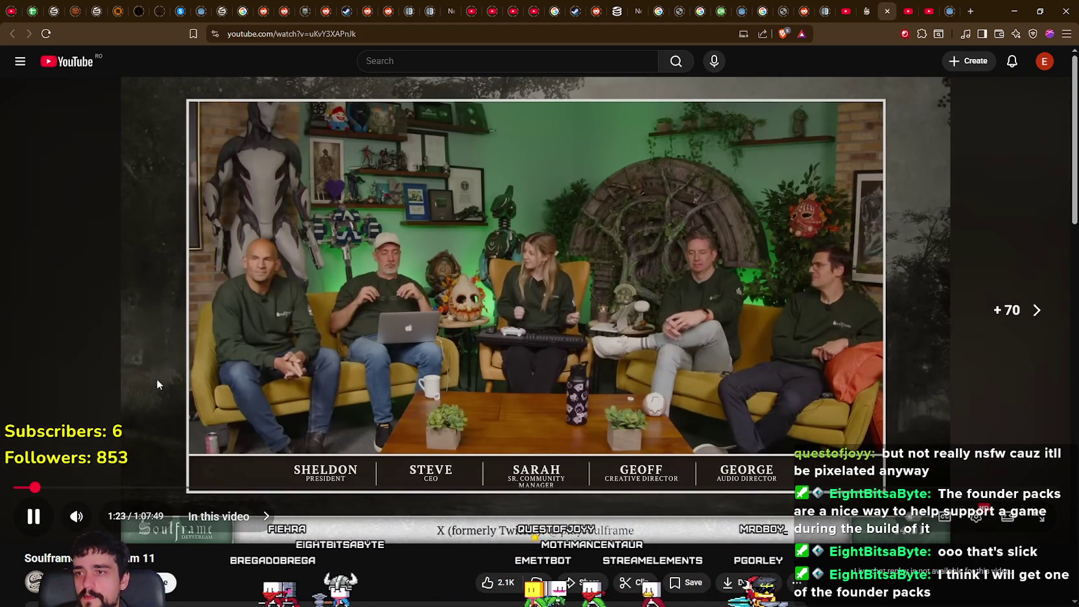
drag(36, 487, 78, 488)
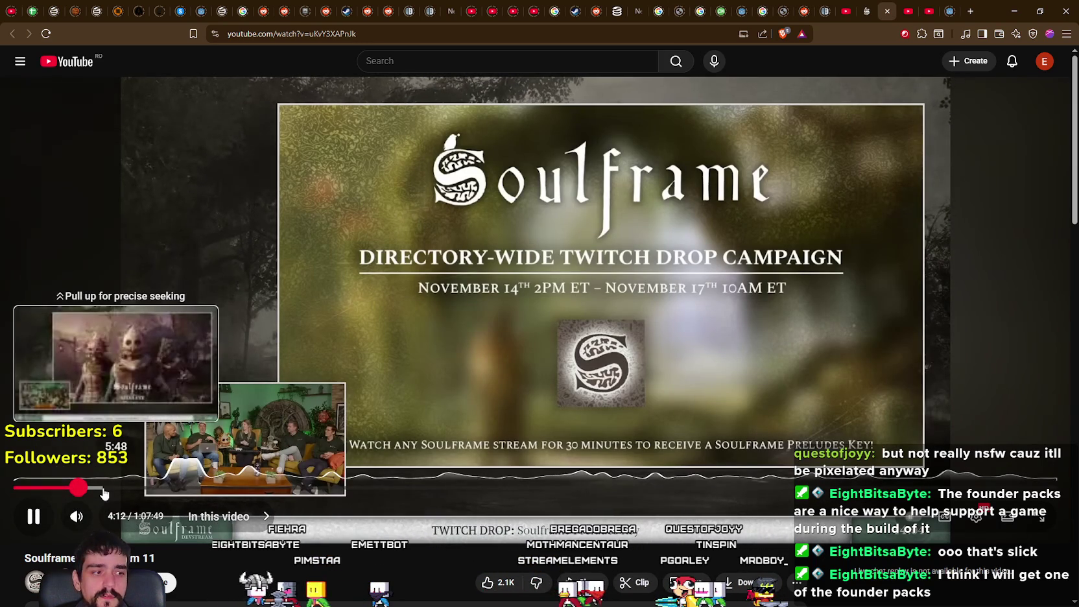
click(103, 489)
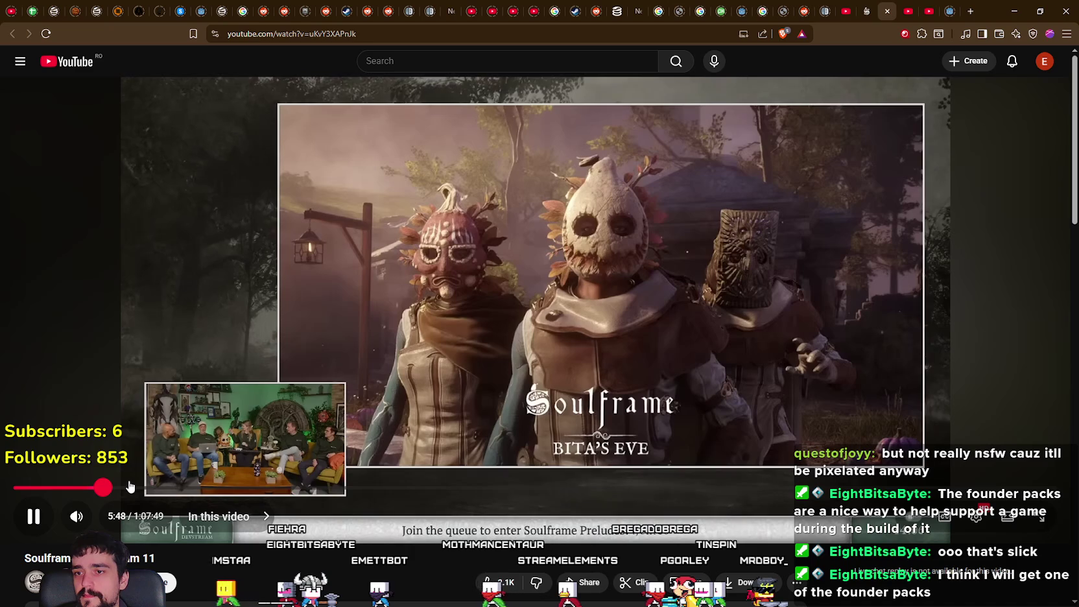
- Jump to the Founders section around 14:30, past the Wyld Founders shop, to Eternium Gardens at 17:30
drag(129, 486, 236, 486)
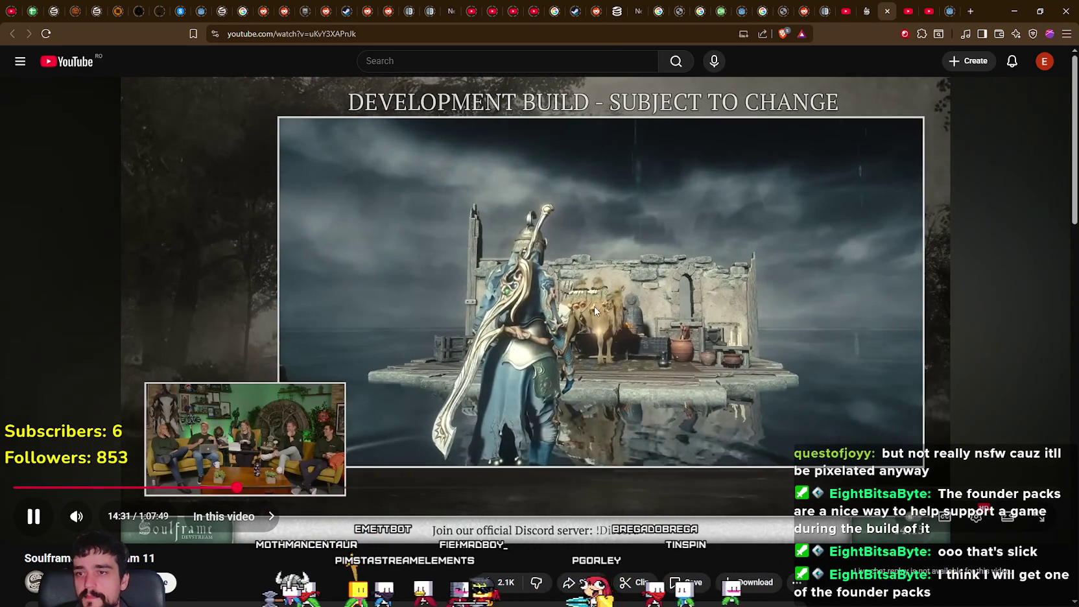
drag(245, 488, 247, 488)
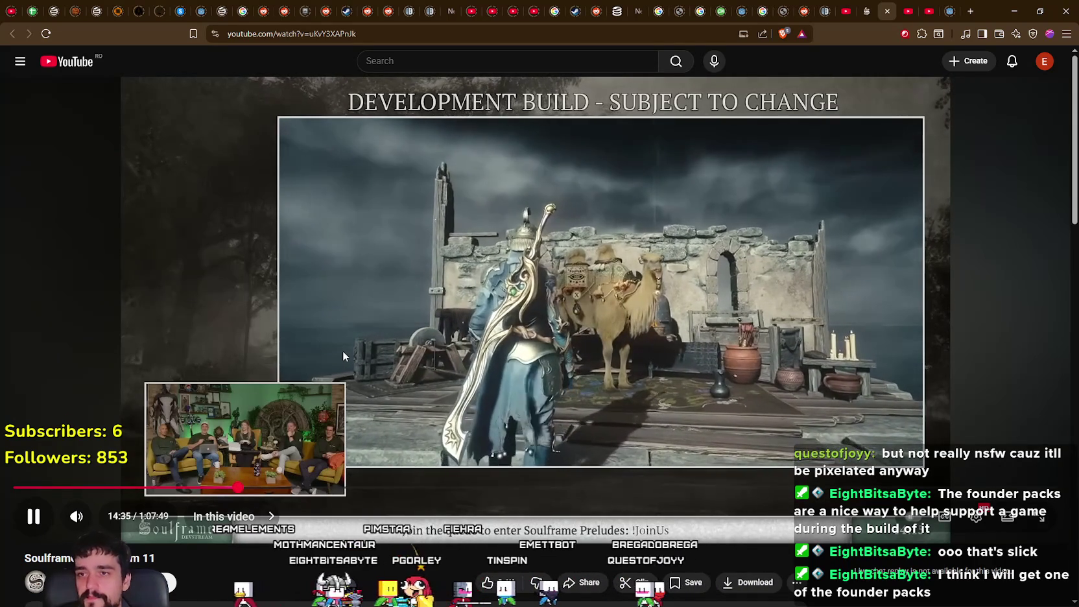
key(Right)
key(Right)
key(Right)
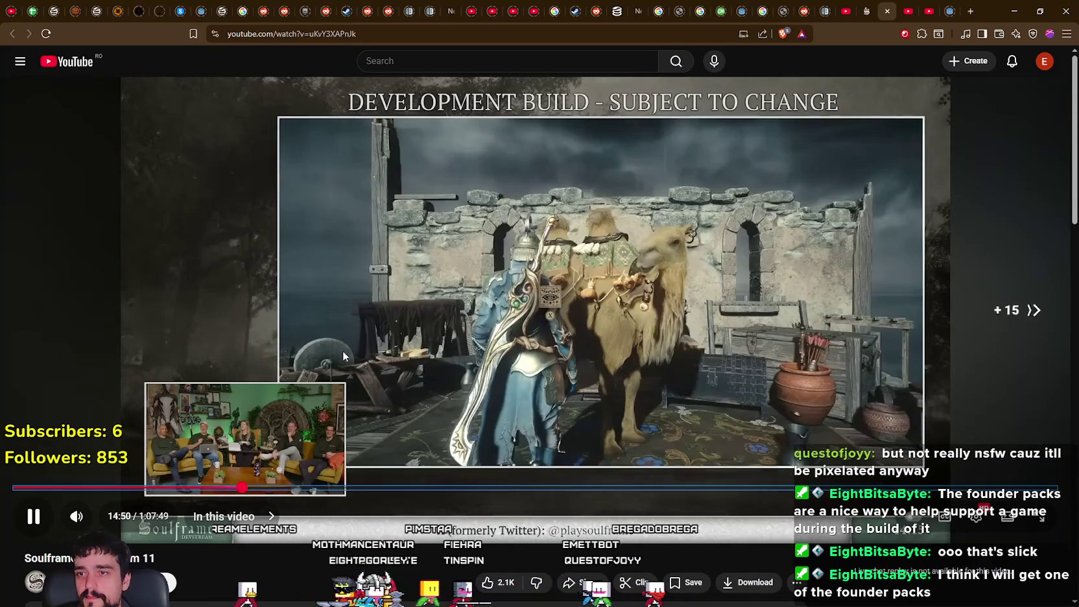
key(Right)
key(Right)
key(Right)
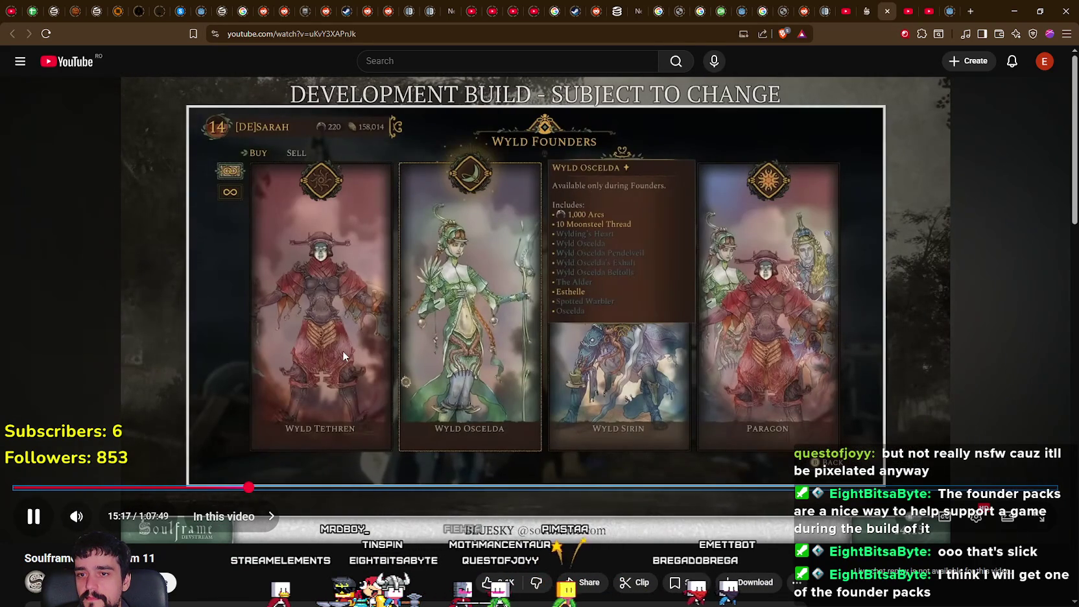
key(Right)
key(Right)
key(Right)
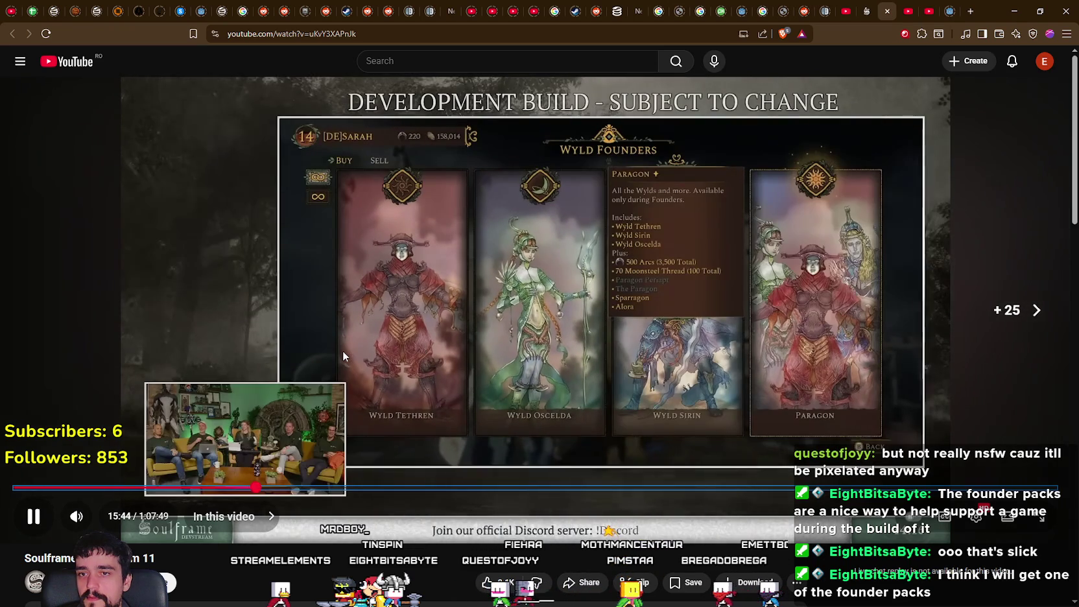
key(Right)
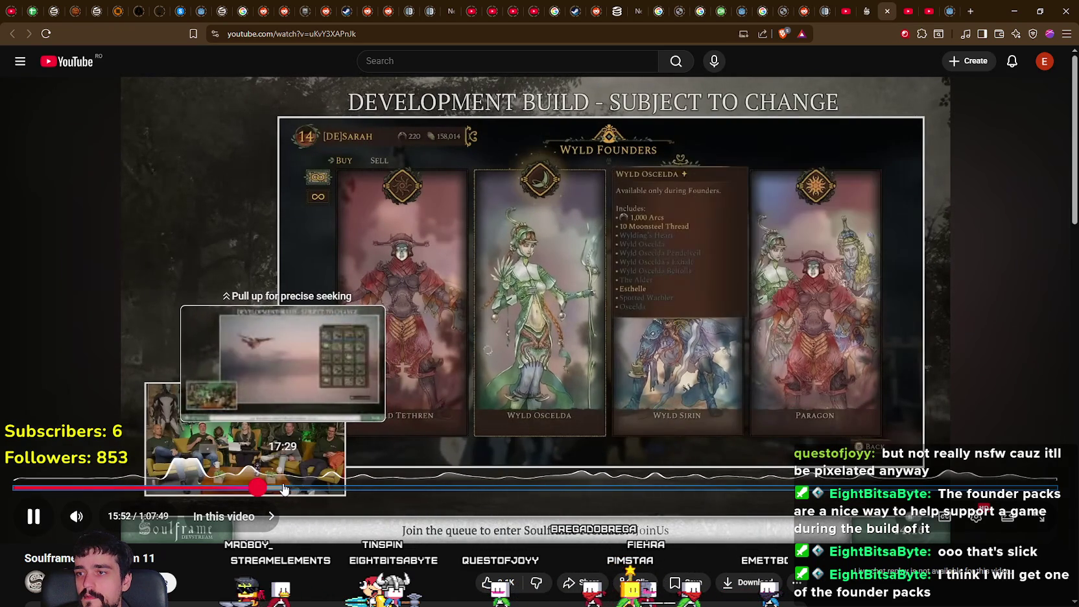
click(285, 488)
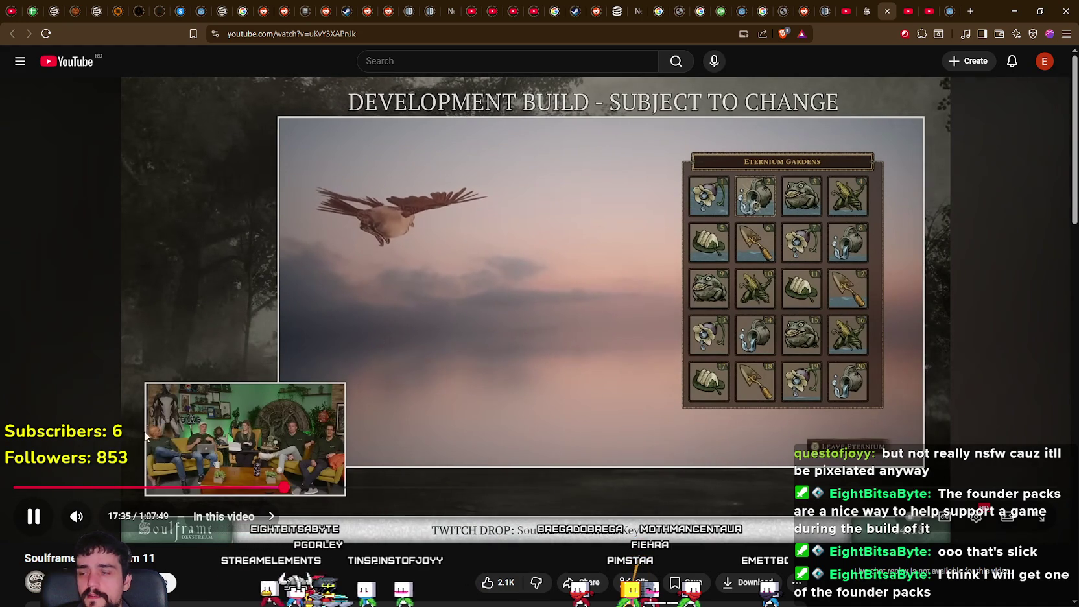
- Skip forward in short jumps past the Claim Plot scene to the Founders shirts at 19:40
mouse_move(89, 526)
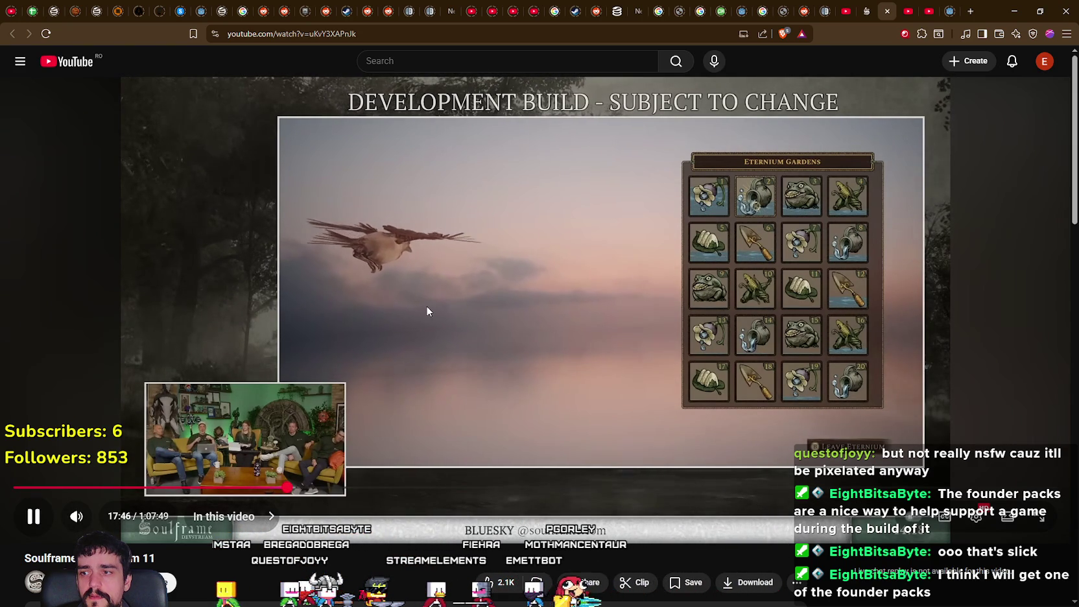
key(Right)
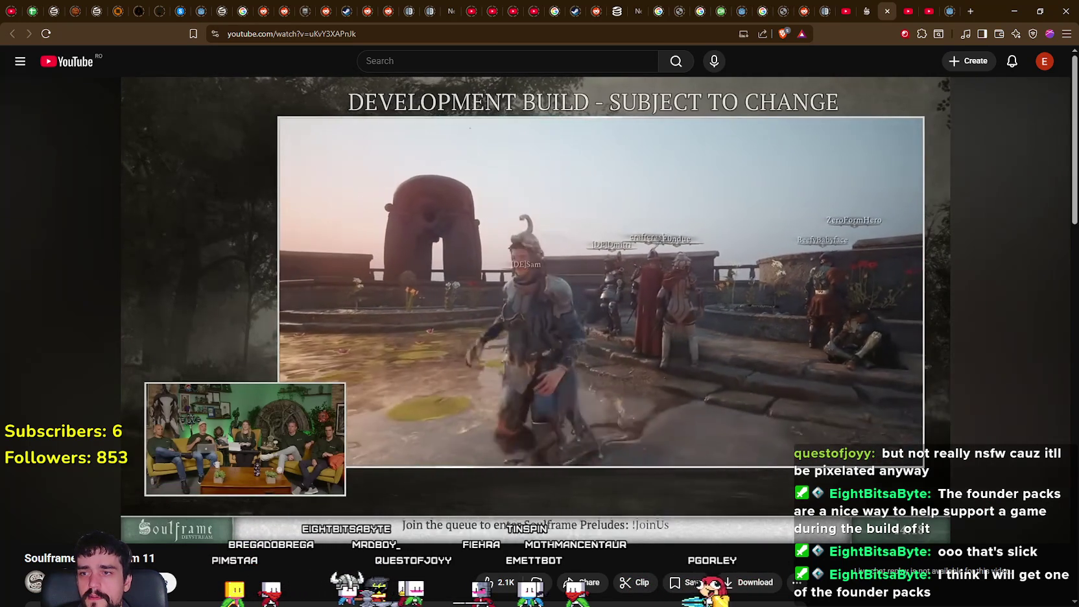
key(Right)
key(Right)
key(Right)
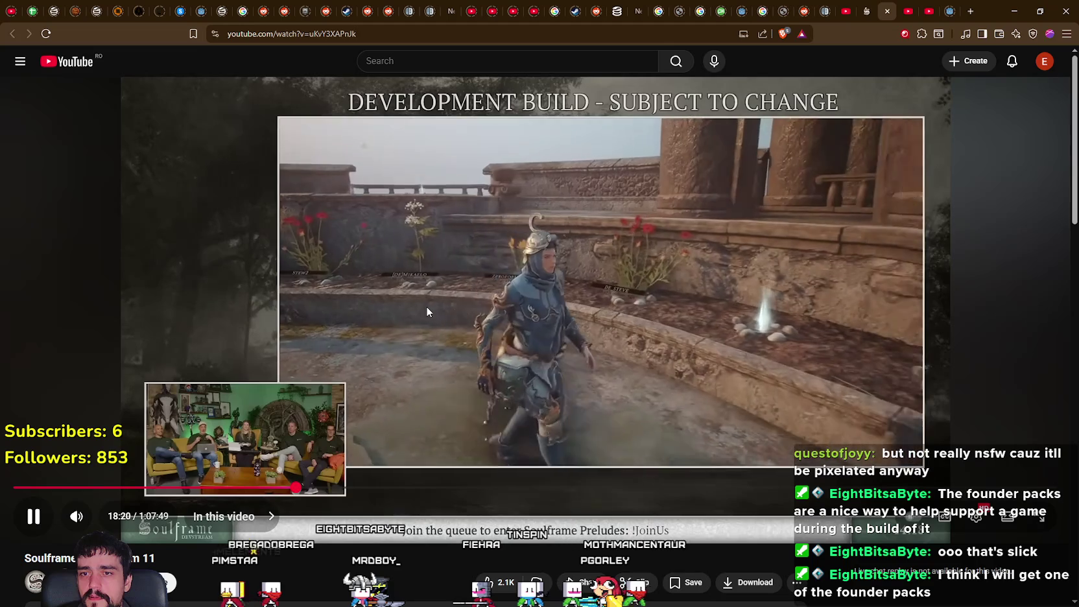
key(Right)
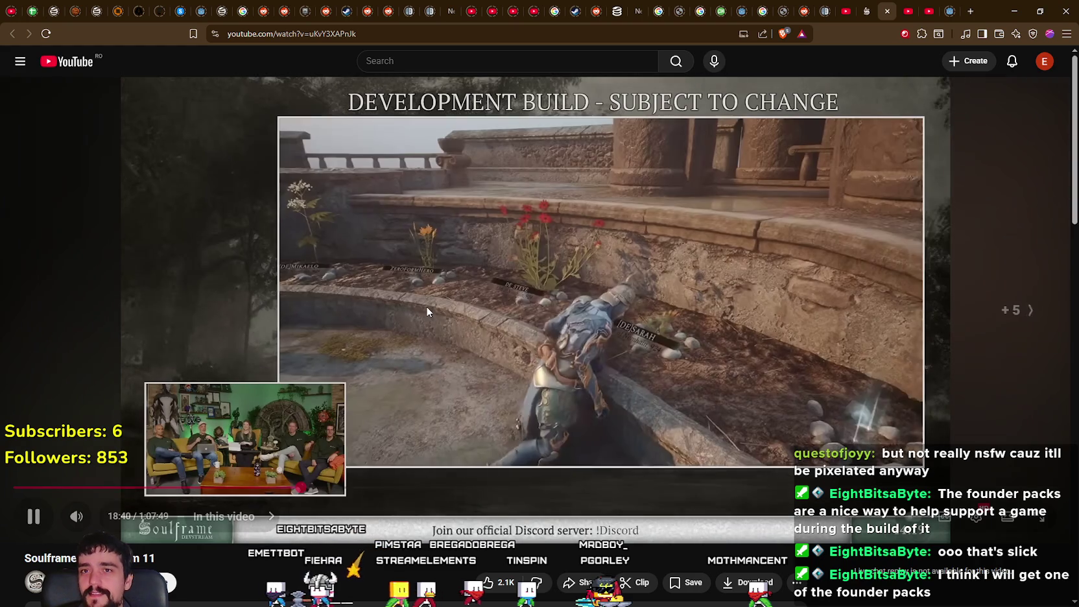
key(Right)
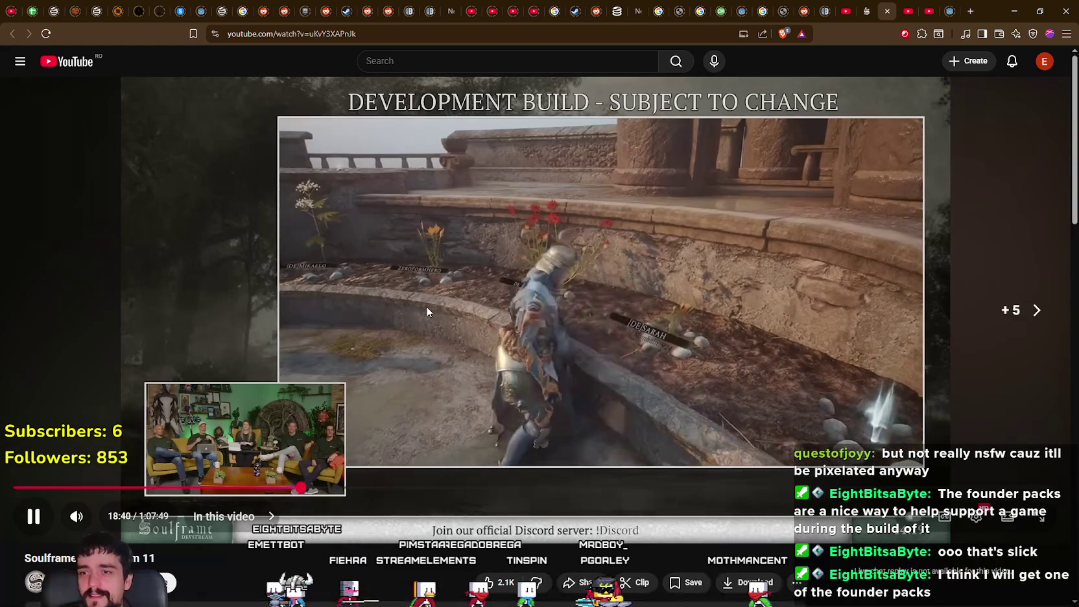
key(Right)
key(Right)
key(Right)
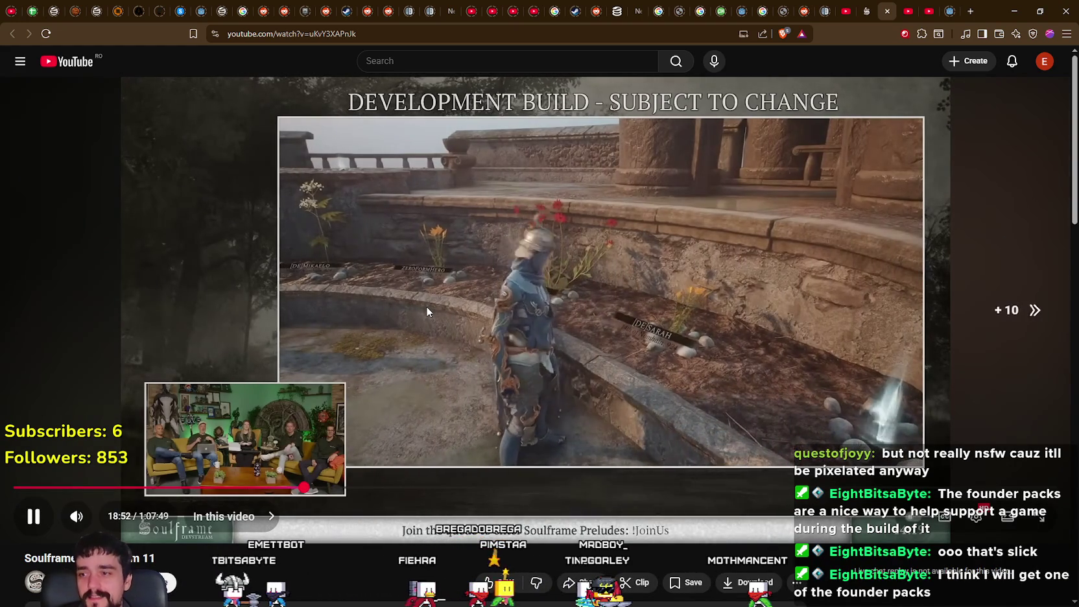
key(Right)
key(Right)
key(Right)
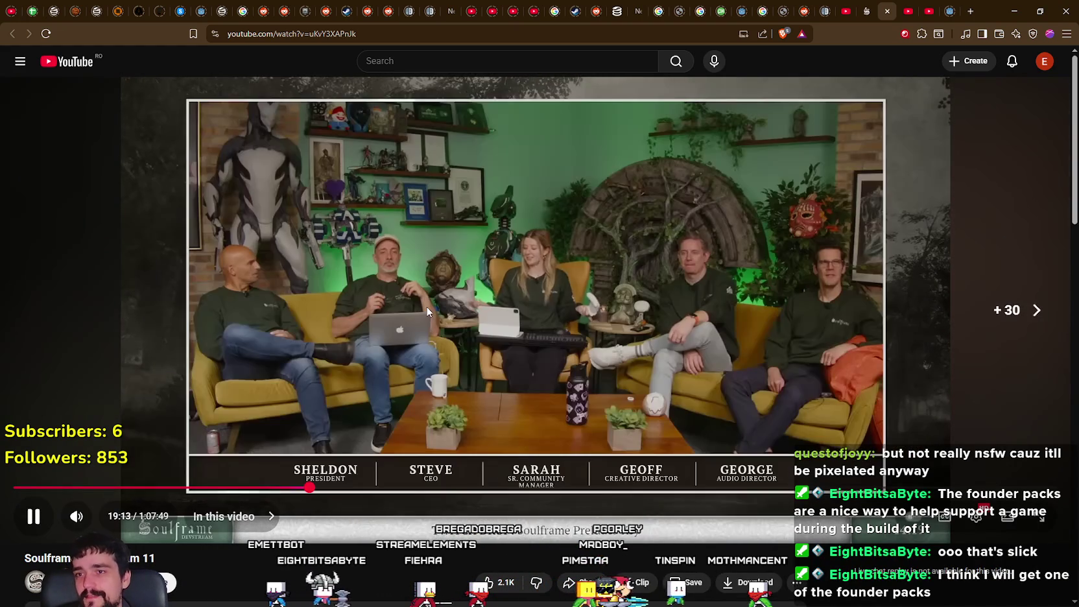
key(Right)
key(Right)
key(Right)
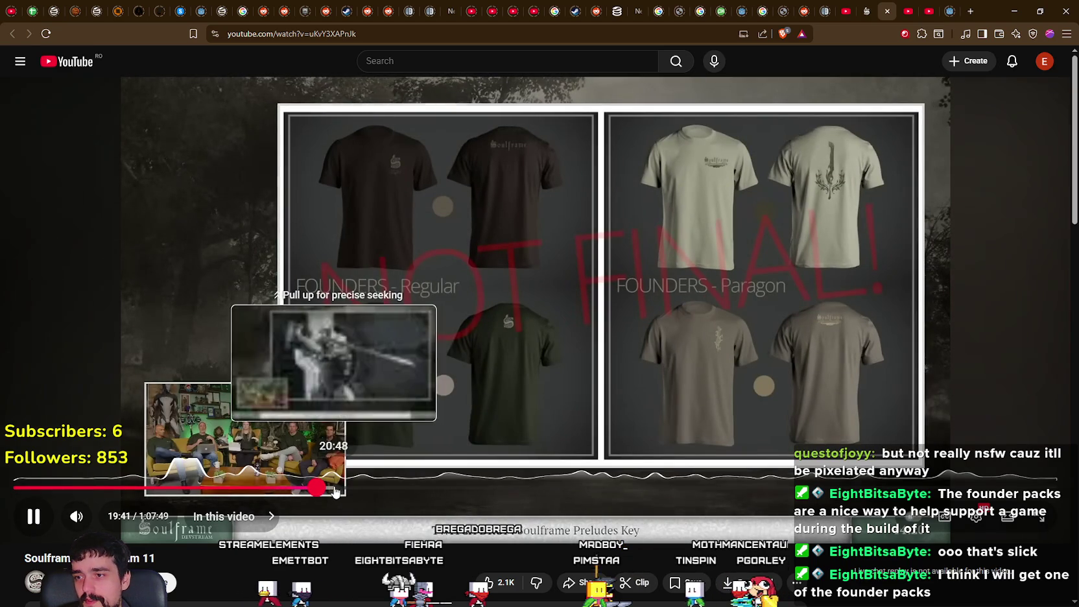
- Seek the devstream from the 22:47 armour renders via 25:00 and 27:21 to the founders slide, and resume
drag(350, 493, 364, 487)
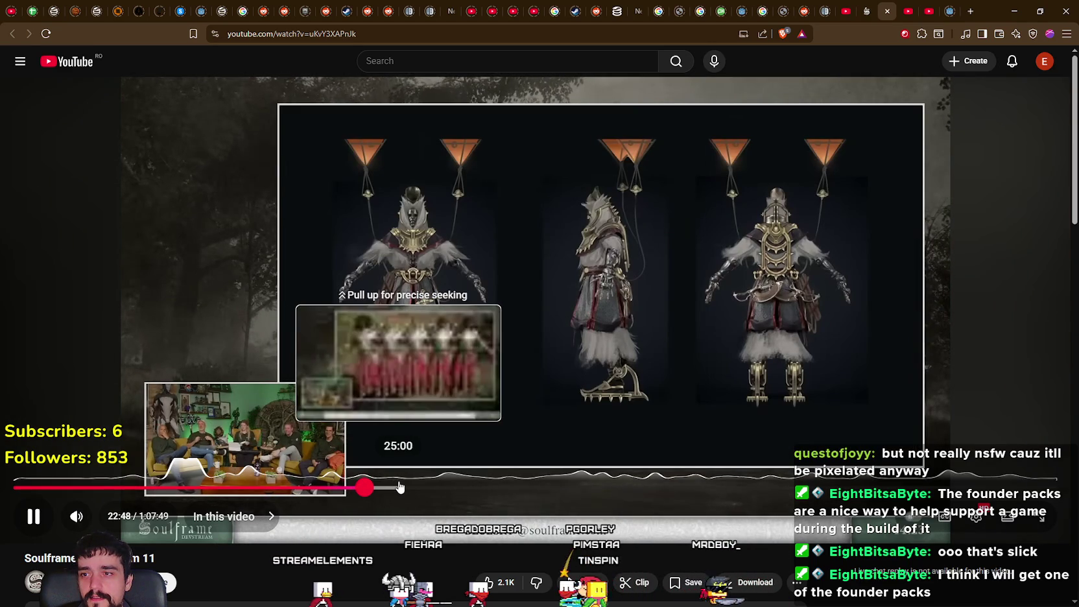
click(399, 486)
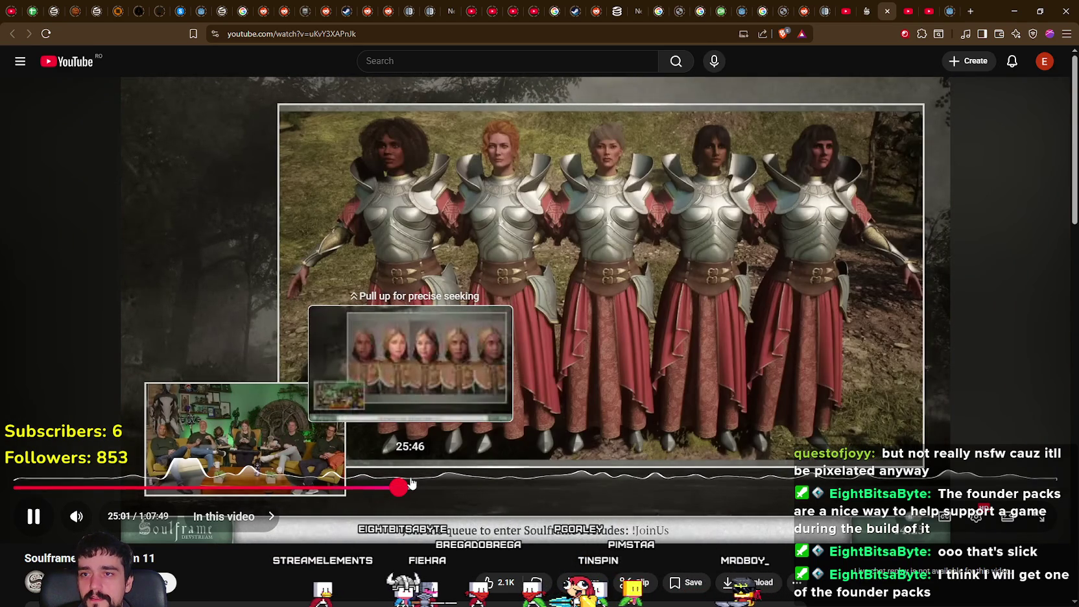
click(412, 485)
click(434, 485)
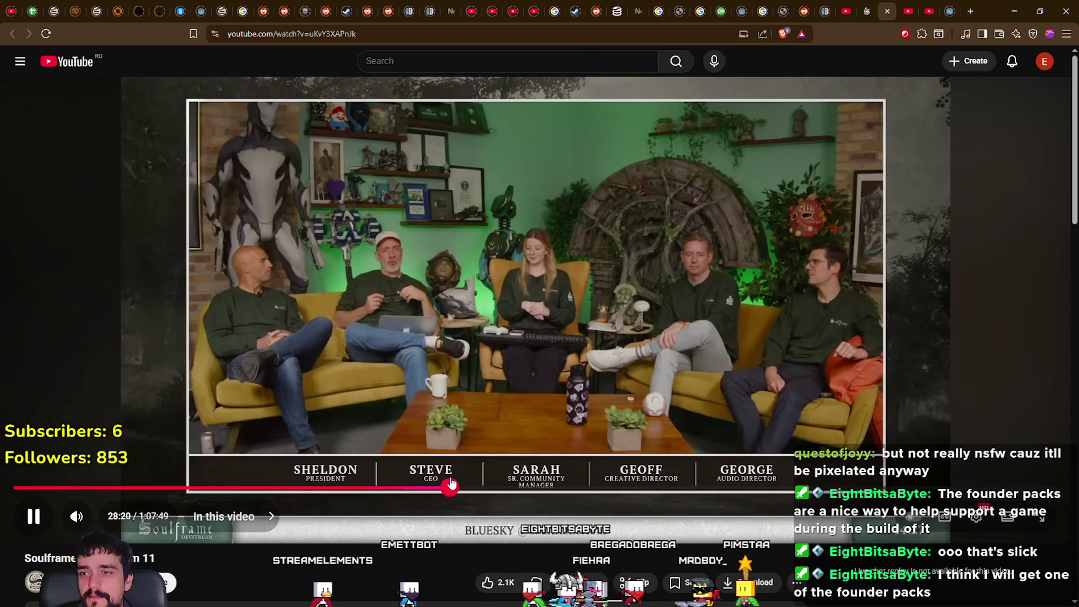
drag(452, 483, 459, 490)
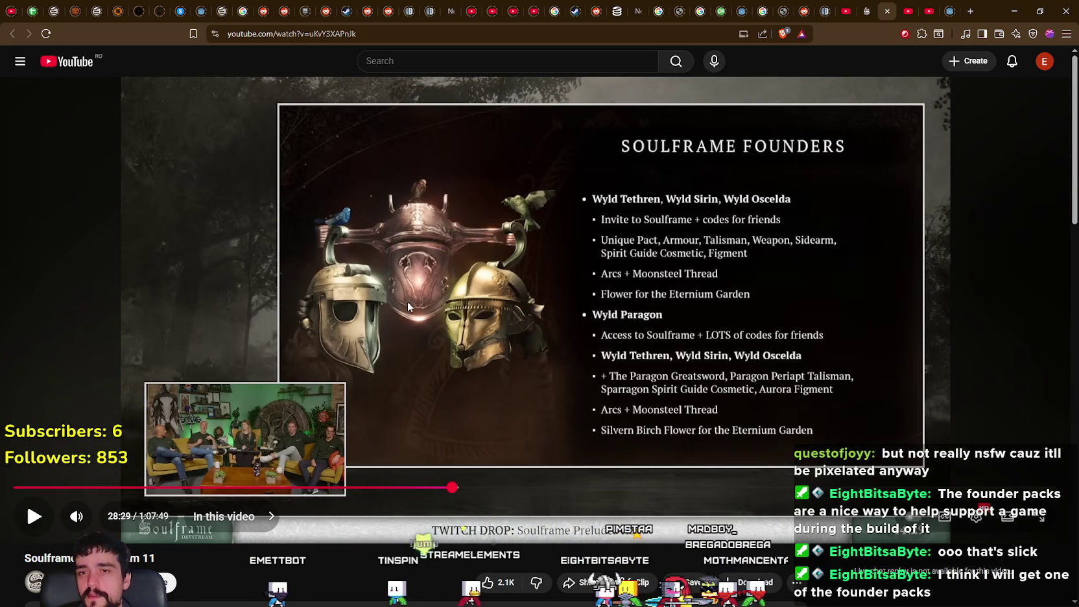
click(713, 339)
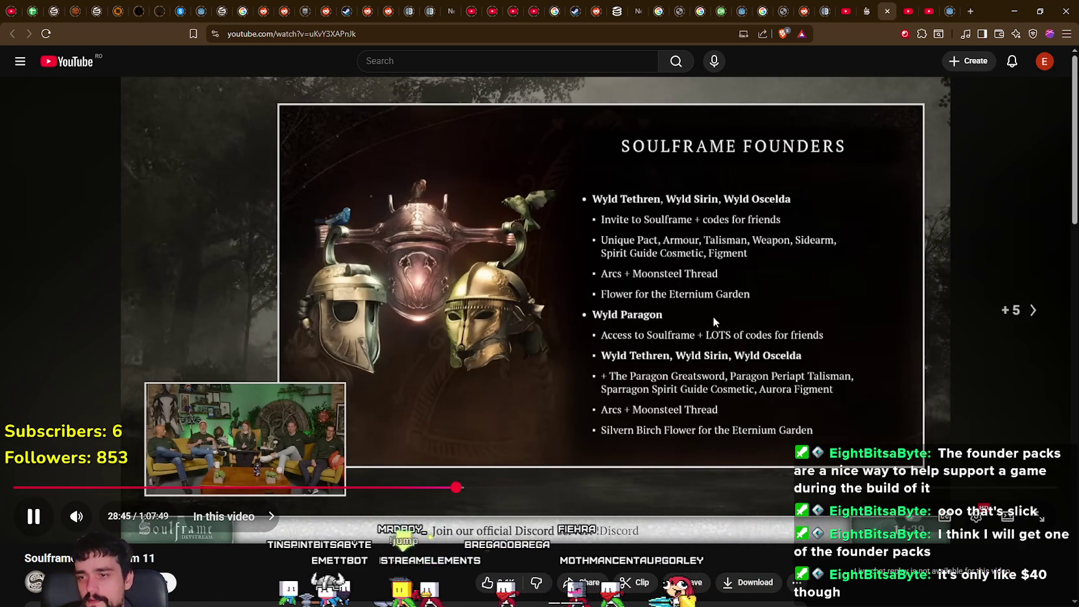
key(Right)
key(Right)
key(Right)
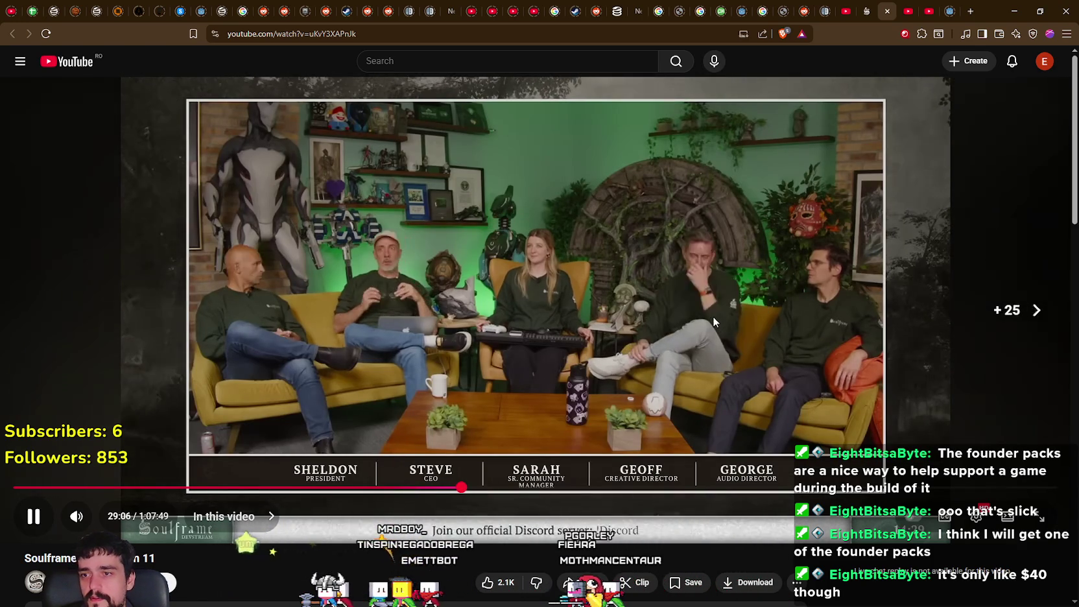
- Skip the devstream ahead to about 31:33 and near 35:00, then back to the 34:18 NPE Improvements slide
key(Right)
key(Right)
key(Right)
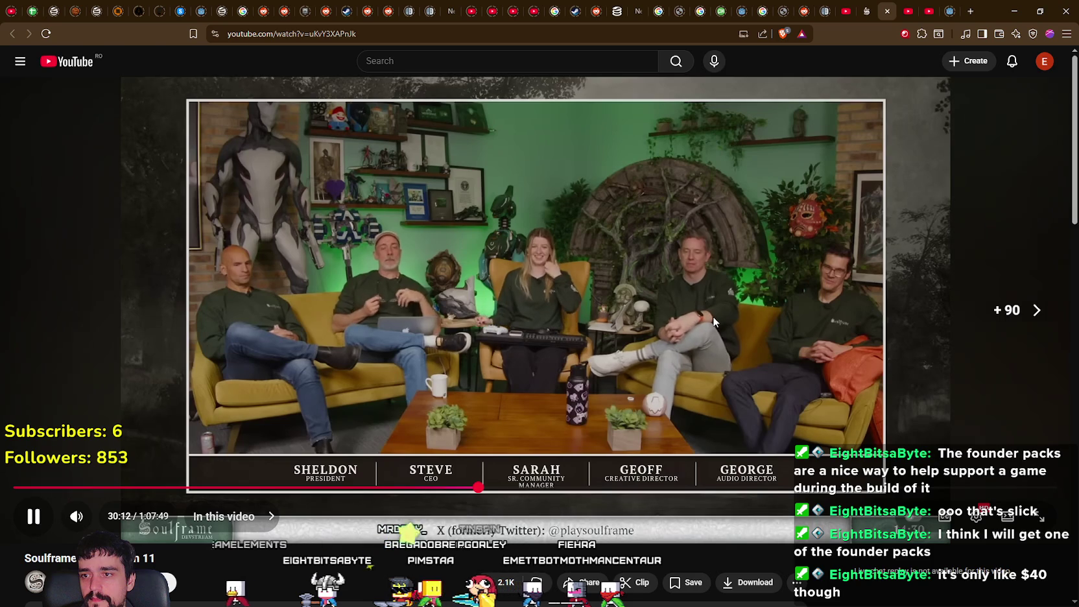
key(Right)
key(Right)
key(Right)
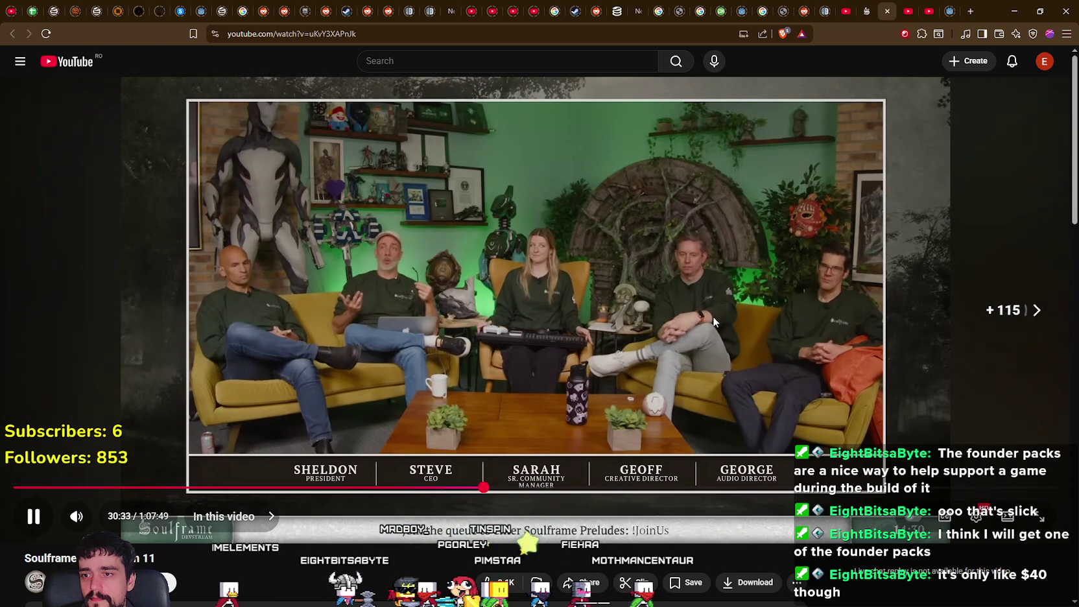
key(Right)
key(Right)
key(Right)
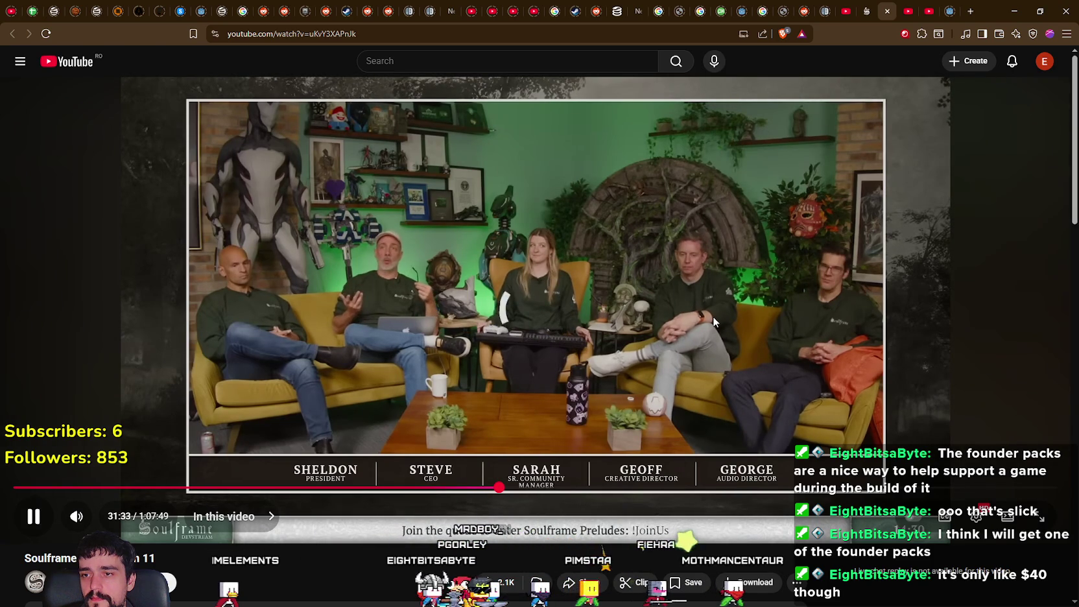
drag(499, 487, 509, 487)
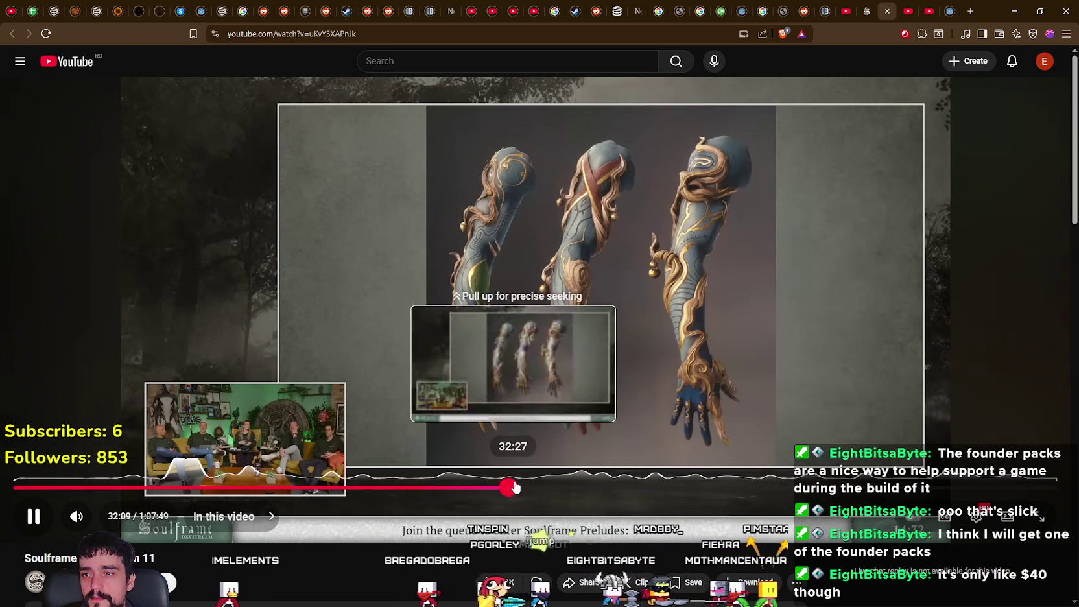
click(554, 487)
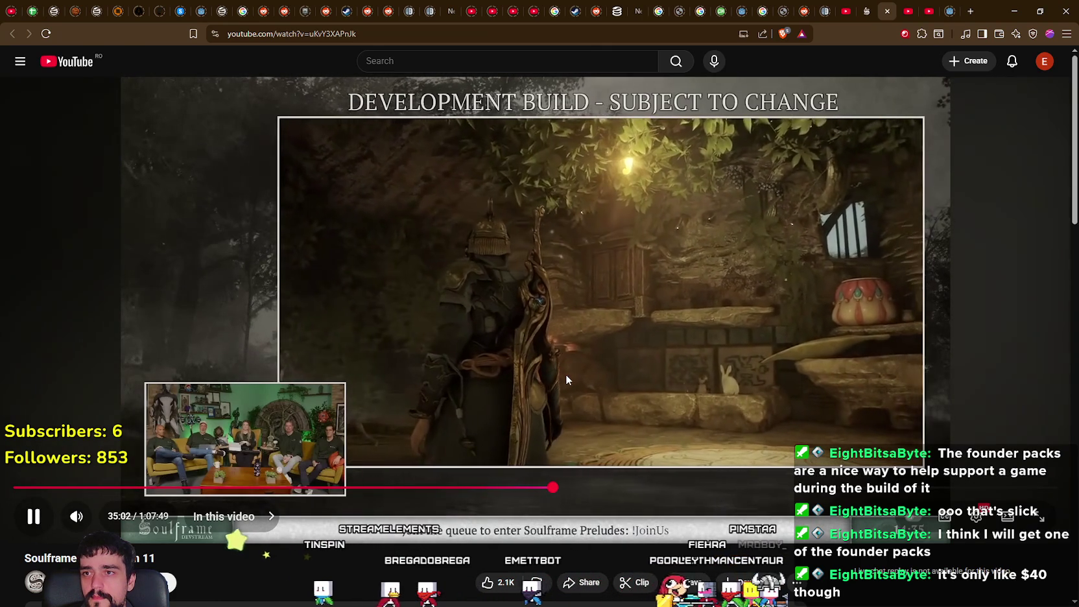
drag(552, 487, 530, 358)
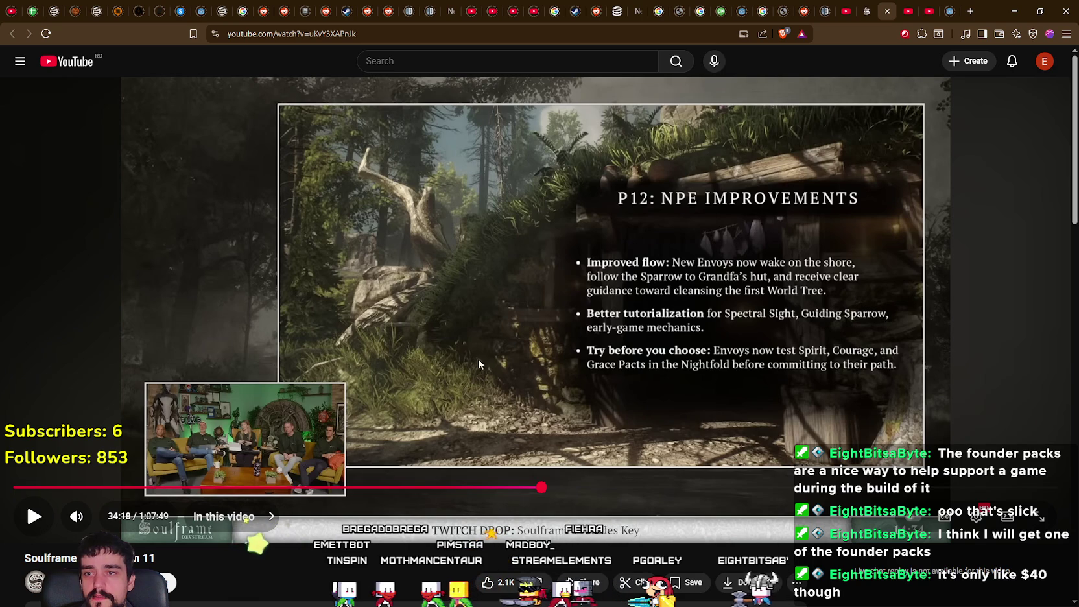
- Resume the devstream and move it through the gameplay footage from 35:21 to 38:21
click(584, 430)
drag(550, 487, 585, 486)
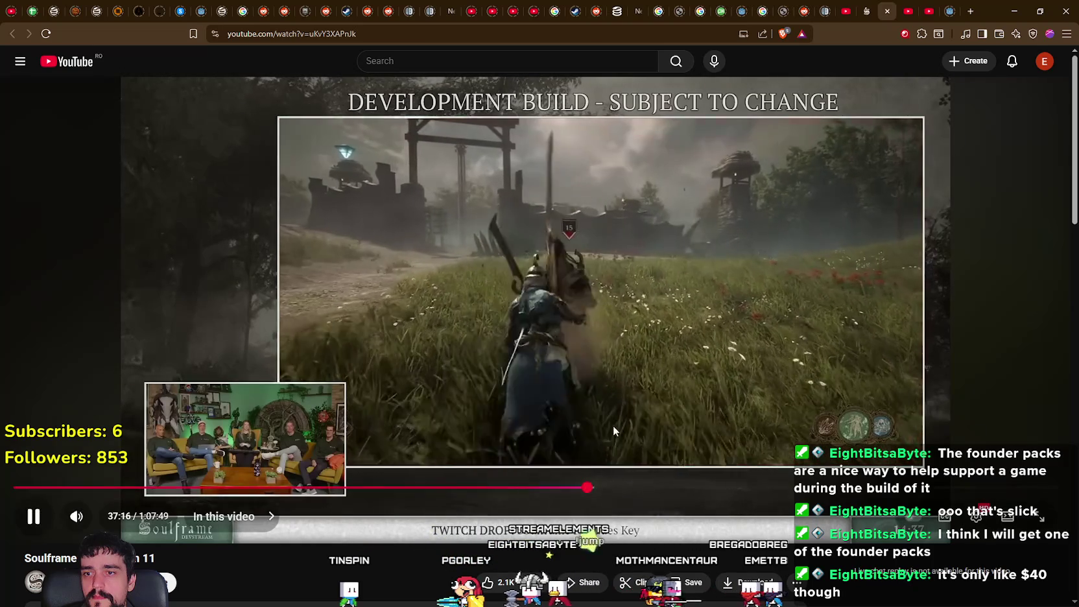
mouse_move(593, 488)
mouse_down()
mouse_move(614, 487)
mouse_move(604, 487)
mouse_up()
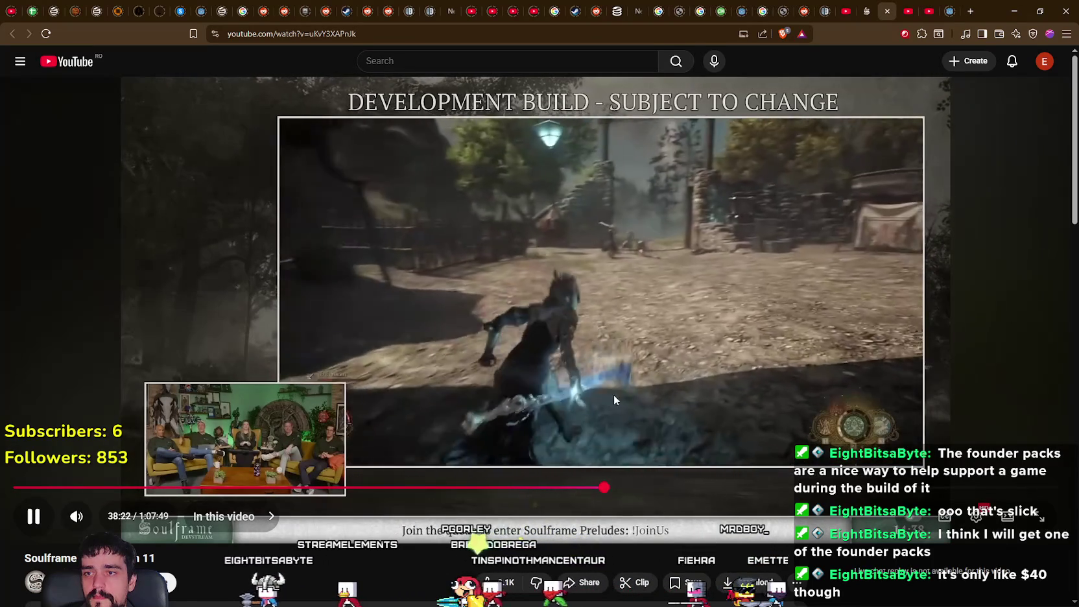
click(620, 337)
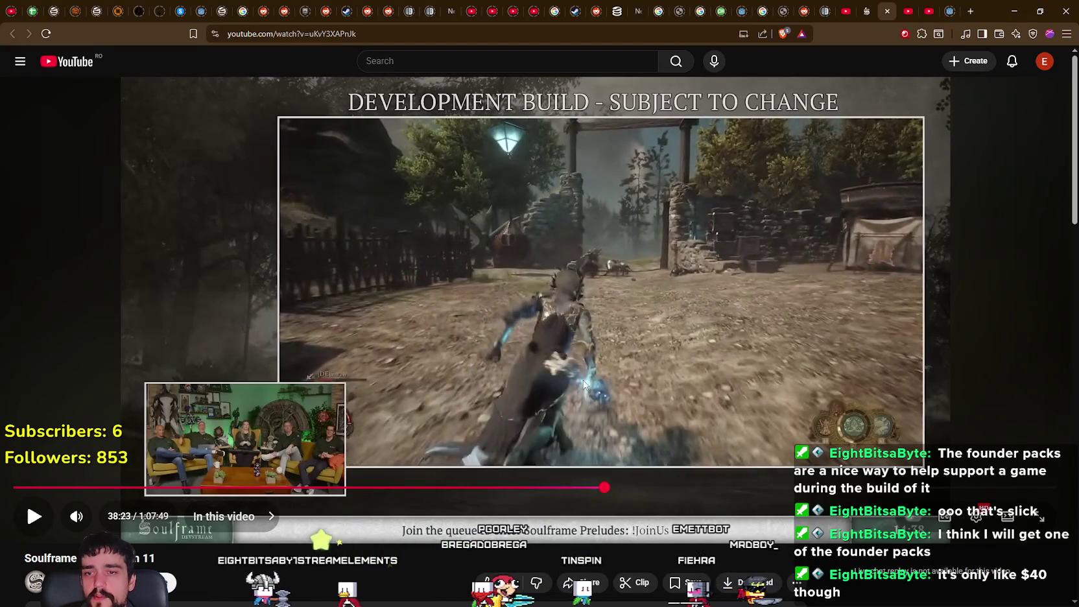
click(584, 384)
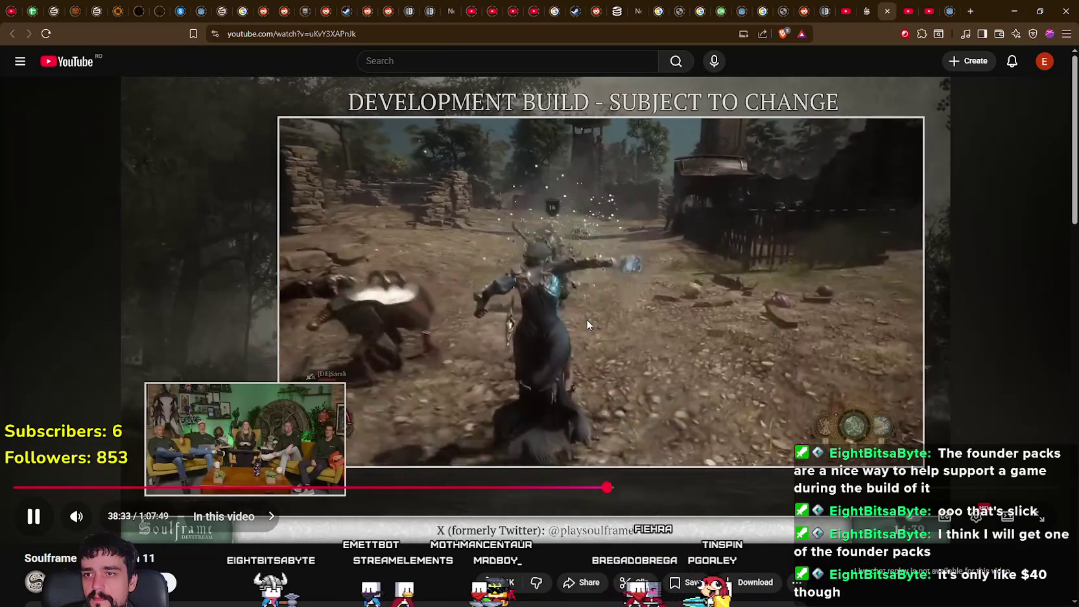
- Seek past the world map footage, 47:28 and 50:04 to the Preludes 12 slide at 52:38
drag(607, 487, 663, 487)
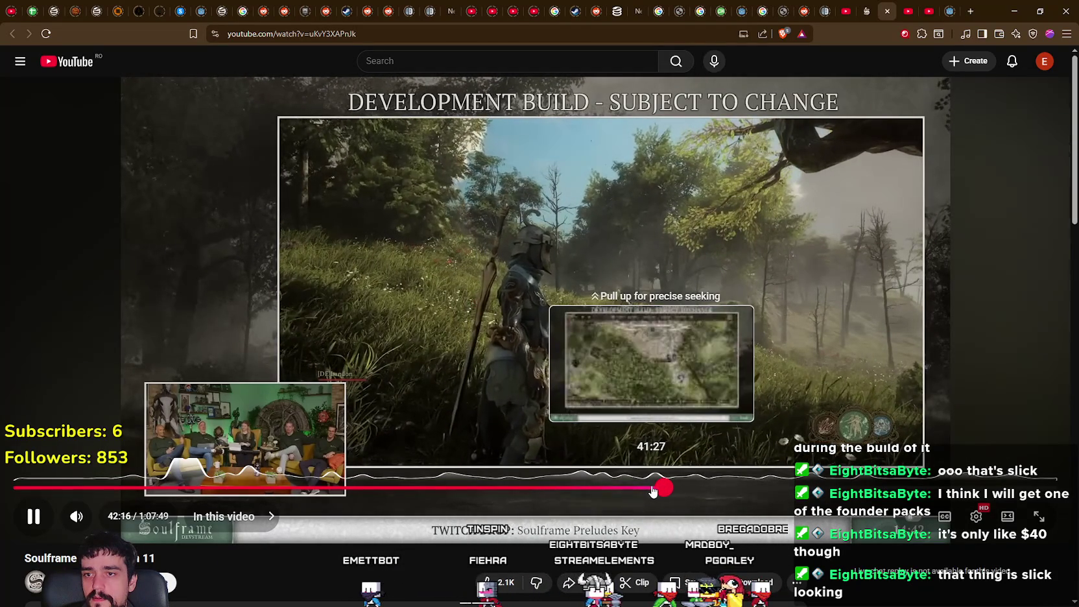
drag(652, 491, 652, 490)
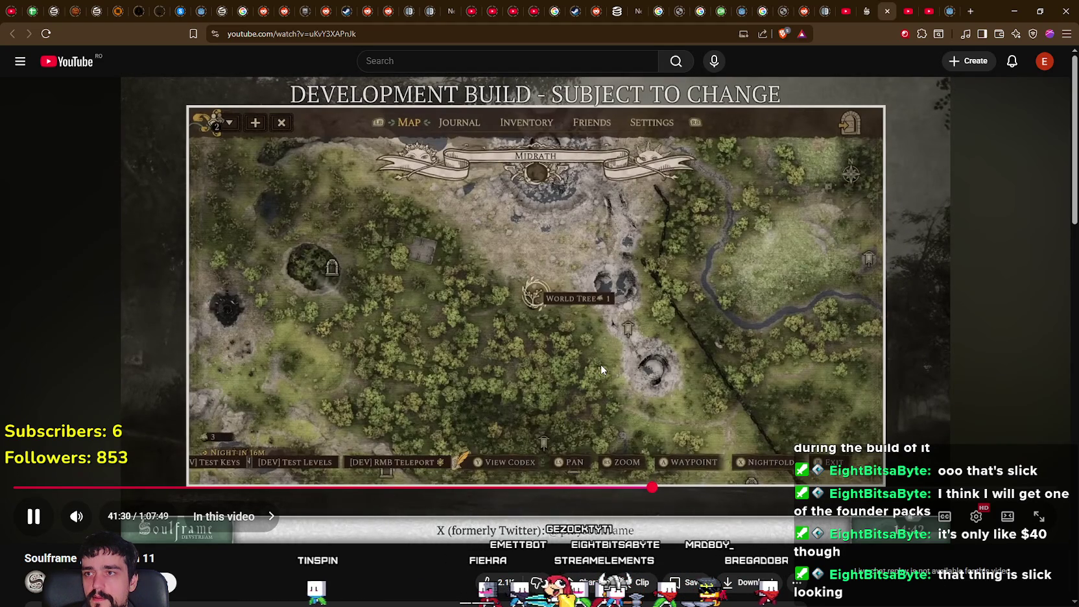
key(Right)
key(Right)
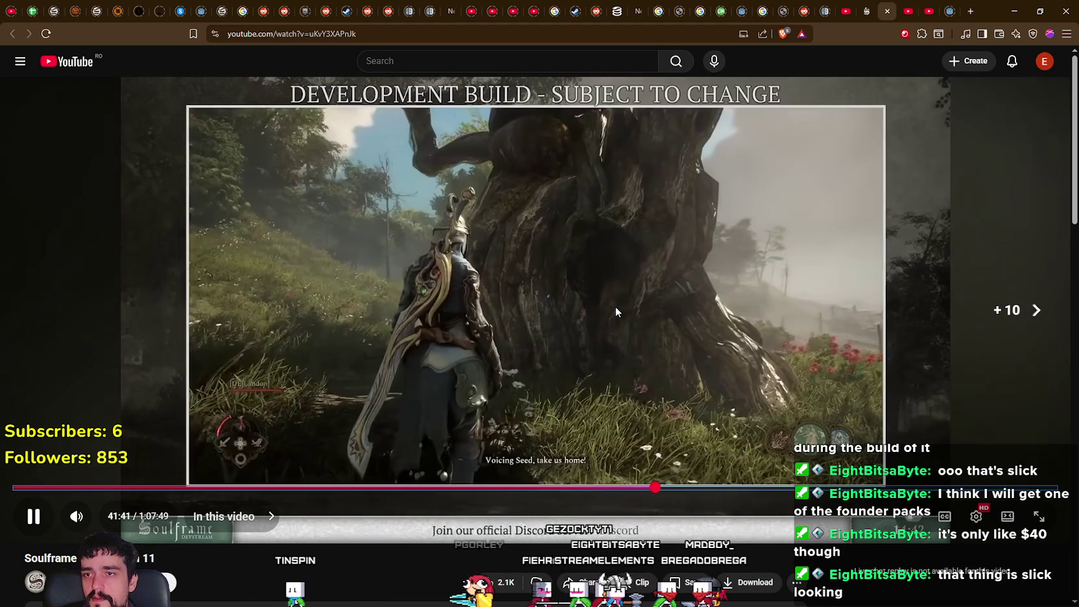
drag(664, 491, 730, 491)
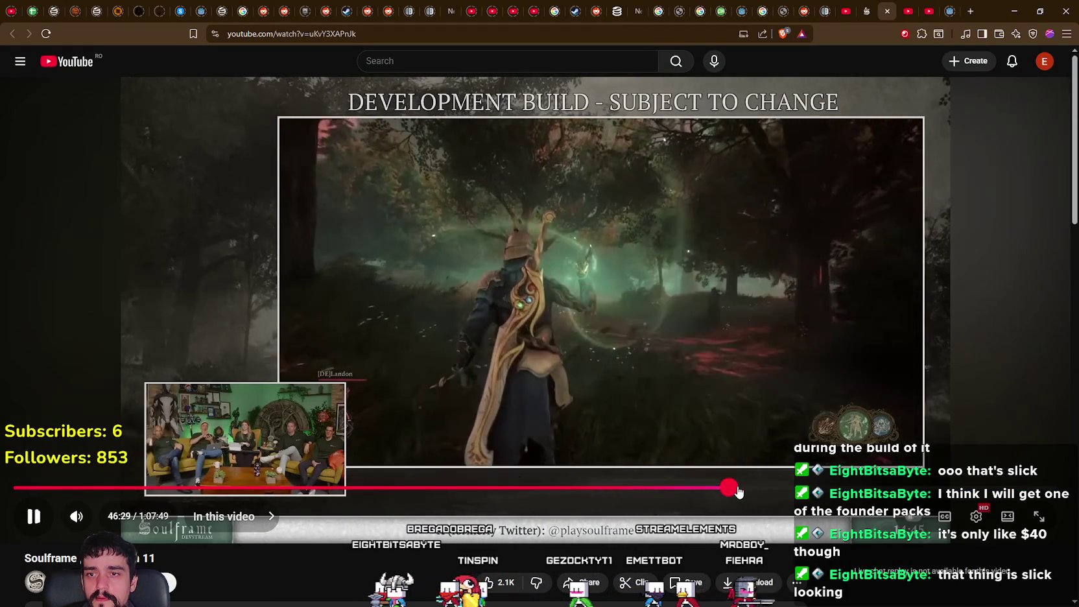
click(744, 492)
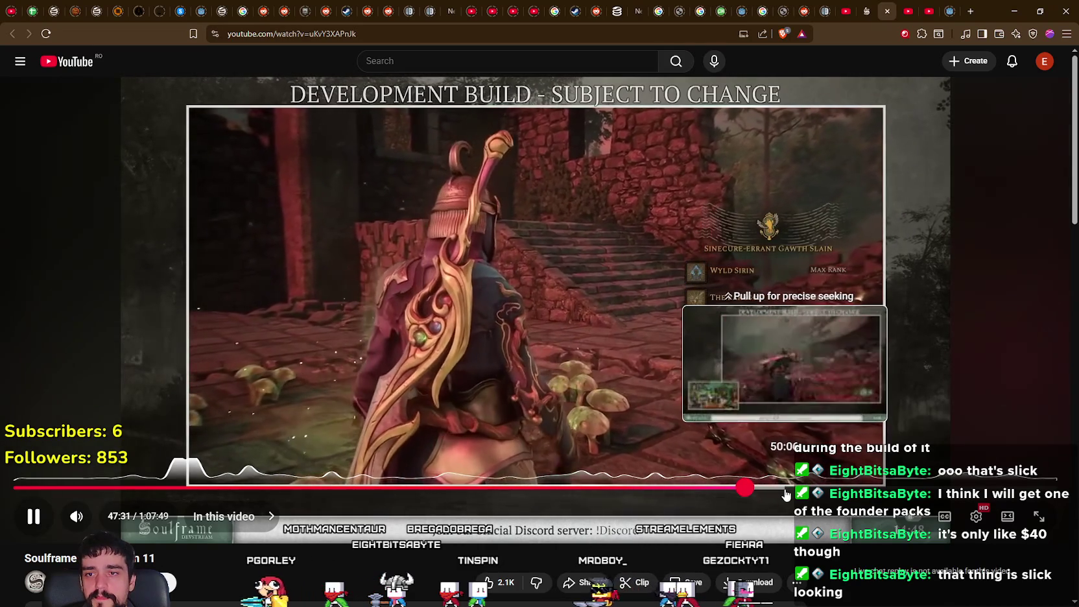
click(786, 493)
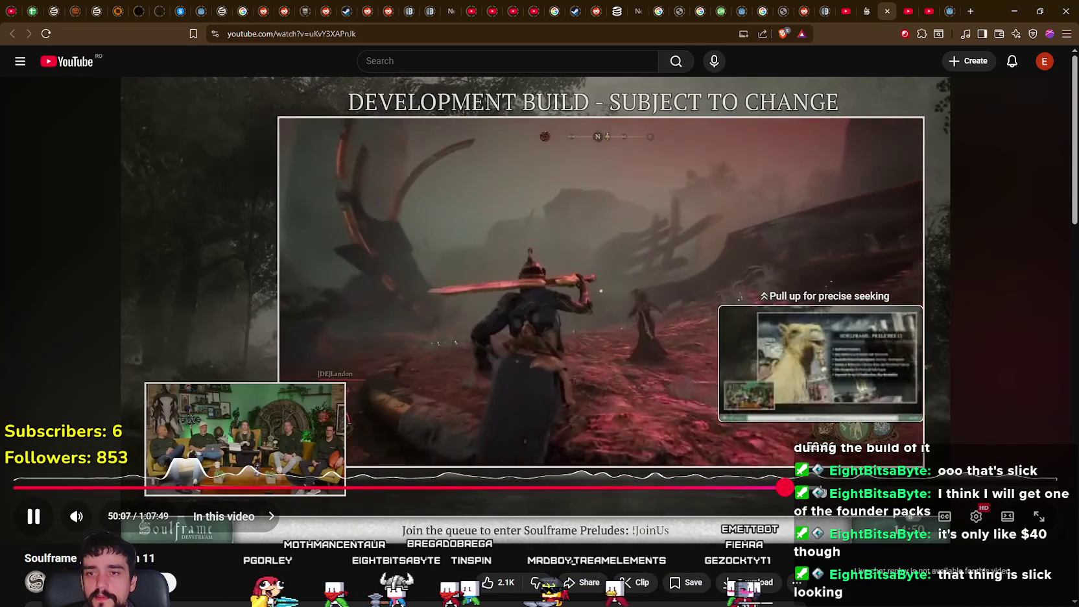
click(822, 488)
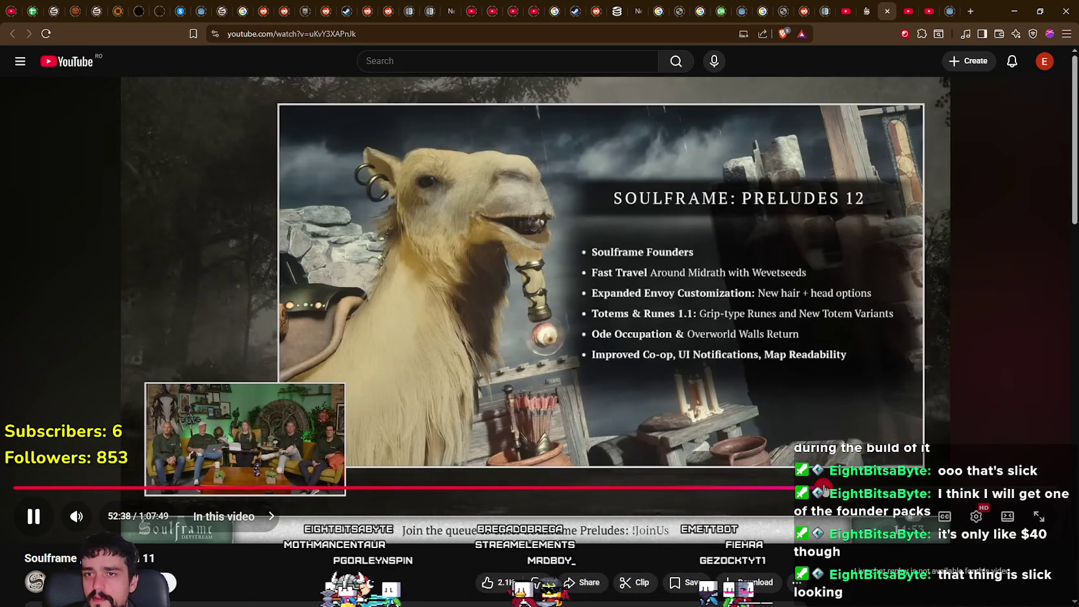
- Pause the devstream, then jump through 55:02 and 55:48 to the Greatswords slide at 56:38
click(660, 277)
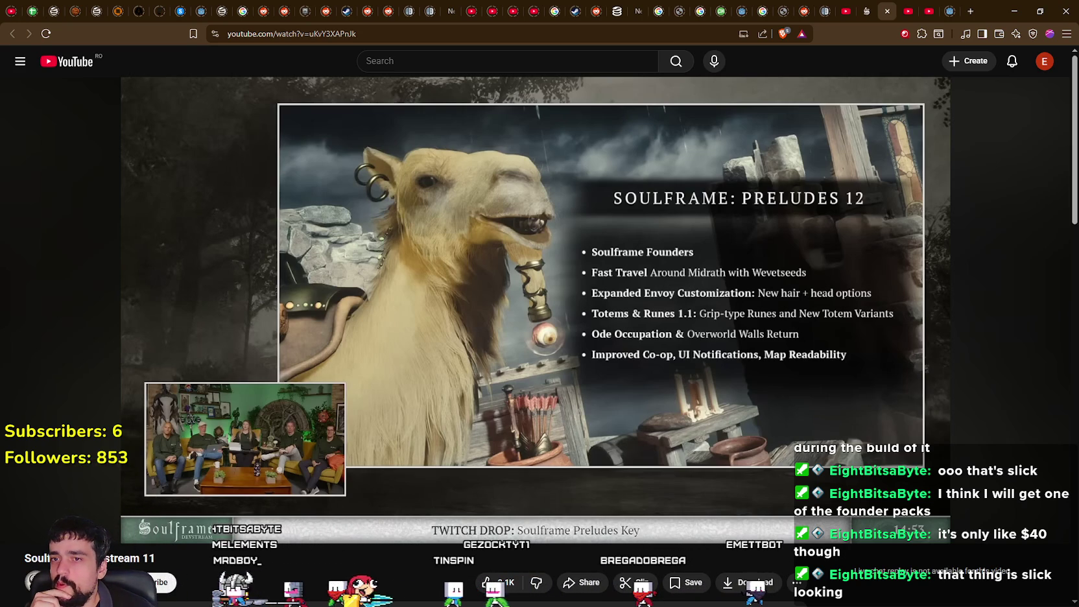
mouse_move(719, 254)
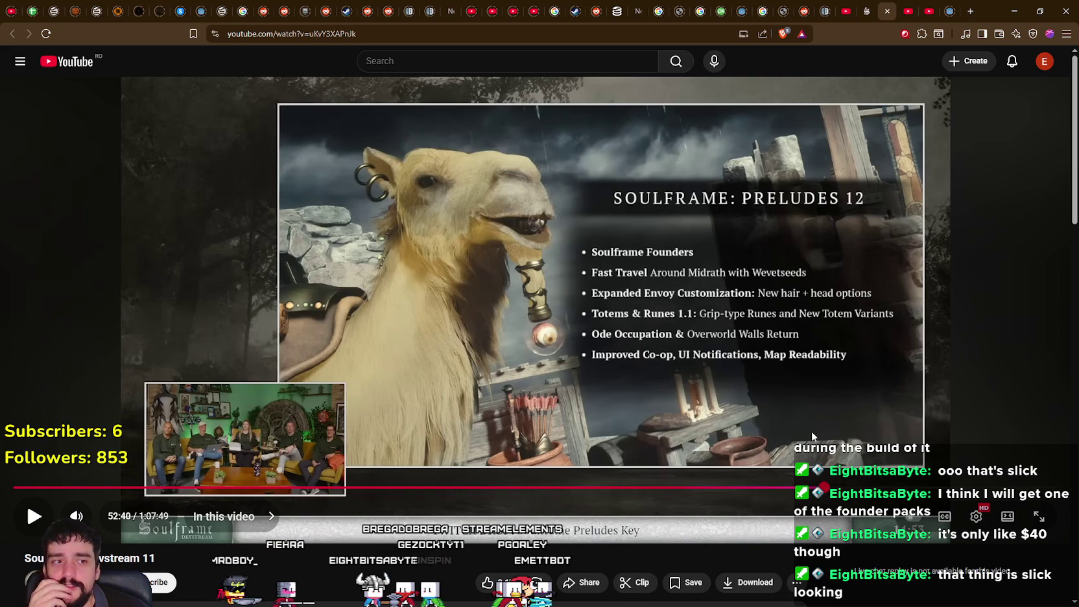
click(859, 487)
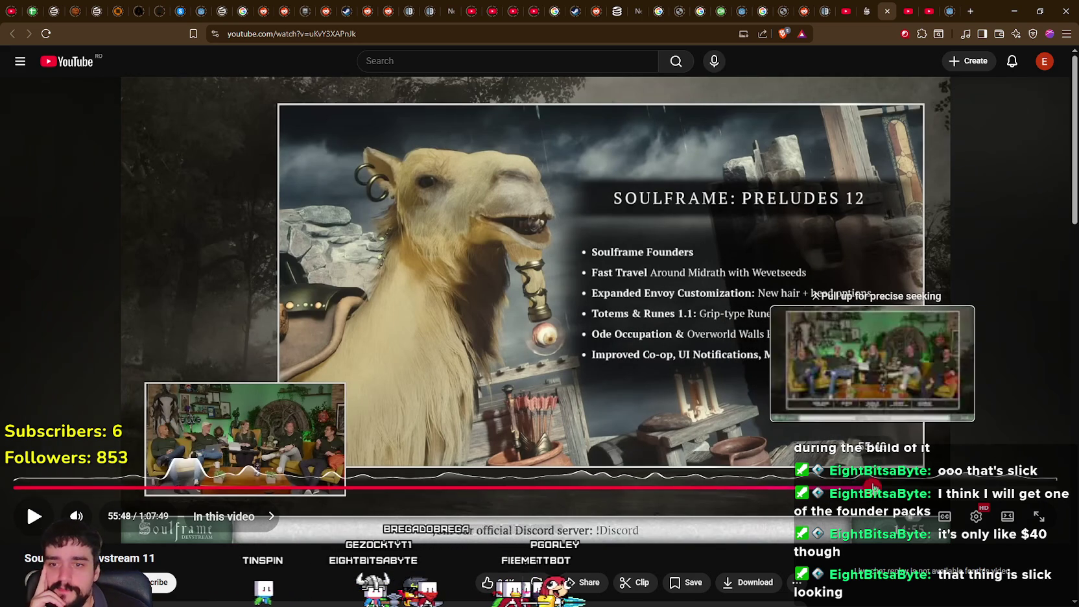
click(874, 487)
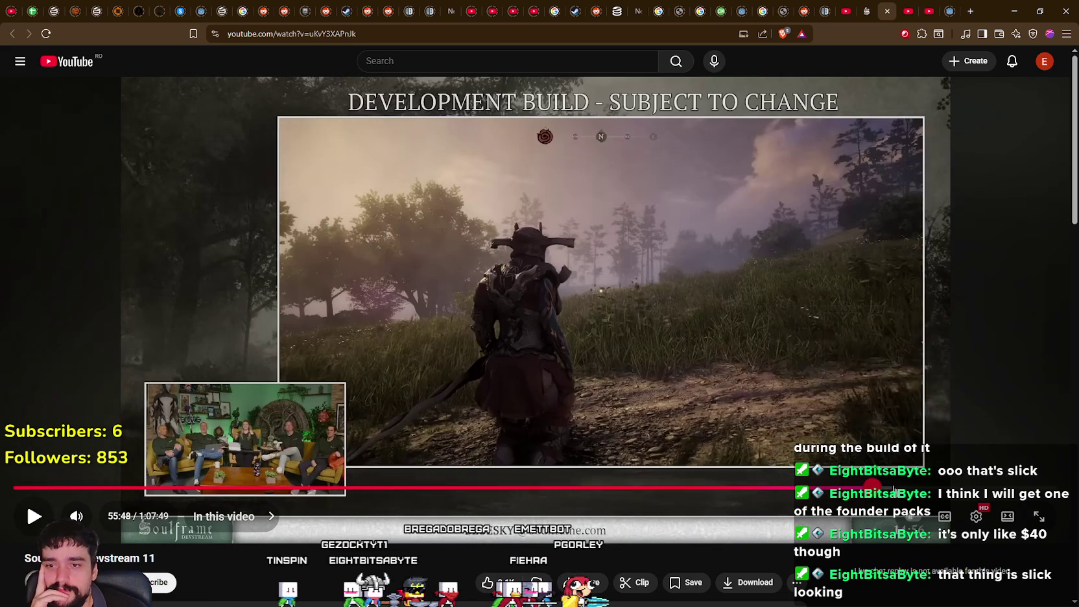
click(886, 487)
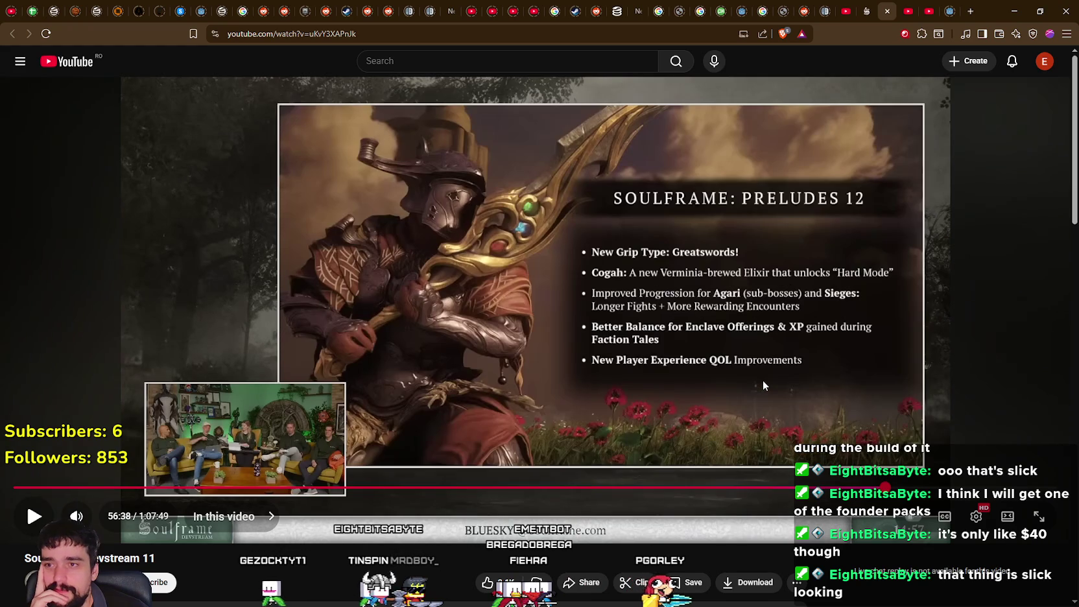